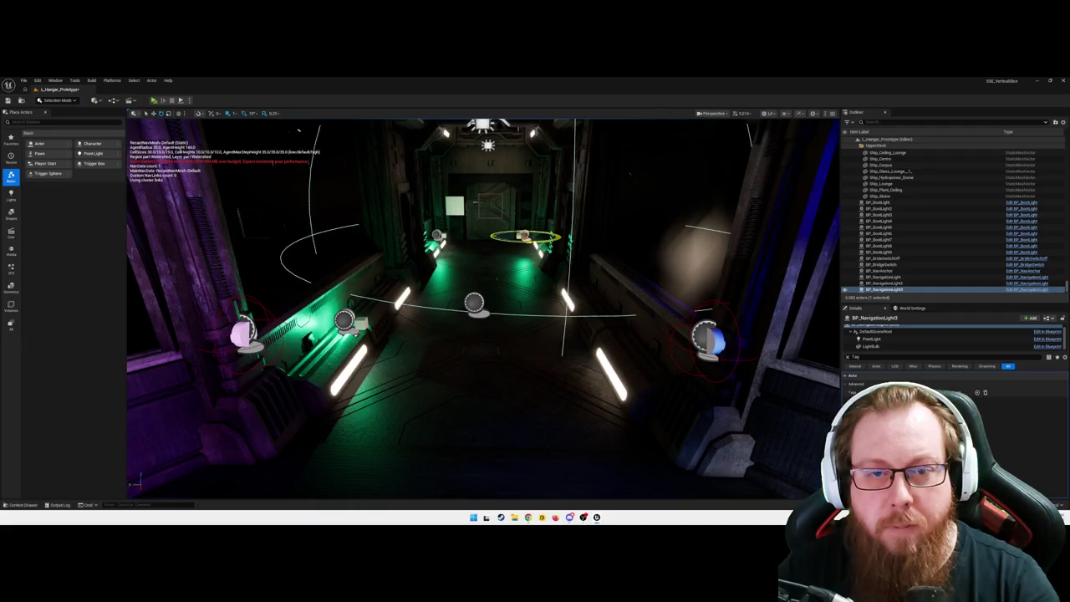
- Duplicate the navigation light and move the copy to the corridor's right wall
{"action": "key", "text": "w"}
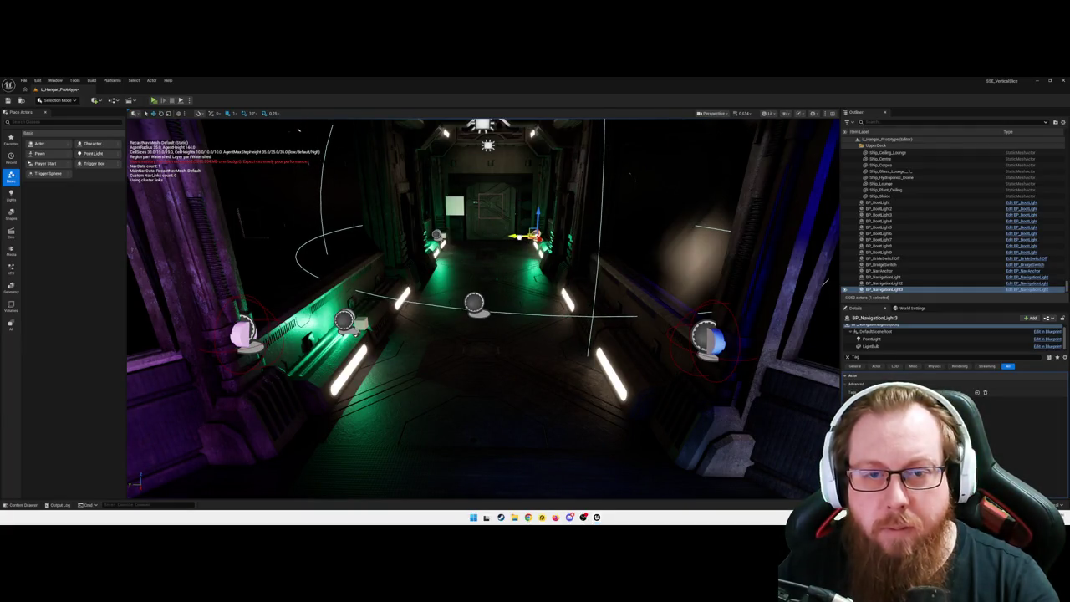
{"action": "key", "text": "ctrl+d"}
{"action": "mouse_move", "coordinate": [535, 236]}
{"action": "left_mouse_down"}
{"action": "mouse_move", "coordinate": [590, 300]}
{"action": "mouse_move", "coordinate": [583, 305]}
{"action": "left_mouse_up"}
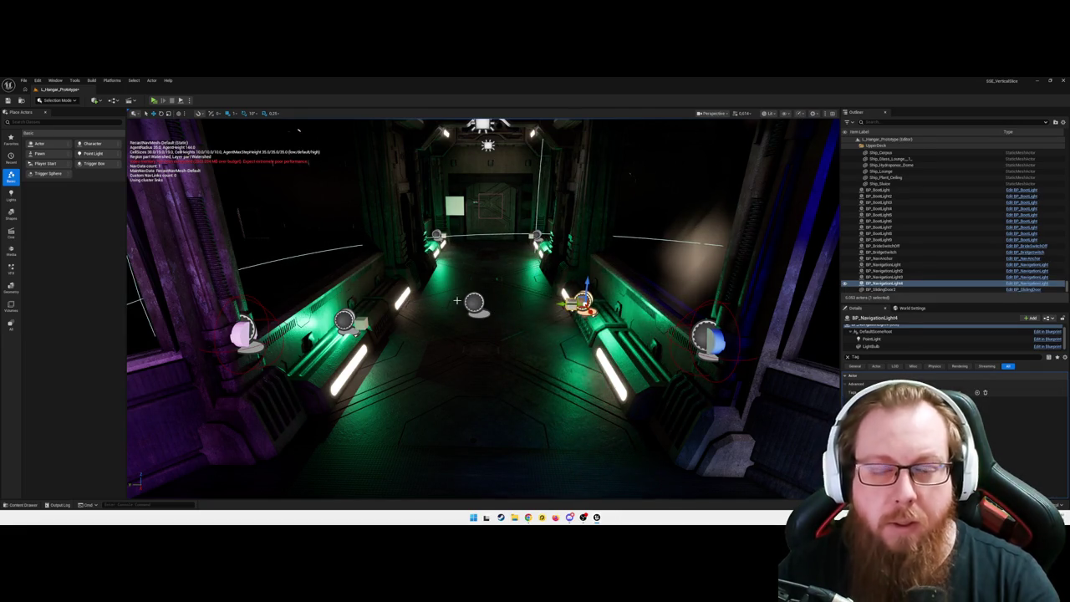
- Add the tag 'Bridge' to NavigationLight2, NavigationLight3 and NavigationLight4 together
{"action": "left_click", "coordinate": [349, 324]}
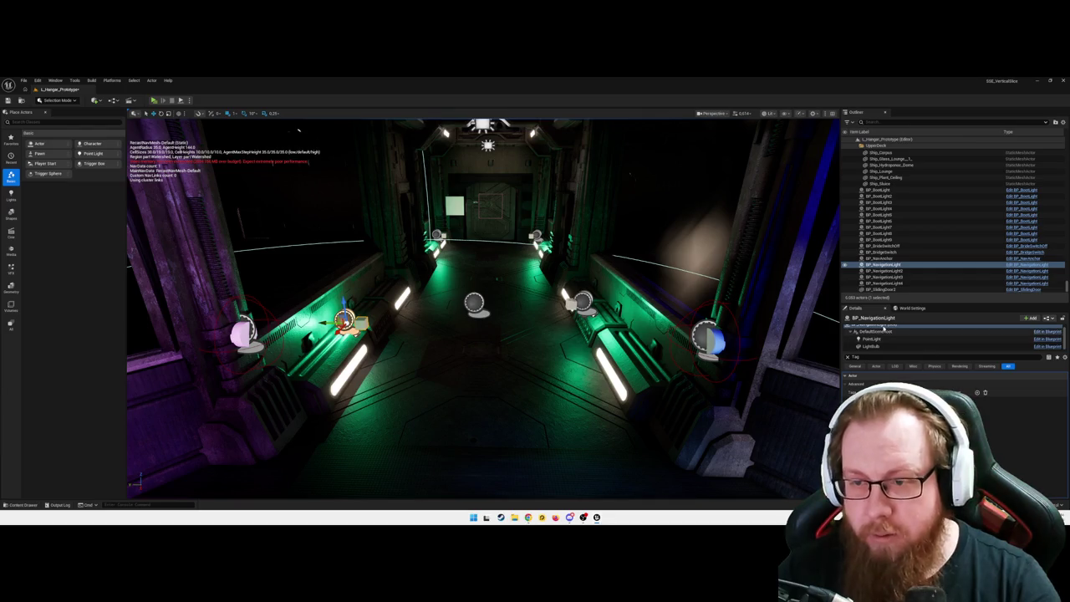
{"action": "scroll", "coordinate": [894, 338], "scroll_direction": "up", "scroll_amount": 1}
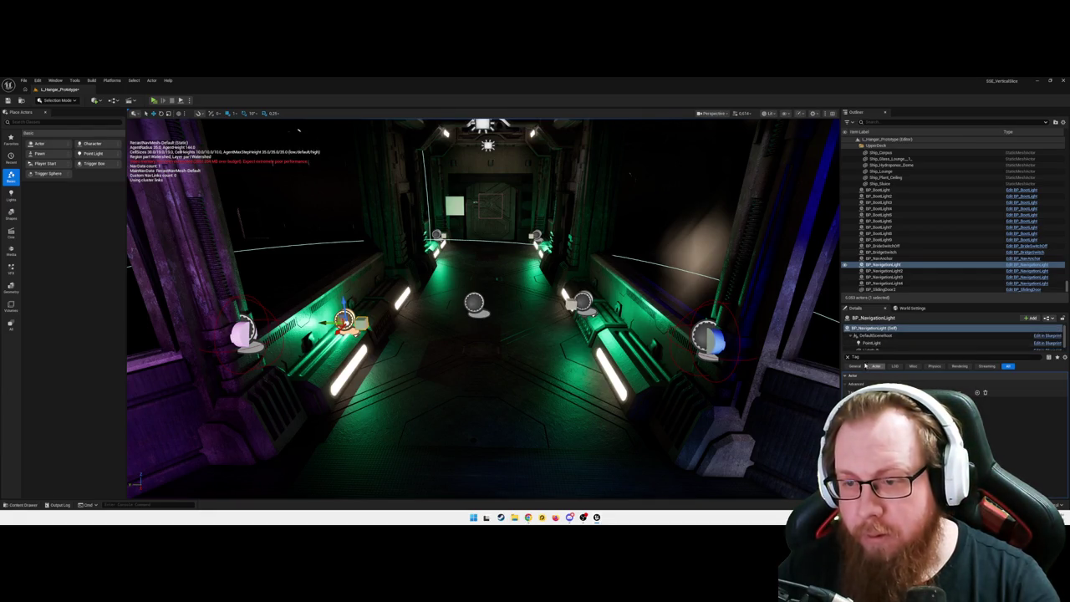
{"action": "left_click", "coordinate": [976, 392]}
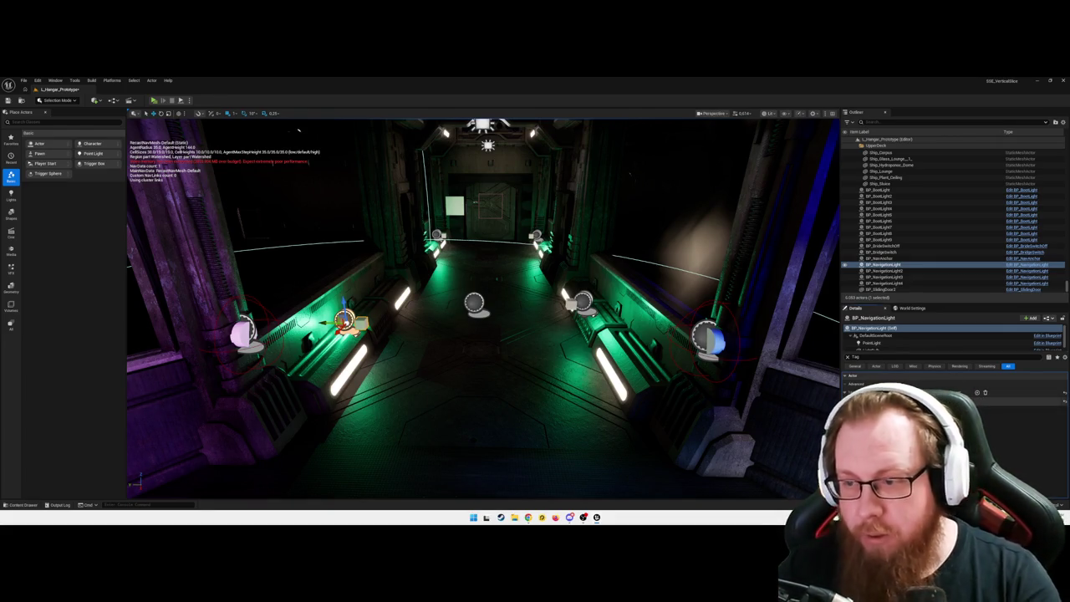
{"action": "left_click", "coordinate": [883, 271]}
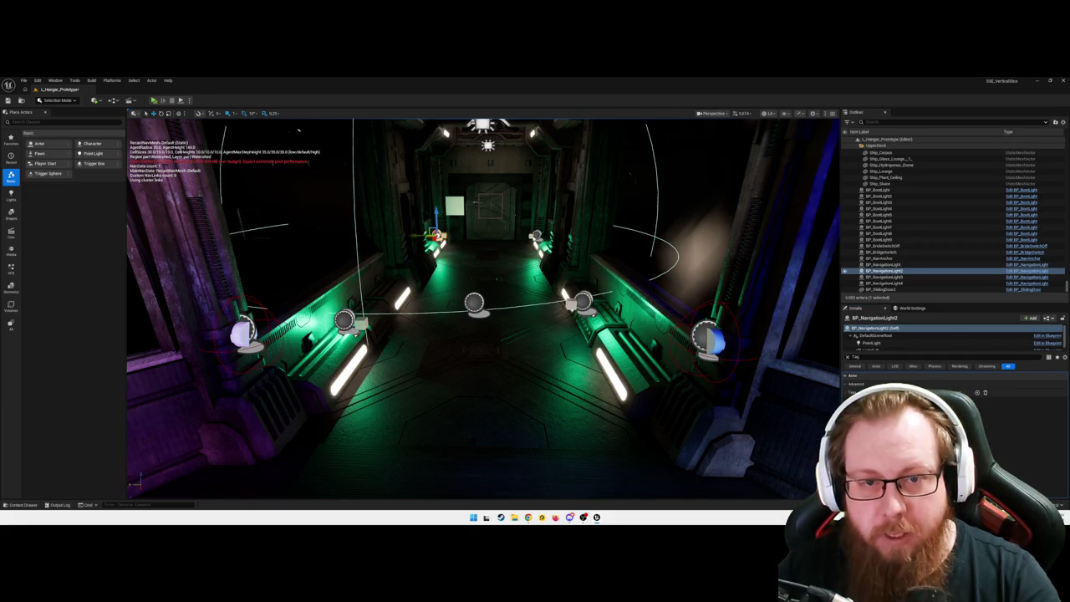
{"action": "left_click", "coordinate": [535, 237], "text": "ctrl"}
{"action": "left_click", "coordinate": [576, 304], "text": "ctrl"}
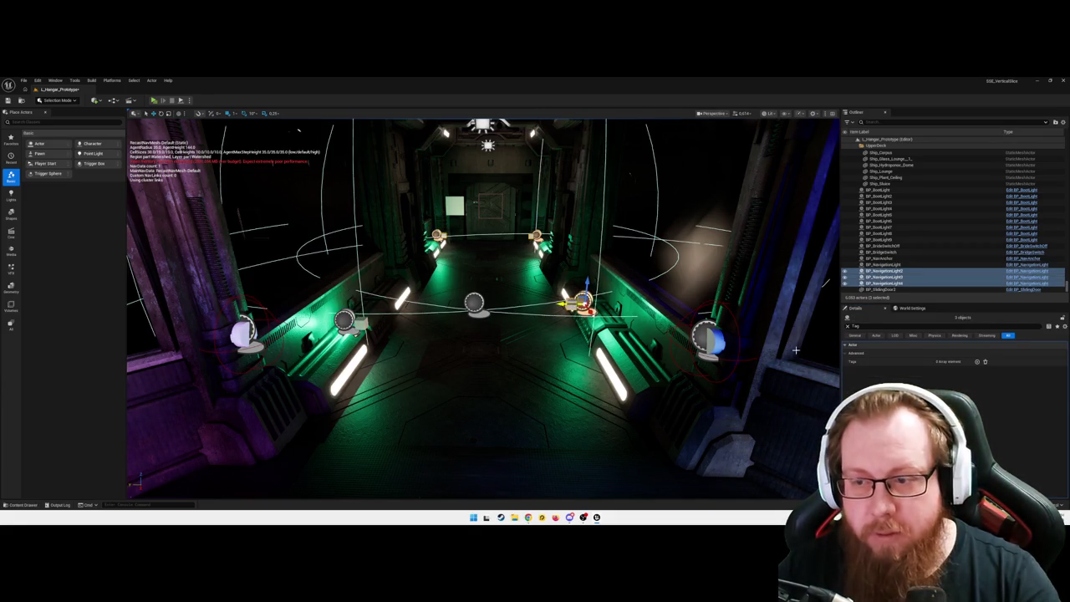
{"action": "left_click", "coordinate": [977, 362]}
{"action": "left_click", "coordinate": [946, 370]}
{"action": "type", "text": "Bridge"}
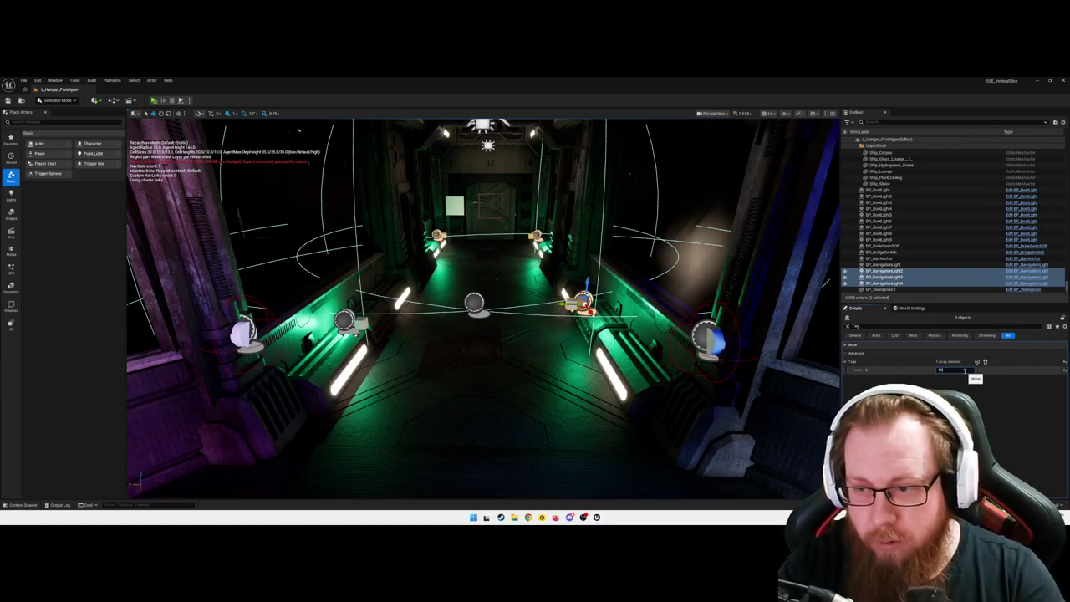
{"action": "key", "text": "Return"}
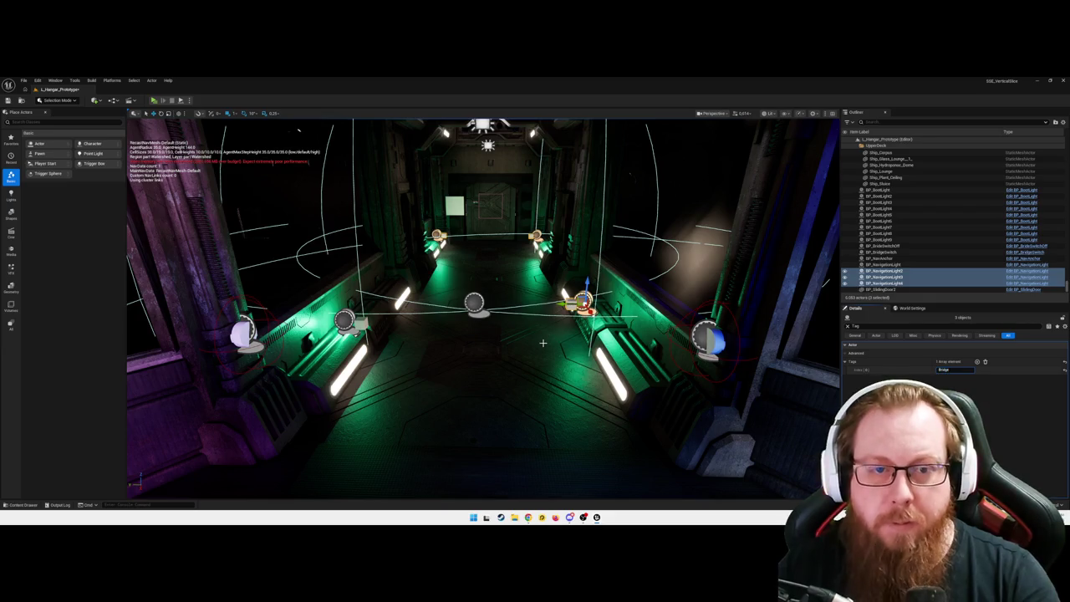
{"action": "left_click_drag", "start_coordinate": [507, 365], "coordinate": [506, 426]}
{"action": "key", "text": "Escape"}
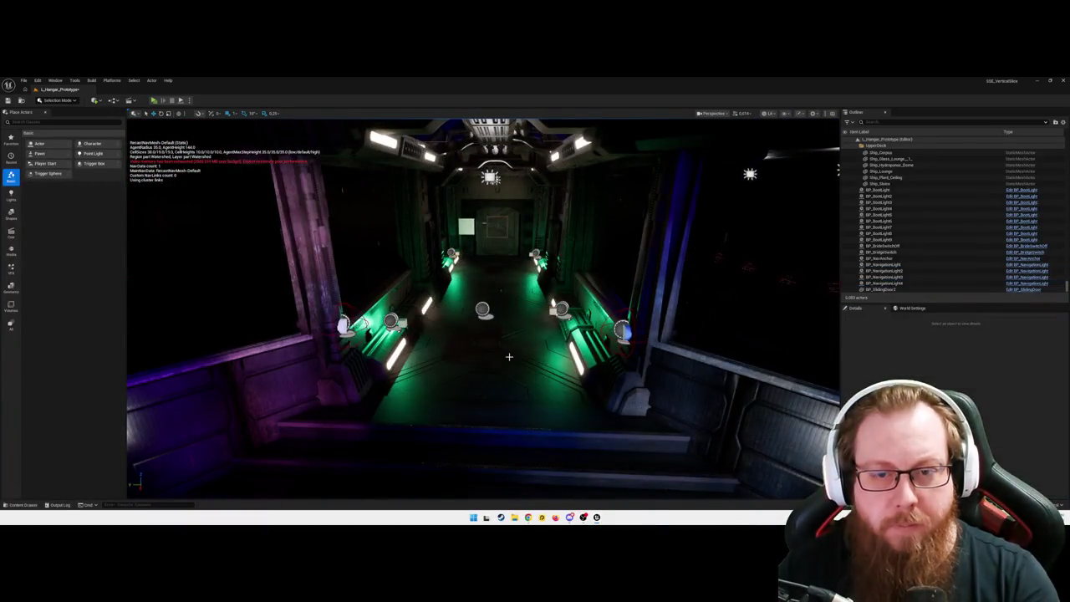
- Fly down the corridor and select the BP_NavAnchor sphere
{"action": "mouse_move", "coordinate": [506, 365]}
{"action": "left_mouse_down"}
{"action": "mouse_move", "coordinate": [501, 345]}
{"action": "mouse_move", "coordinate": [511, 336]}
{"action": "mouse_move", "coordinate": [510, 361]}
{"action": "left_mouse_up"}
{"action": "left_click", "coordinate": [510, 324]}
{"action": "scroll", "coordinate": [925, 243], "scroll_direction": "up", "scroll_amount": 5}
{"action": "scroll", "coordinate": [926, 243], "scroll_direction": "down", "scroll_amount": 10}
{"action": "left_click_drag", "start_coordinate": [510, 361], "coordinate": [509, 377]}
- Drop a BP_NavLightChain mid-corridor and lower it to just above the floor
{"action": "key", "text": "ctrl+space"}
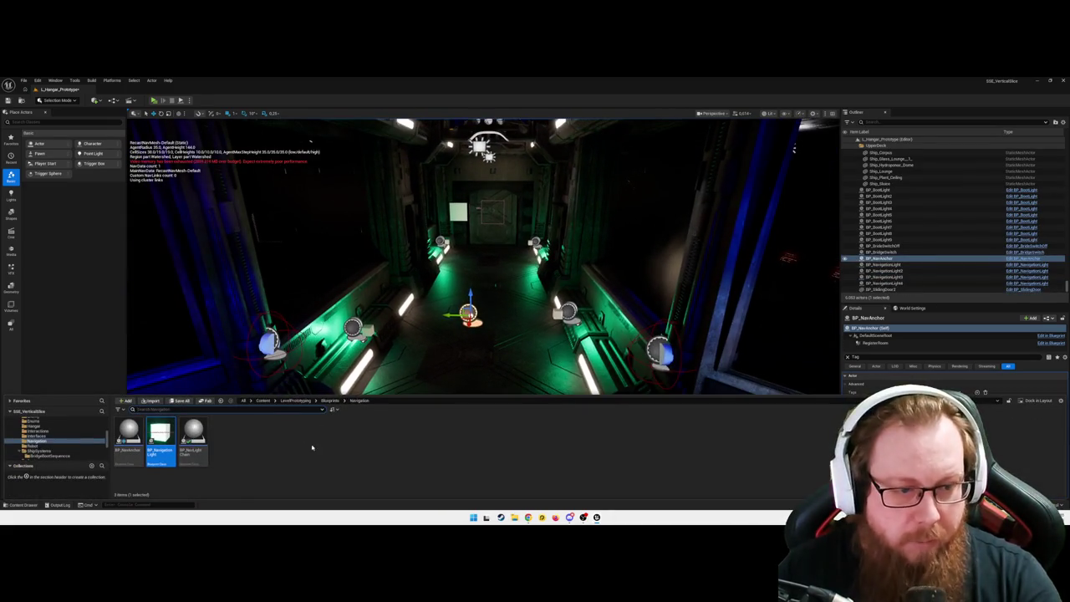
{"action": "mouse_move", "coordinate": [193, 436]}
{"action": "left_mouse_down"}
{"action": "mouse_move", "coordinate": [477, 356]}
{"action": "mouse_move", "coordinate": [476, 327]}
{"action": "left_mouse_up"}
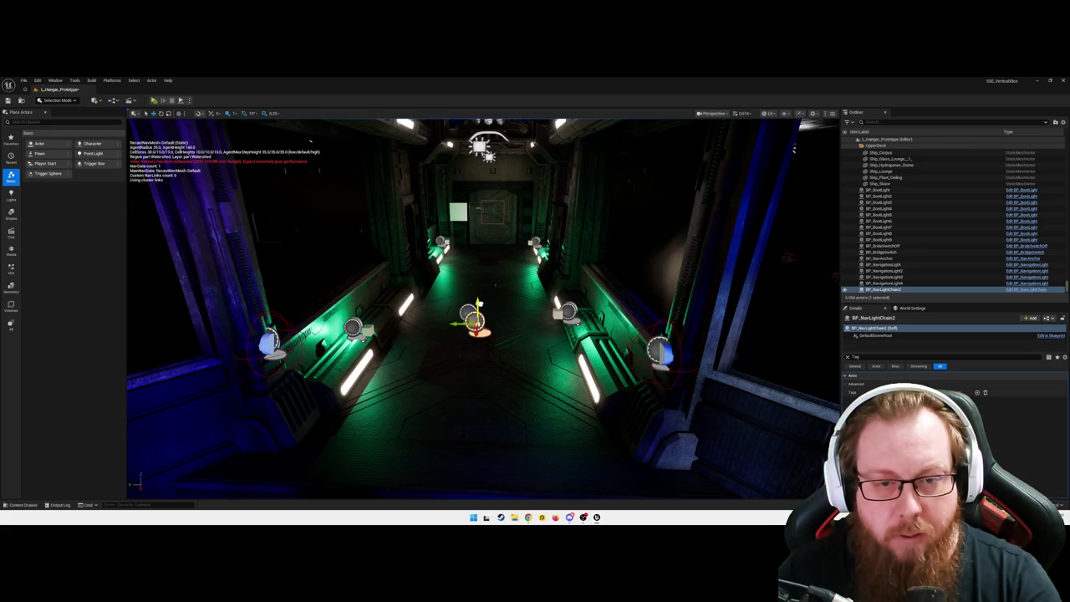
{"action": "scroll", "coordinate": [477, 302], "scroll_direction": "up", "scroll_amount": 4}
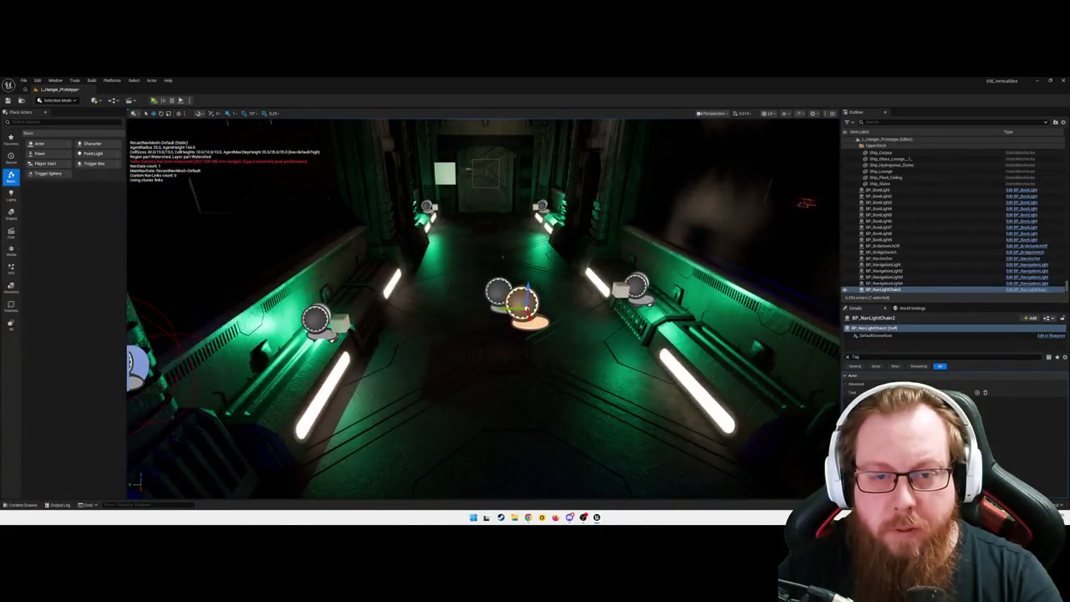
{"action": "left_click_drag", "start_coordinate": [526, 293], "coordinate": [526, 312]}
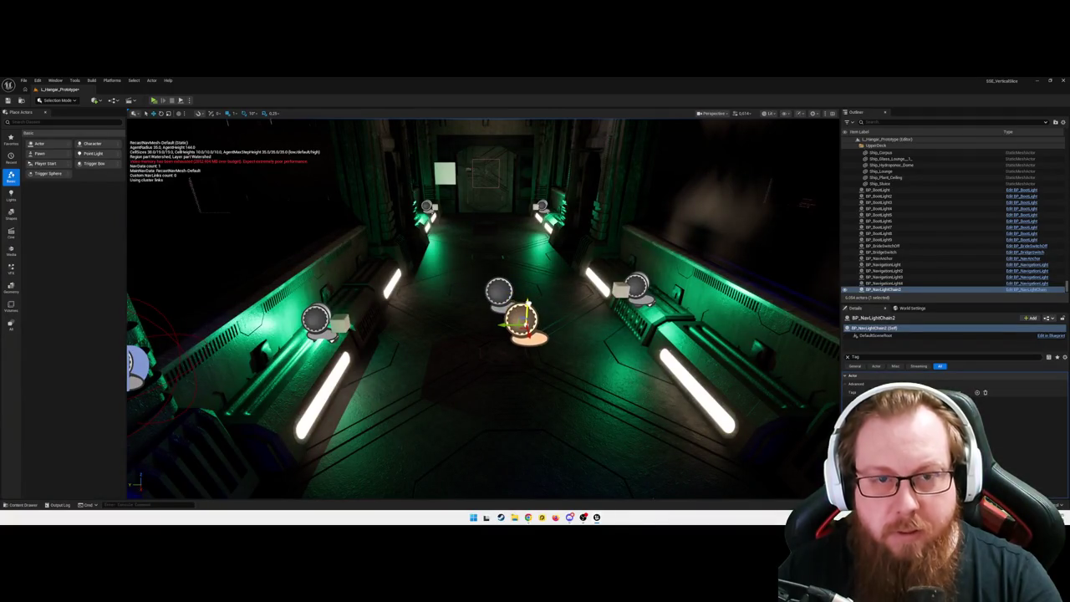
{"action": "left_click_drag", "start_coordinate": [526, 351], "coordinate": [652, 351]}
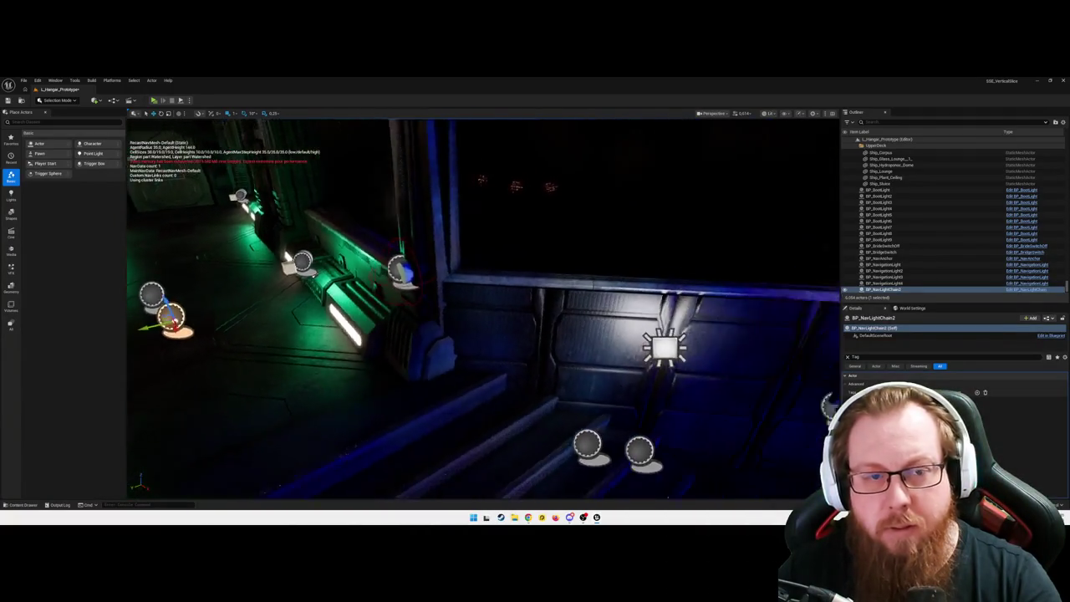
{"action": "key", "text": "f"}
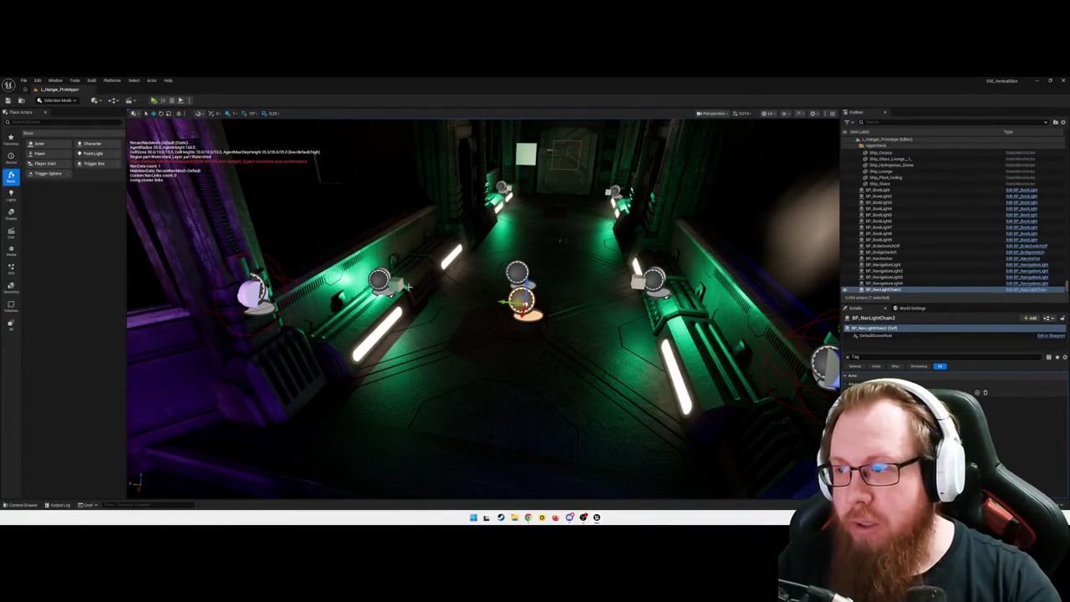
{"action": "mouse_move", "coordinate": [408, 287]}
{"action": "left_mouse_down"}
{"action": "mouse_move", "coordinate": [408, 264]}
{"action": "mouse_move", "coordinate": [421, 263]}
{"action": "left_mouse_up"}
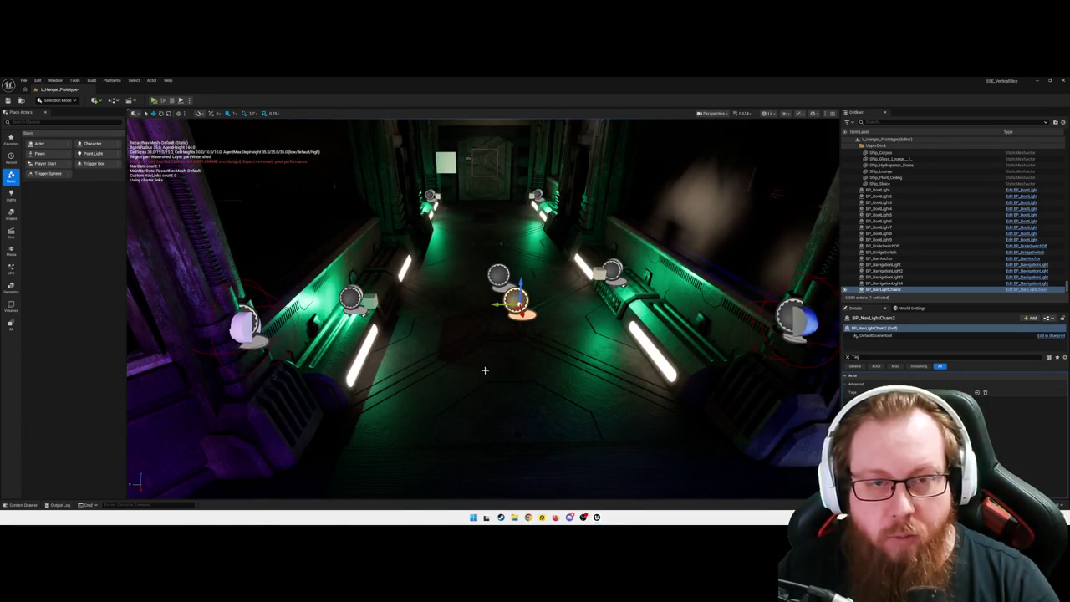
{"action": "key", "text": "ctrl+space"}
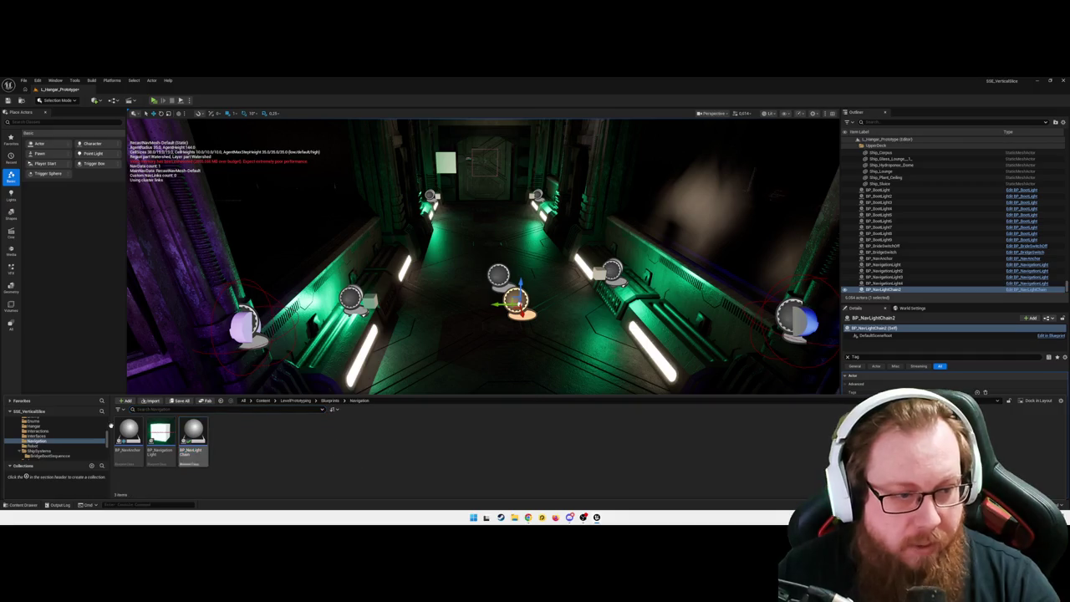
- Open BP_FirstPersonCharacter from the FirstPerson/Blueprints folder
{"action": "scroll", "coordinate": [79, 435], "scroll_direction": "up", "scroll_amount": 3}
{"action": "scroll", "coordinate": [78, 435], "scroll_direction": "down", "scroll_amount": 2}
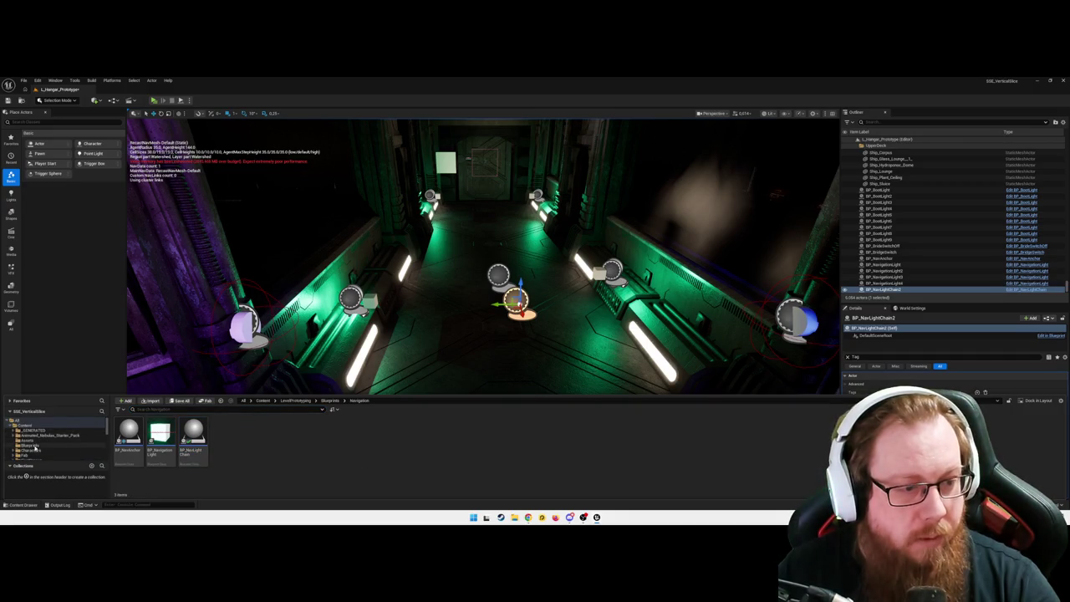
{"action": "scroll", "coordinate": [41, 430], "scroll_direction": "down", "scroll_amount": 2}
{"action": "left_click", "coordinate": [29, 421]}
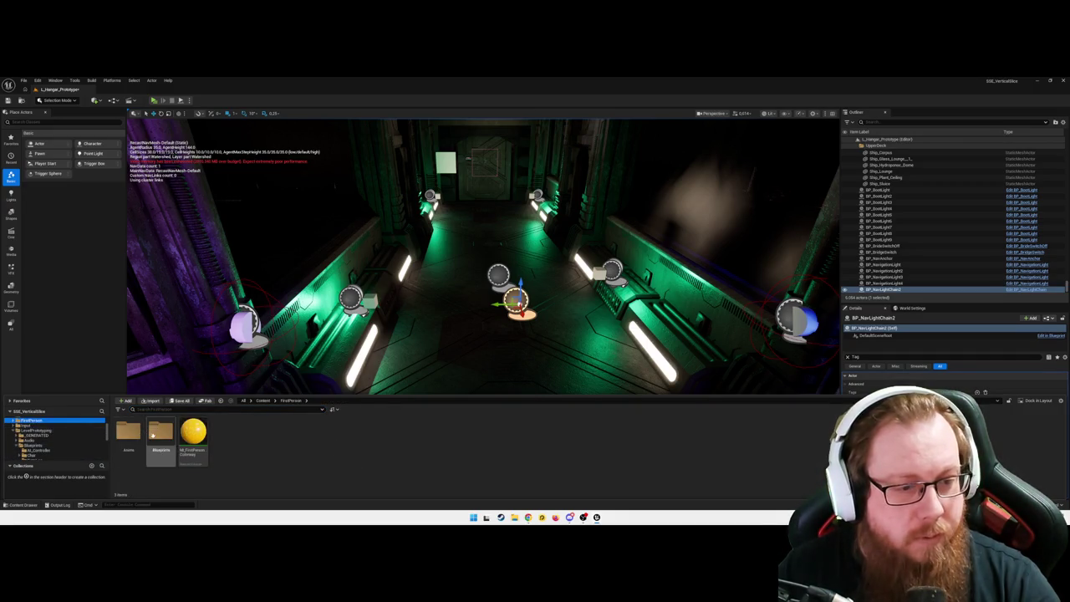
{"action": "left_click", "coordinate": [33, 429]}
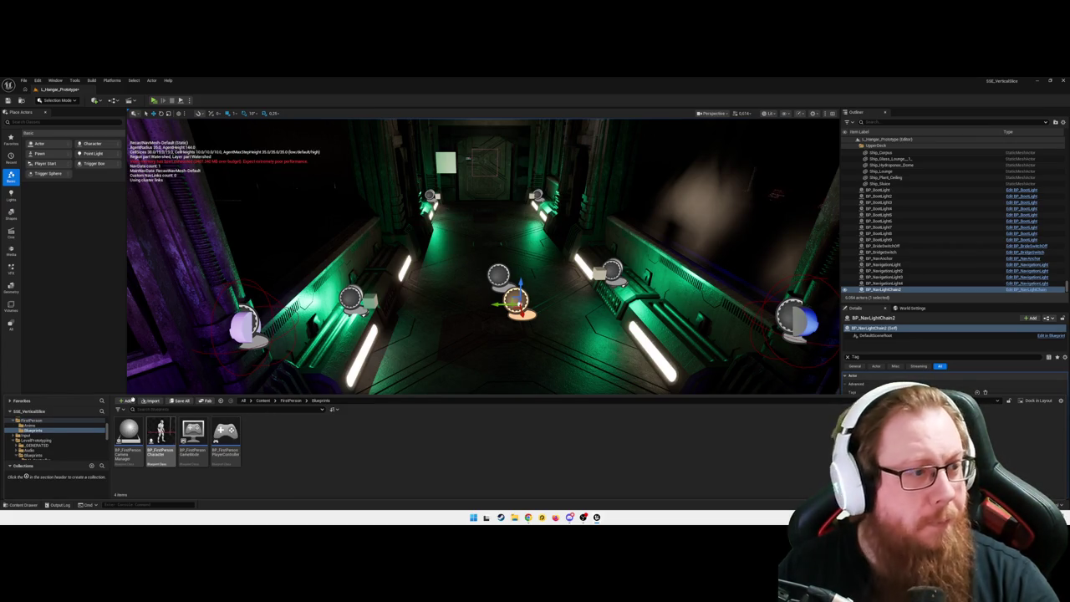
{"action": "double_click", "coordinate": [161, 434]}
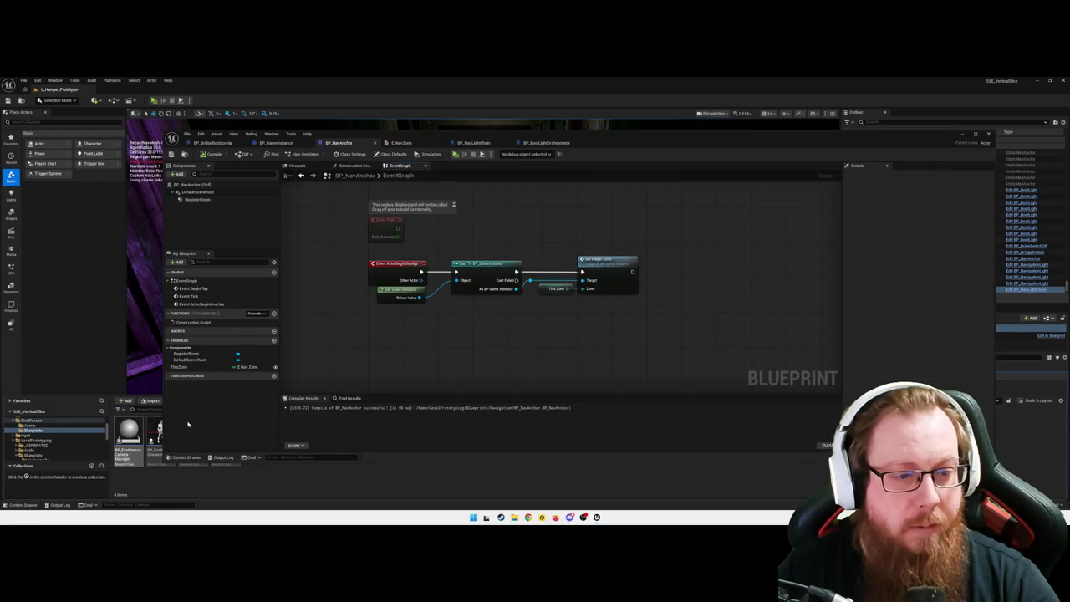
- Review the character's Event Graph, then jump to Animate Chain in BP_NavLightChain
{"action": "scroll", "coordinate": [561, 316], "scroll_direction": "down", "scroll_amount": 2}
{"action": "mouse_move", "coordinate": [529, 374]}
{"action": "left_mouse_down"}
{"action": "mouse_move", "coordinate": [697, 342]}
{"action": "mouse_move", "coordinate": [697, 263]}
{"action": "mouse_move", "coordinate": [633, 188]}
{"action": "mouse_move", "coordinate": [386, 295]}
{"action": "mouse_move", "coordinate": [334, 281]}
{"action": "mouse_move", "coordinate": [342, 391]}
{"action": "left_mouse_up"}
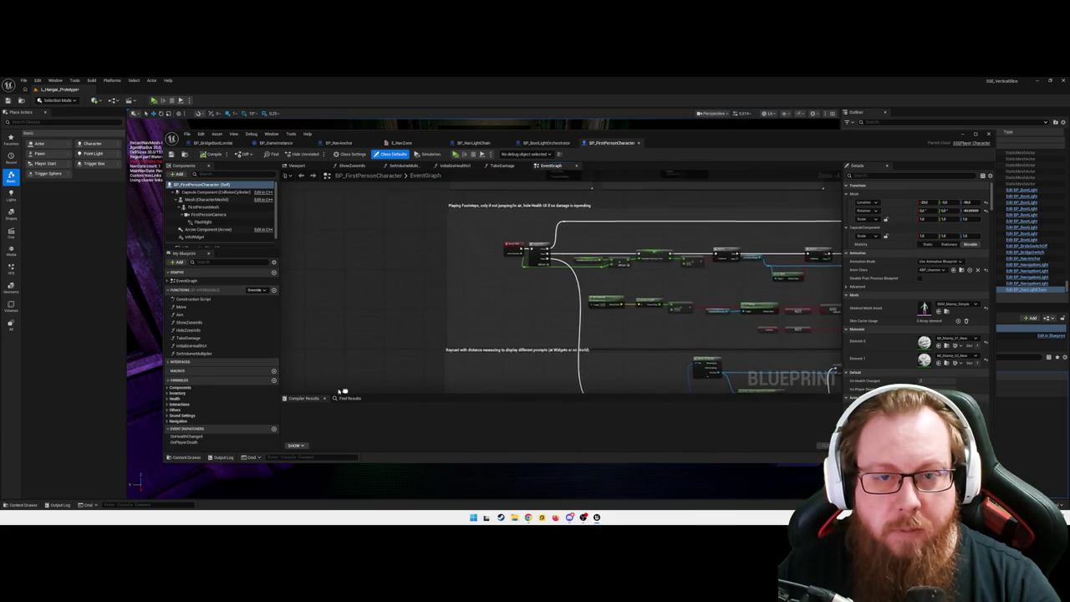
{"action": "scroll", "coordinate": [387, 320], "scroll_direction": "down", "scroll_amount": 5}
{"action": "mouse_move", "coordinate": [502, 258]}
{"action": "left_mouse_down"}
{"action": "mouse_move", "coordinate": [618, 337]}
{"action": "mouse_move", "coordinate": [694, 336]}
{"action": "mouse_move", "coordinate": [735, 296]}
{"action": "mouse_move", "coordinate": [747, 258]}
{"action": "mouse_move", "coordinate": [478, 343]}
{"action": "left_mouse_up"}
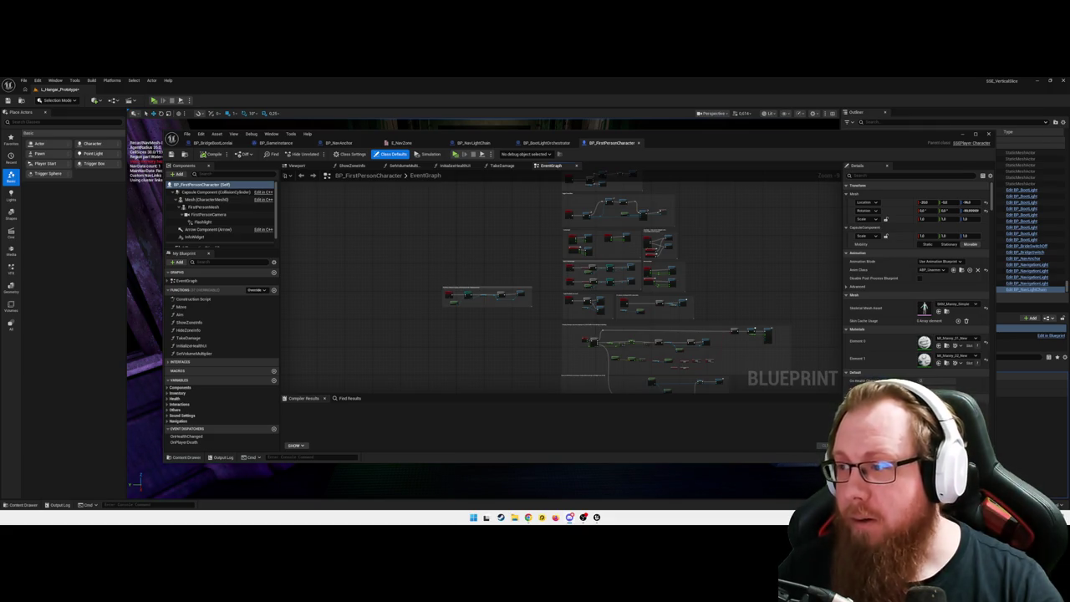
{"action": "scroll", "coordinate": [468, 330], "scroll_direction": "up", "scroll_amount": 4}
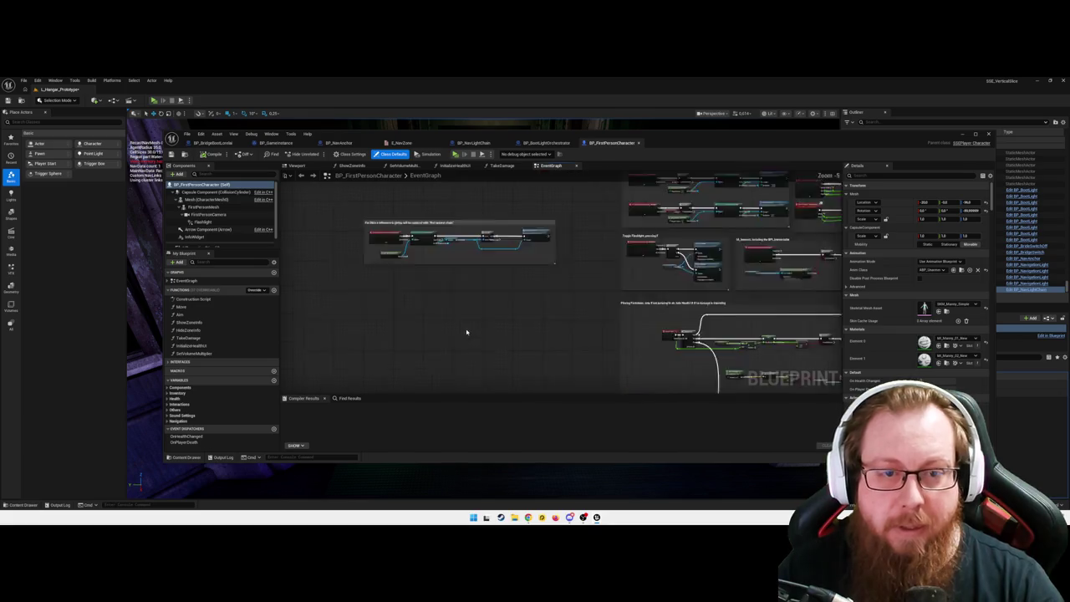
{"action": "scroll", "coordinate": [455, 342], "scroll_direction": "up", "scroll_amount": 1}
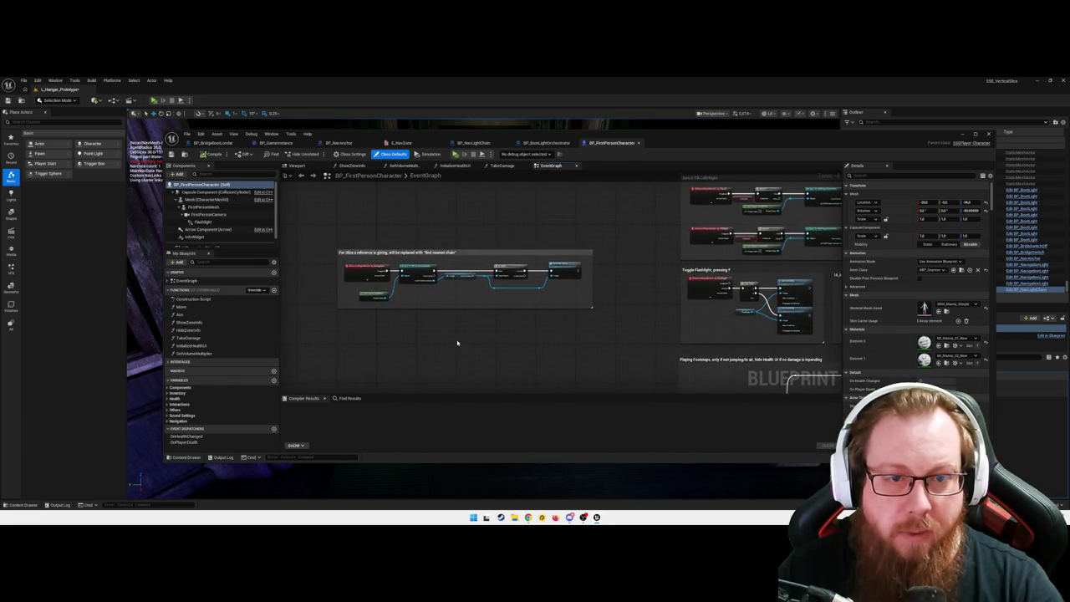
{"action": "scroll", "coordinate": [476, 324], "scroll_direction": "up", "scroll_amount": 1}
{"action": "scroll", "coordinate": [565, 328], "scroll_direction": "up", "scroll_amount": 1}
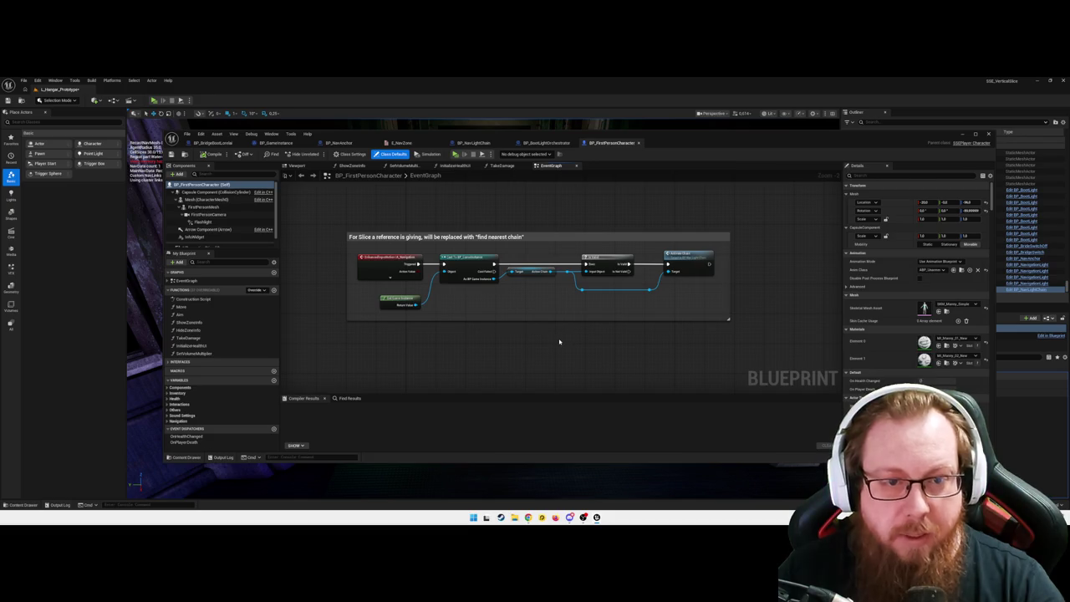
{"action": "left_click_drag", "start_coordinate": [597, 339], "coordinate": [568, 341]}
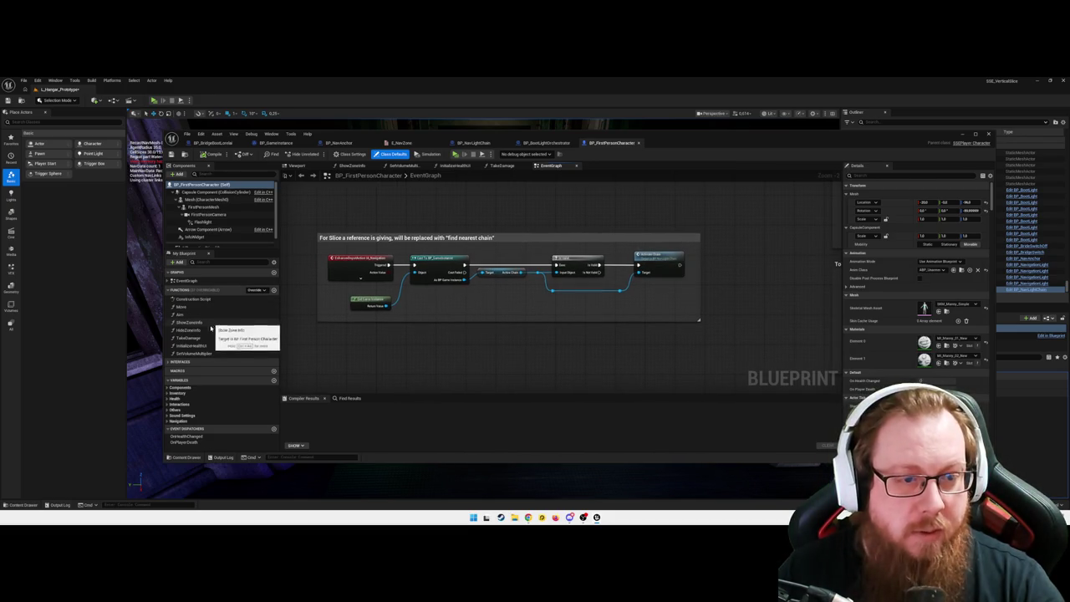
{"action": "double_click", "coordinate": [665, 260]}
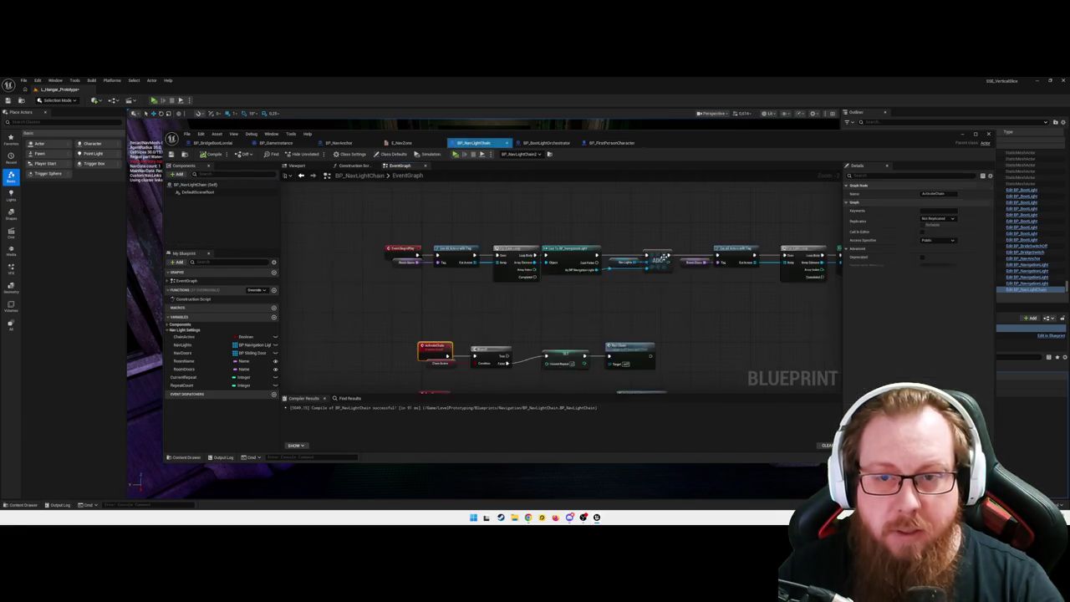
{"action": "scroll", "coordinate": [502, 294], "scroll_direction": "down", "scroll_amount": 1}
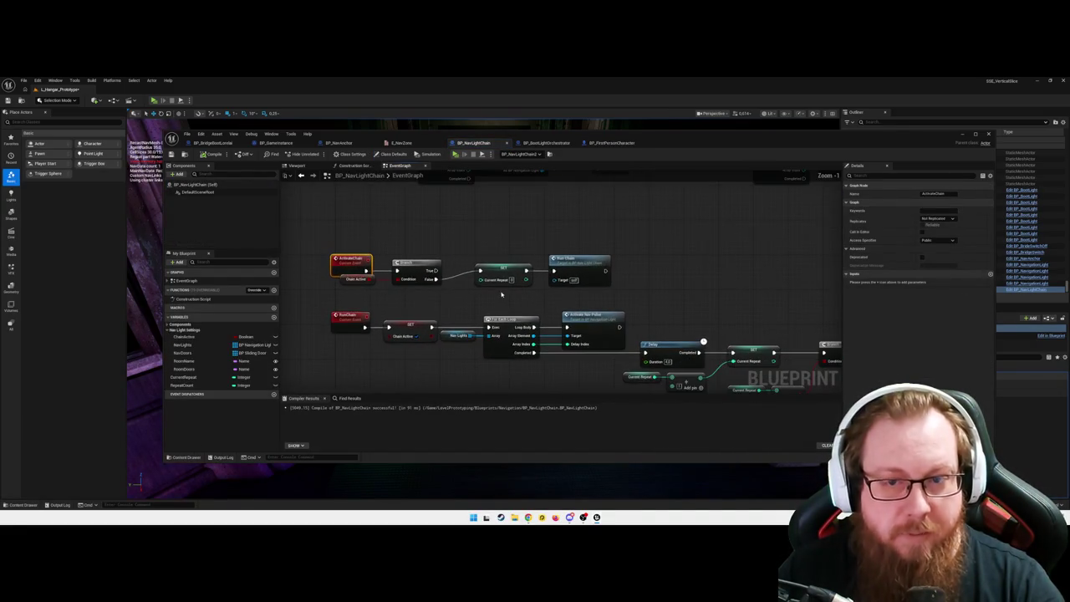
{"action": "left_click_drag", "start_coordinate": [638, 279], "coordinate": [555, 201]}
{"action": "mouse_move", "coordinate": [514, 333]}
{"action": "left_mouse_down"}
{"action": "mouse_move", "coordinate": [471, 327]}
{"action": "mouse_move", "coordinate": [530, 268]}
{"action": "left_mouse_up"}
{"action": "scroll", "coordinate": [607, 271], "scroll_direction": "down", "scroll_amount": 1}
{"action": "mouse_move", "coordinate": [607, 270]}
{"action": "left_mouse_down"}
{"action": "mouse_move", "coordinate": [611, 346]}
{"action": "mouse_move", "coordinate": [566, 360]}
{"action": "mouse_move", "coordinate": [783, 373]}
{"action": "left_mouse_up"}
{"action": "mouse_move", "coordinate": [659, 245]}
{"action": "left_mouse_down"}
{"action": "mouse_move", "coordinate": [502, 258]}
{"action": "mouse_move", "coordinate": [485, 243]}
{"action": "left_mouse_up"}
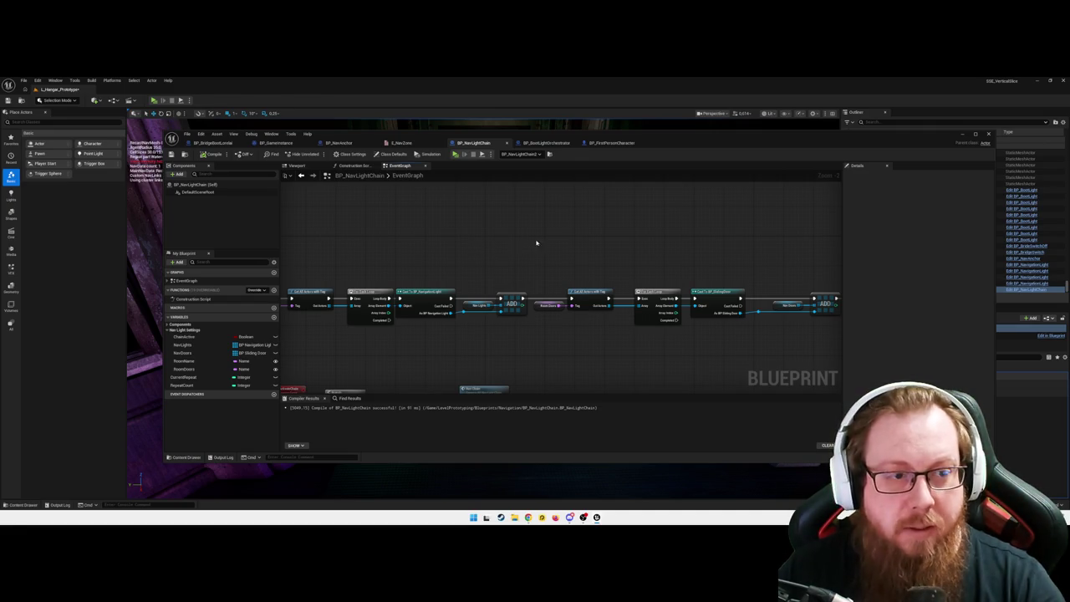
{"action": "right_click", "coordinate": [441, 247]}
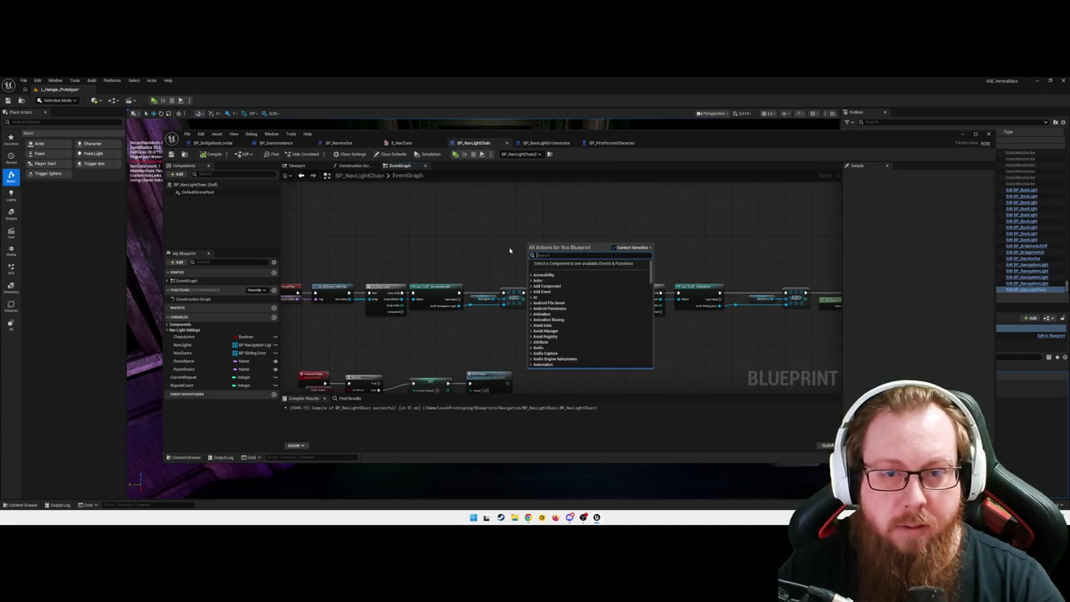
{"action": "left_click", "coordinate": [432, 240]}
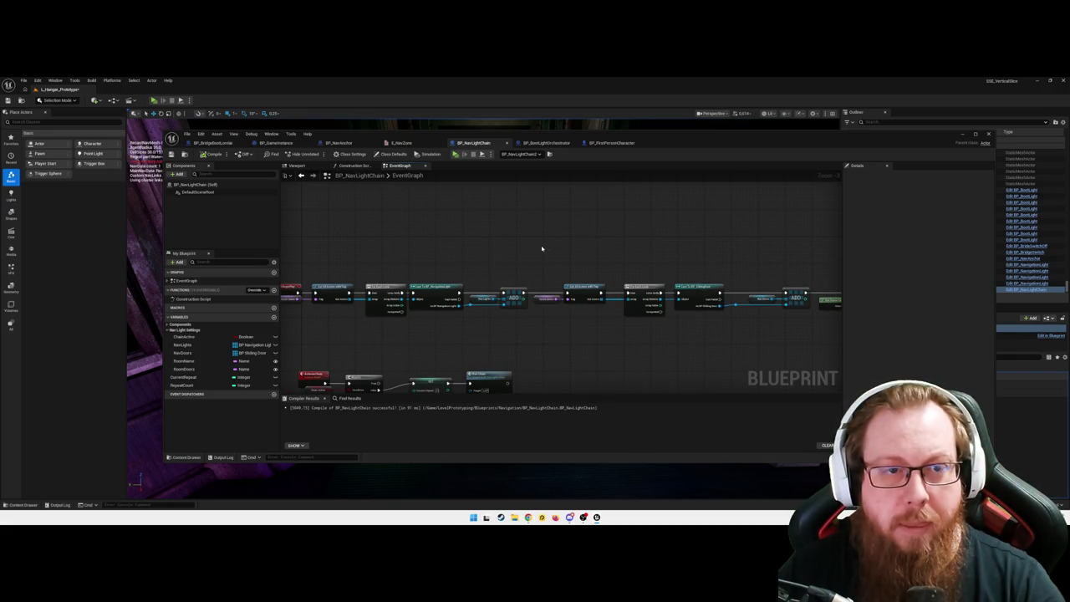
{"action": "right_click", "coordinate": [486, 244]}
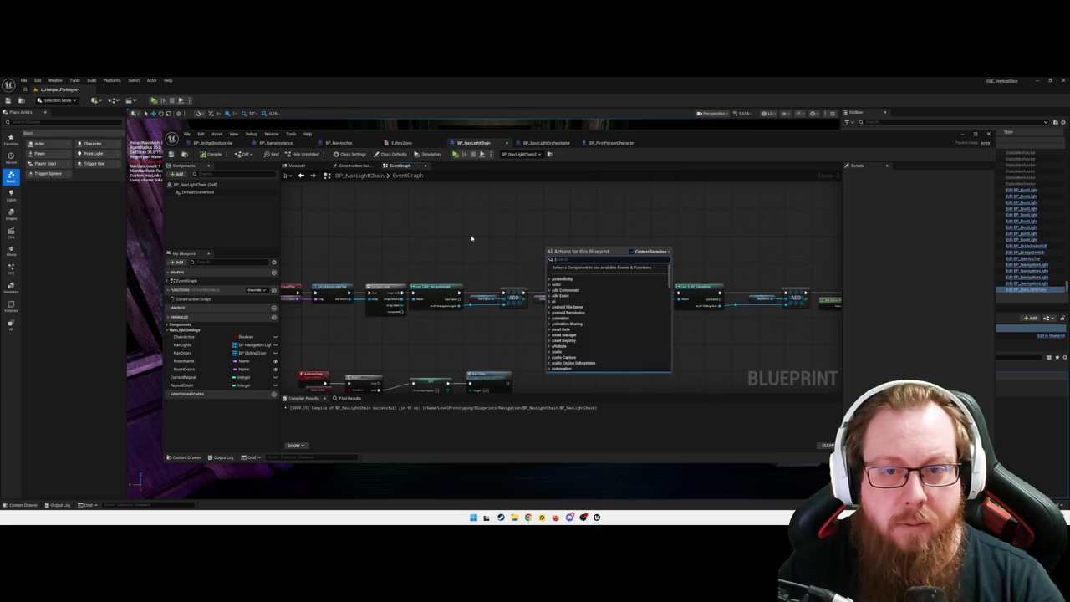
{"action": "left_click", "coordinate": [471, 238]}
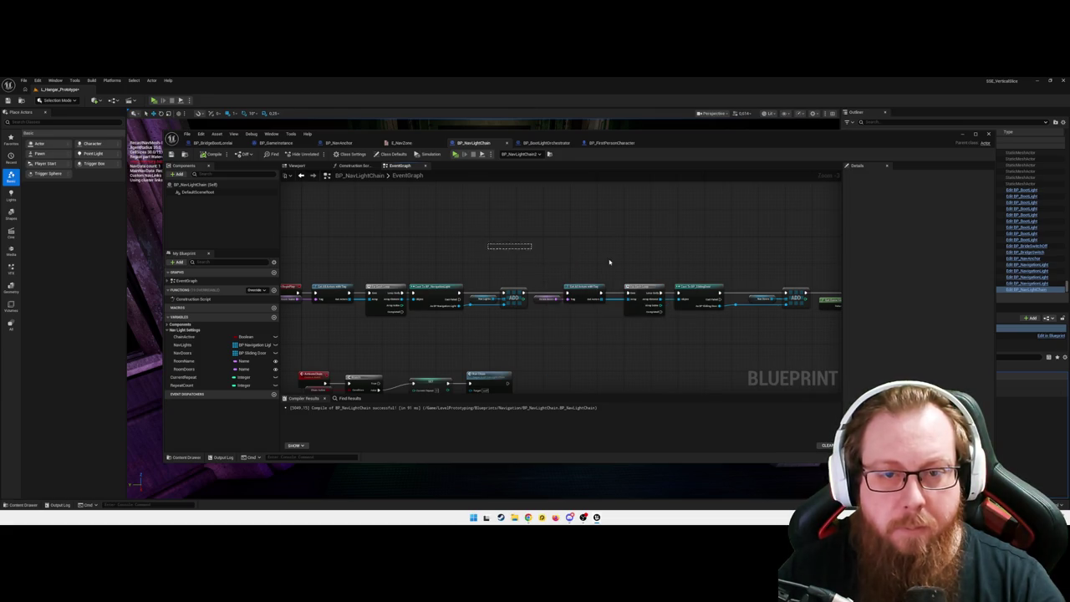
{"action": "scroll", "coordinate": [544, 248], "scroll_direction": "up", "scroll_amount": 2}
{"action": "scroll", "coordinate": [512, 249], "scroll_direction": "down", "scroll_amount": 2}
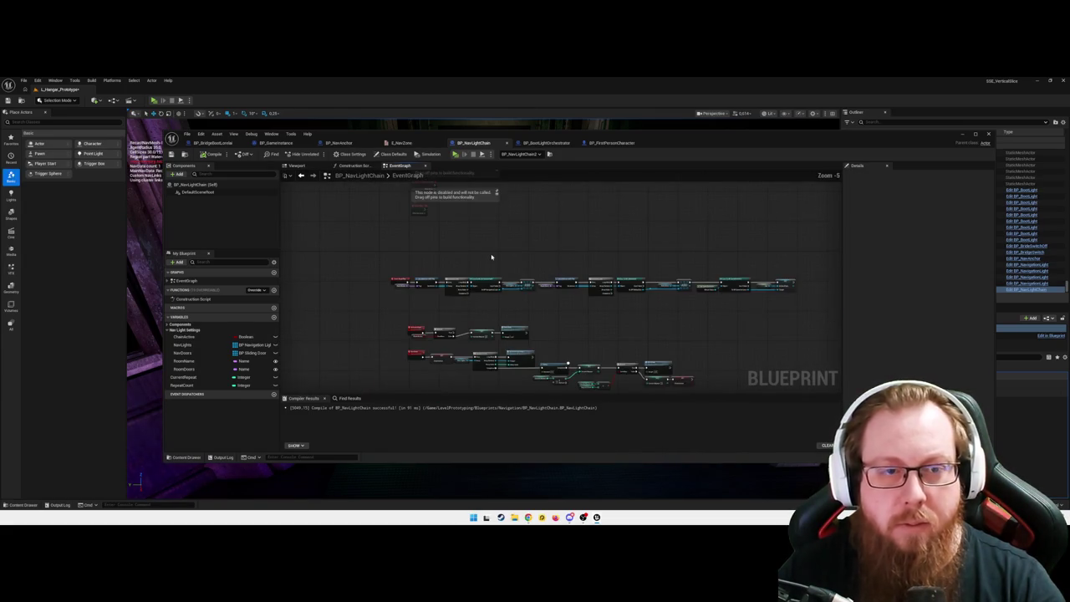
{"action": "left_click_drag", "start_coordinate": [596, 311], "coordinate": [575, 296]}
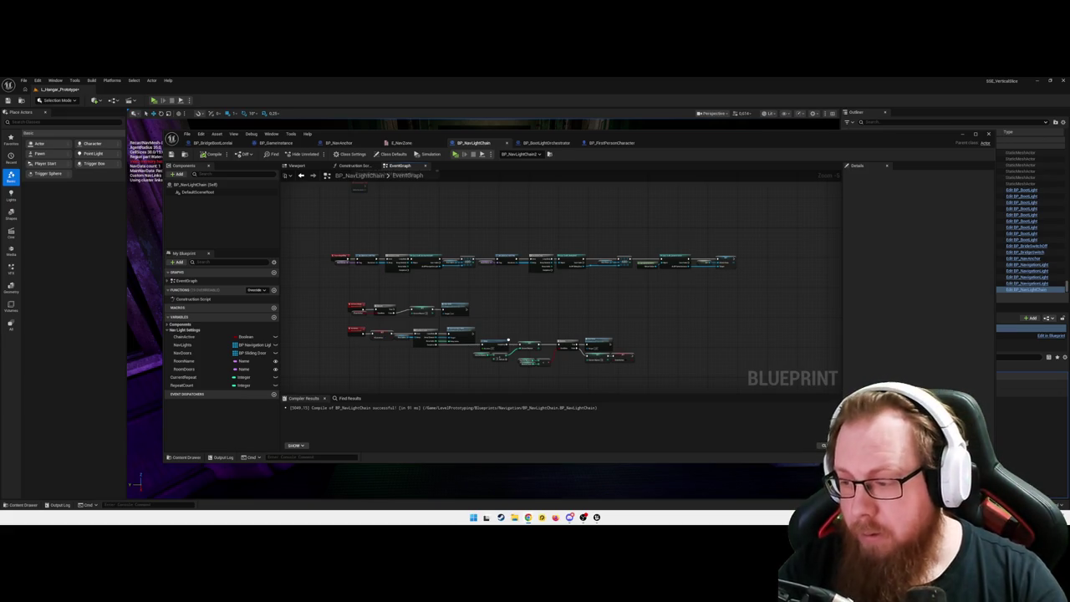
{"action": "left_click_drag", "start_coordinate": [626, 318], "coordinate": [640, 300]}
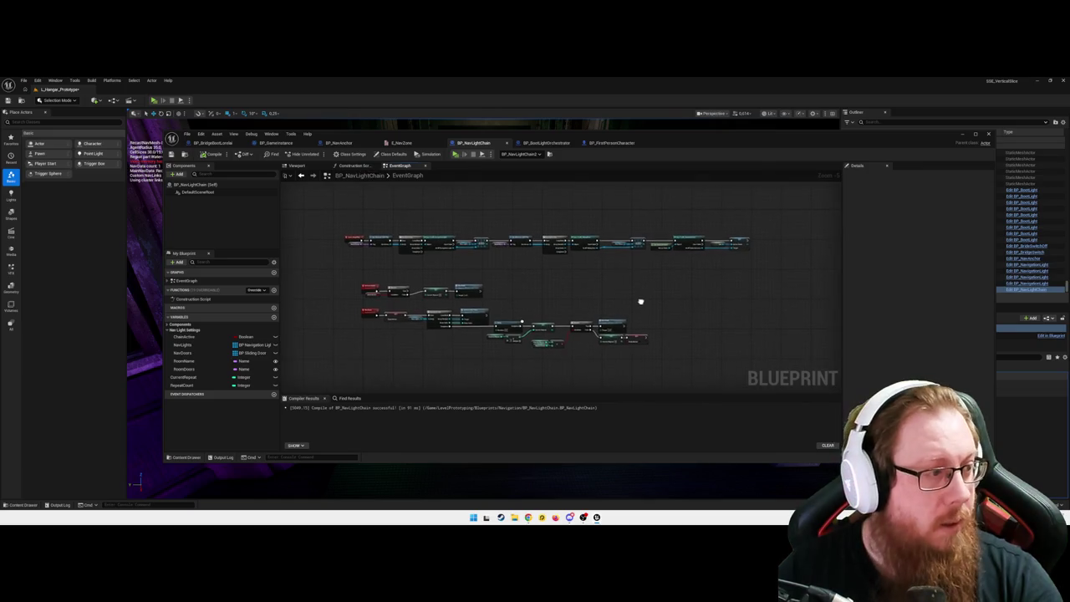
{"action": "key", "text": "ctrl+space"}
{"action": "left_click", "coordinate": [527, 413]}
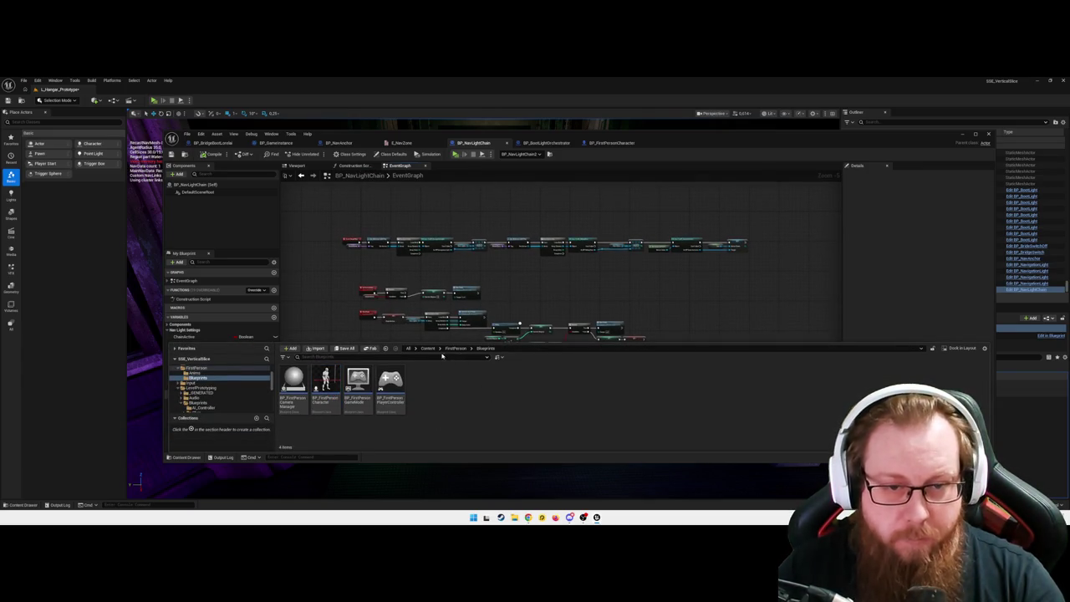
{"action": "left_click", "coordinate": [428, 348]}
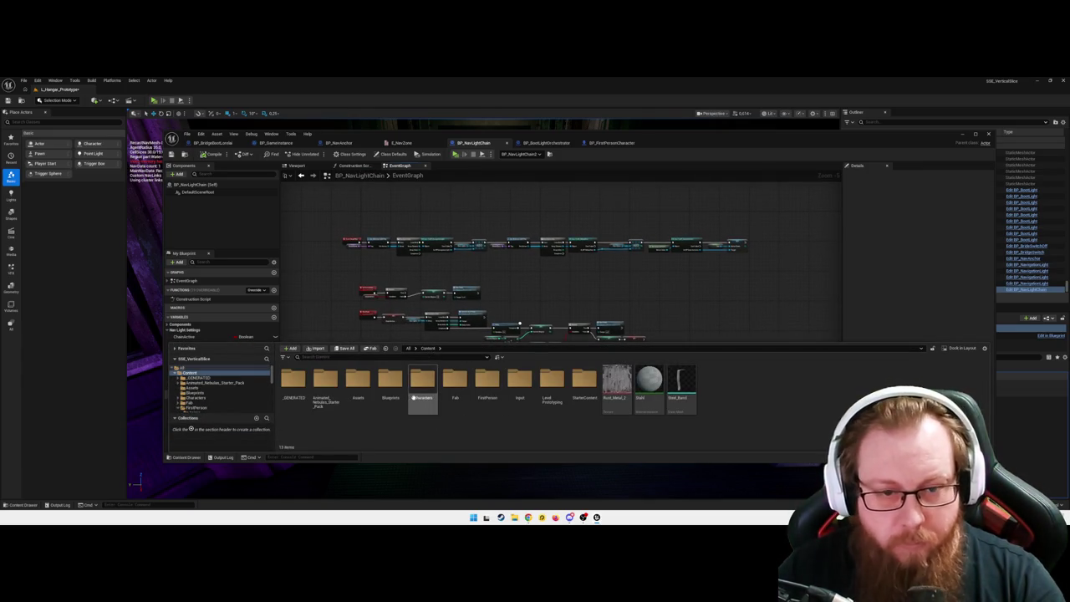
{"action": "double_click", "coordinate": [552, 382]}
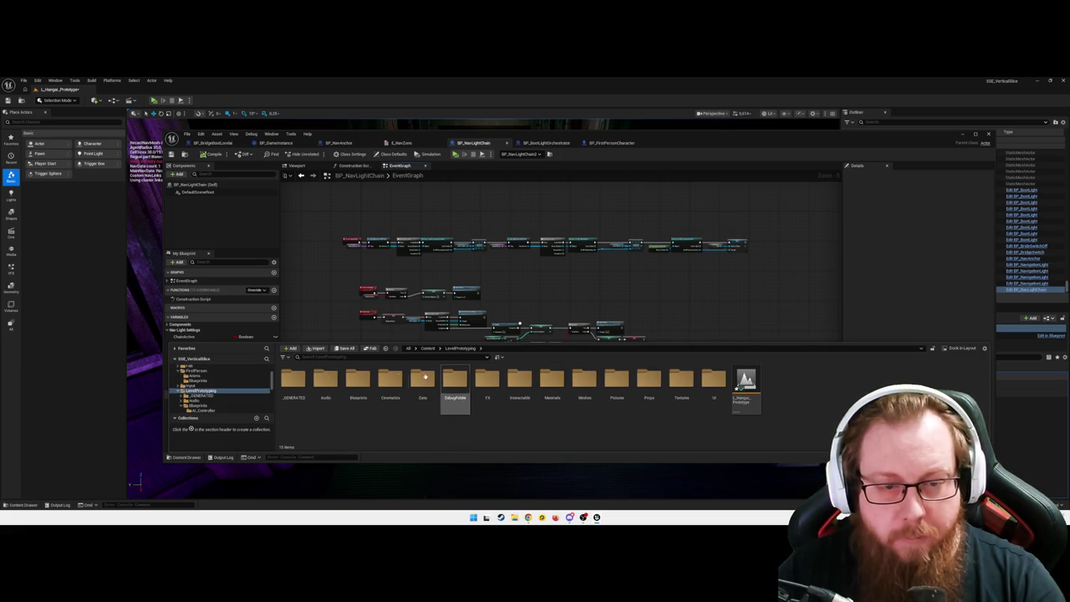
{"action": "double_click", "coordinate": [358, 378]}
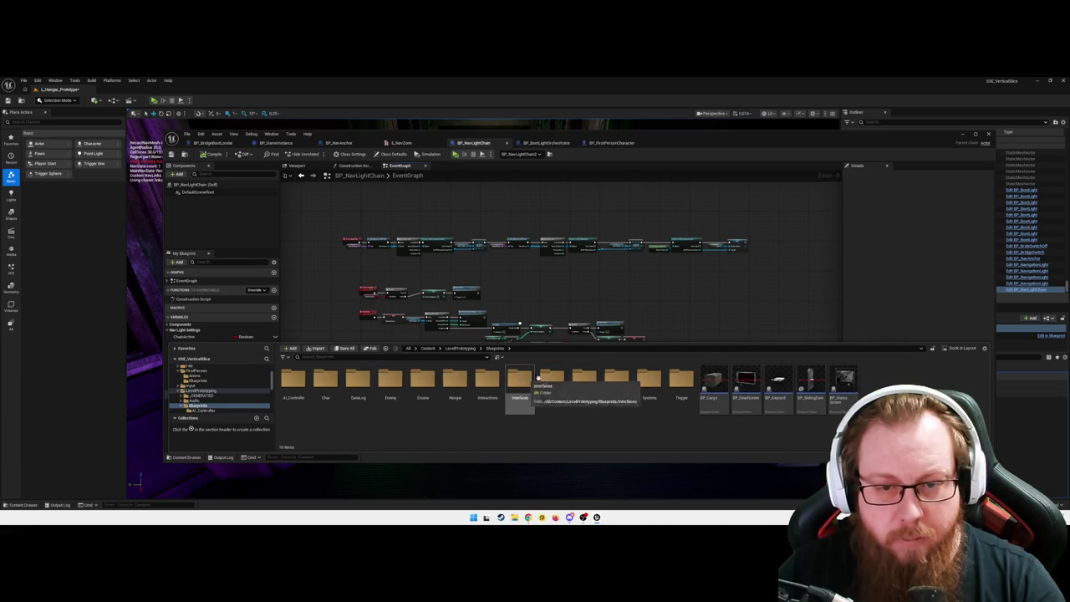
{"action": "double_click", "coordinate": [522, 380]}
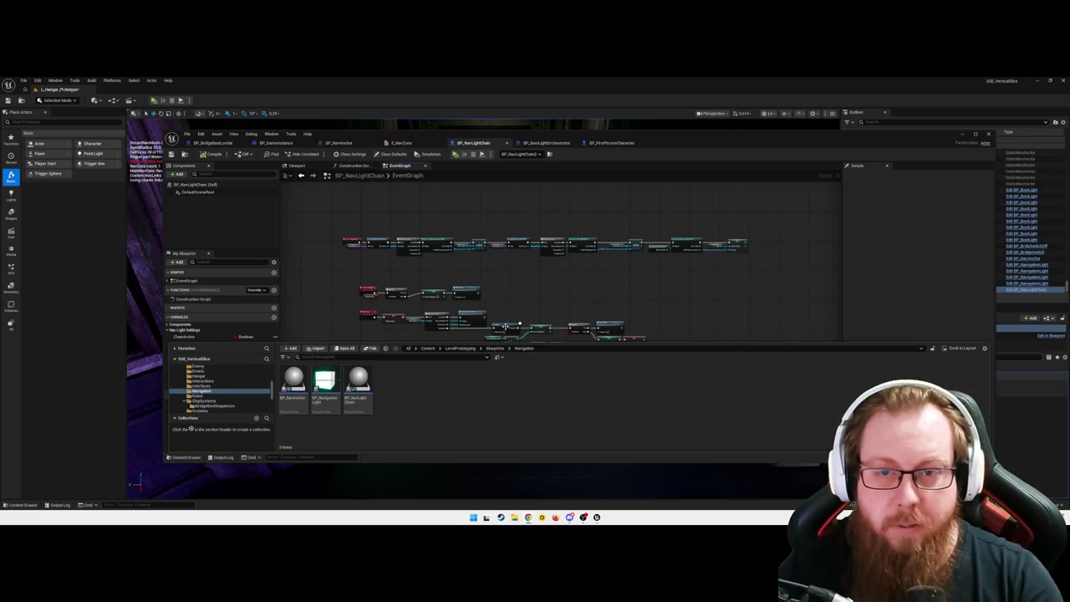
{"action": "left_click", "coordinate": [632, 314]}
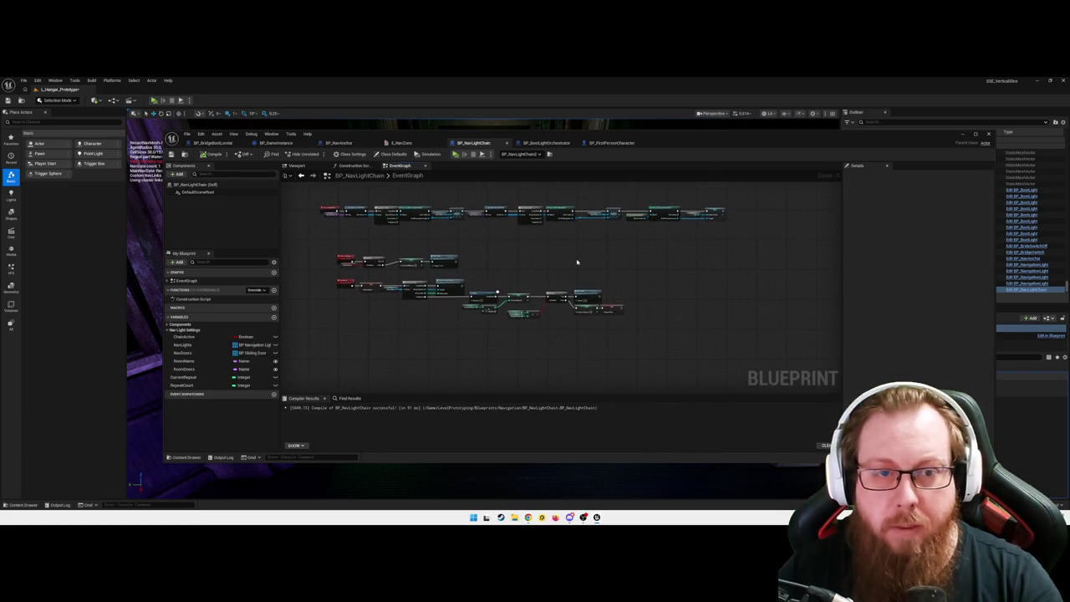
- Add a Print String node after the SET Active Chain node
{"action": "scroll", "coordinate": [518, 301], "scroll_direction": "up", "scroll_amount": 6}
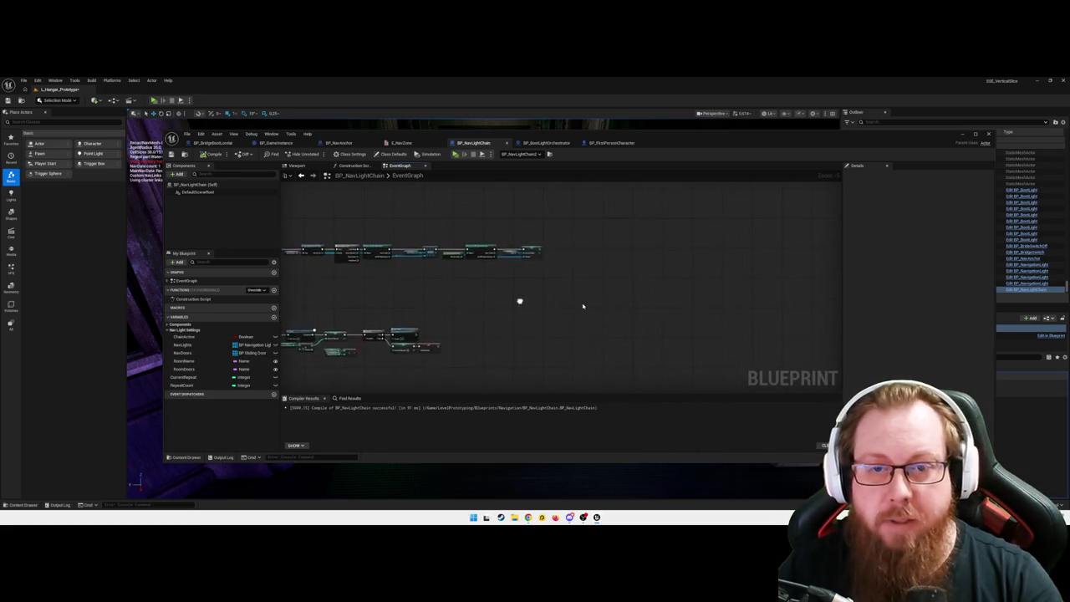
{"action": "mouse_move", "coordinate": [560, 292]}
{"action": "left_mouse_down"}
{"action": "mouse_move", "coordinate": [546, 279]}
{"action": "mouse_move", "coordinate": [503, 279]}
{"action": "mouse_move", "coordinate": [513, 274]}
{"action": "left_mouse_up"}
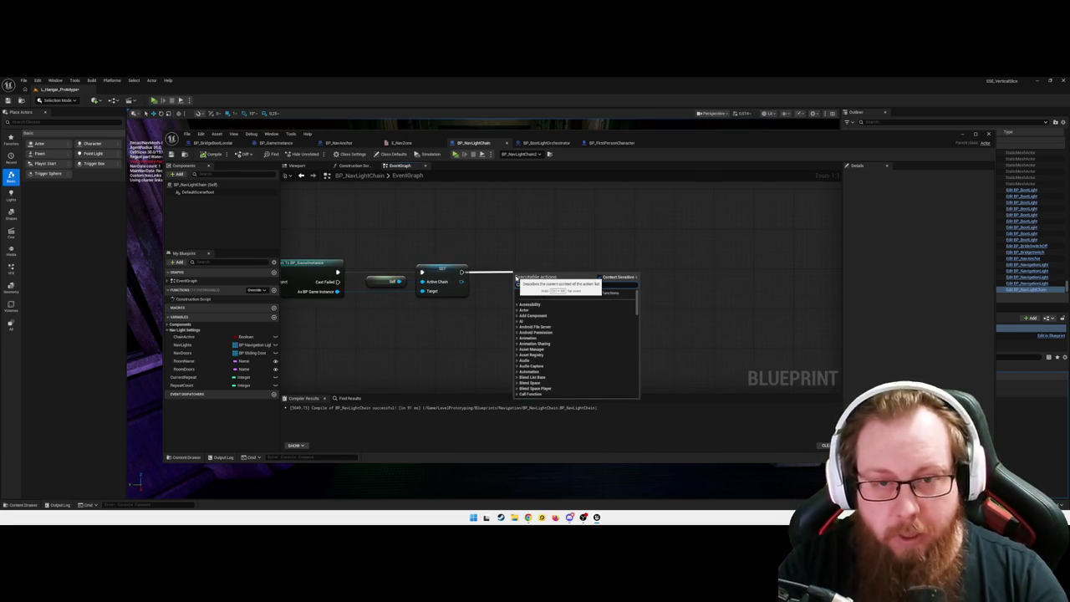
{"action": "type", "text": "print"}
{"action": "key", "text": "Return"}
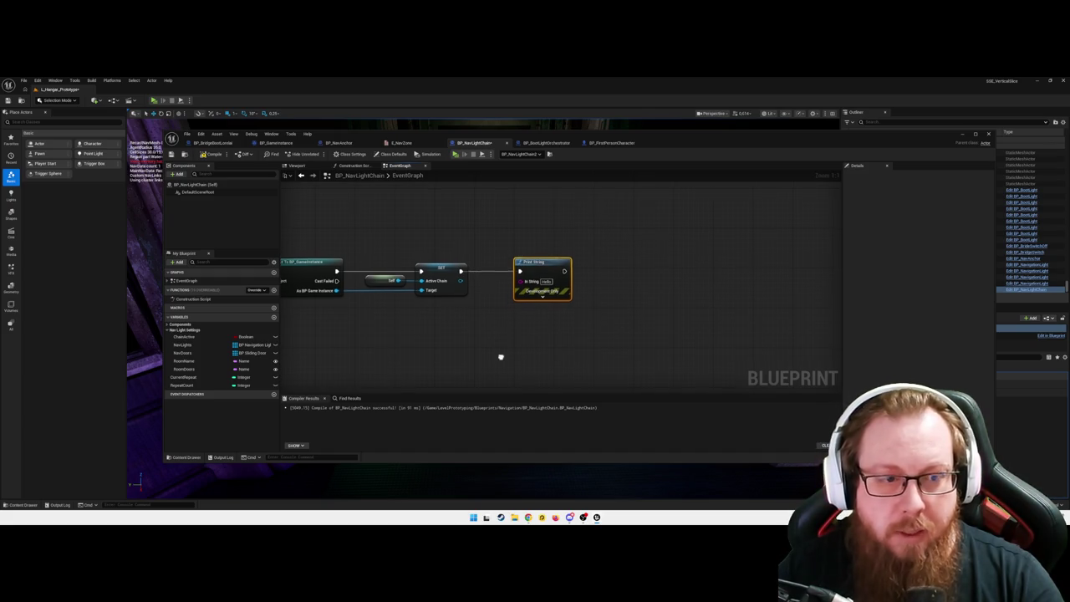
- Add a NavLights getter feeding a new For Each Loop
{"action": "left_click_drag", "start_coordinate": [501, 354], "coordinate": [499, 341]}
{"action": "left_click_drag", "start_coordinate": [189, 349], "coordinate": [465, 328]}
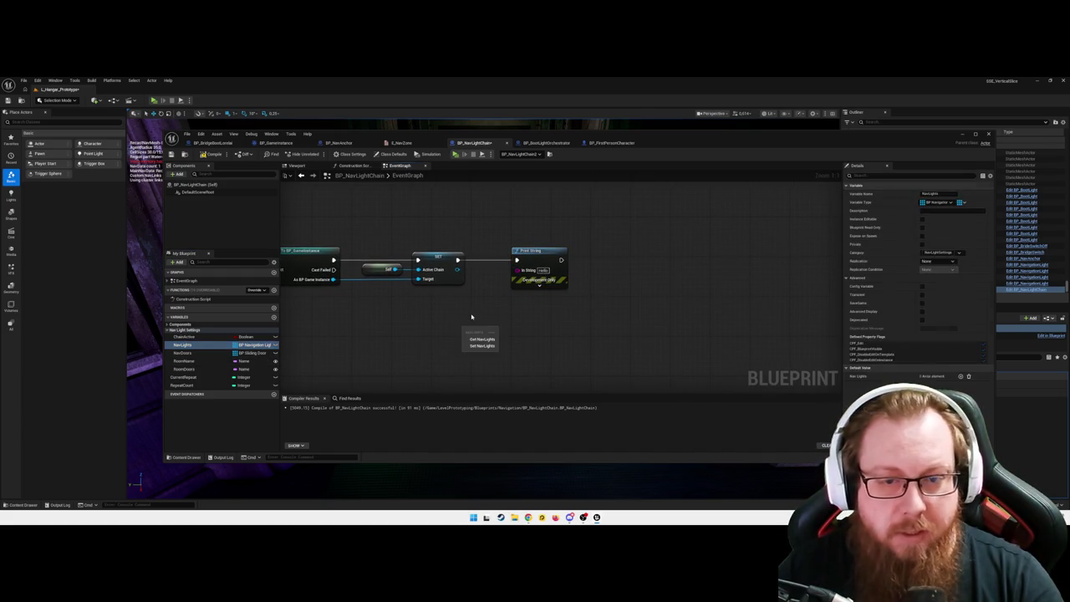
{"action": "left_click", "coordinate": [478, 336]}
{"action": "mouse_move", "coordinate": [519, 291]}
{"action": "left_mouse_down"}
{"action": "mouse_move", "coordinate": [496, 326]}
{"action": "mouse_move", "coordinate": [519, 272]}
{"action": "left_mouse_up"}
{"action": "left_click", "coordinate": [492, 328]}
{"action": "key", "text": "Escape"}
{"action": "left_click_drag", "start_coordinate": [496, 327], "coordinate": [541, 329]}
{"action": "type", "text": "for each"}
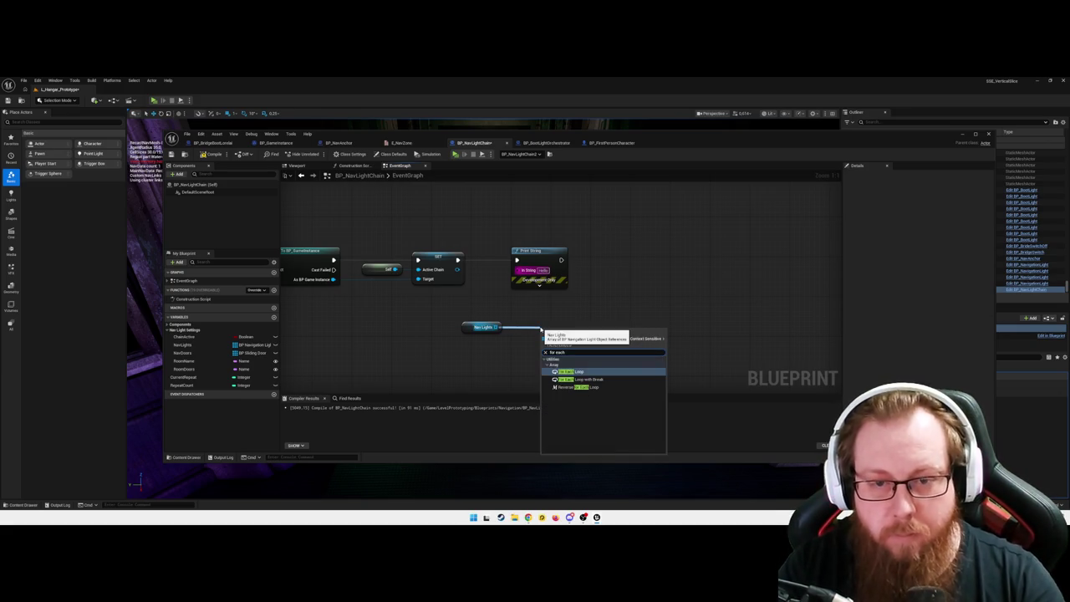
{"action": "key", "text": "Return"}
- Feed each Array Element's display name into Print String and continue execution from SET
{"action": "mouse_move", "coordinate": [590, 349]}
{"action": "left_mouse_down"}
{"action": "mouse_move", "coordinate": [518, 272]}
{"action": "mouse_move", "coordinate": [659, 255]}
{"action": "left_mouse_up"}
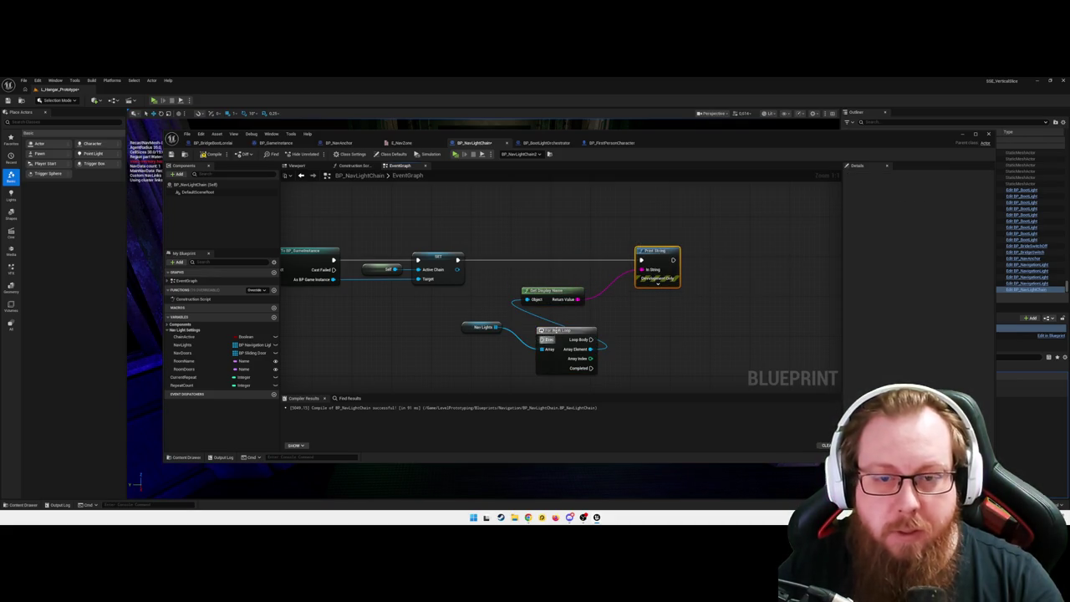
{"action": "mouse_move", "coordinate": [549, 294]}
{"action": "left_mouse_down"}
{"action": "mouse_move", "coordinate": [641, 351]}
{"action": "mouse_move", "coordinate": [633, 373]}
{"action": "mouse_move", "coordinate": [610, 345]}
{"action": "mouse_move", "coordinate": [543, 318]}
{"action": "mouse_move", "coordinate": [535, 253]}
{"action": "mouse_move", "coordinate": [523, 247]}
{"action": "mouse_move", "coordinate": [522, 255]}
{"action": "left_mouse_up"}
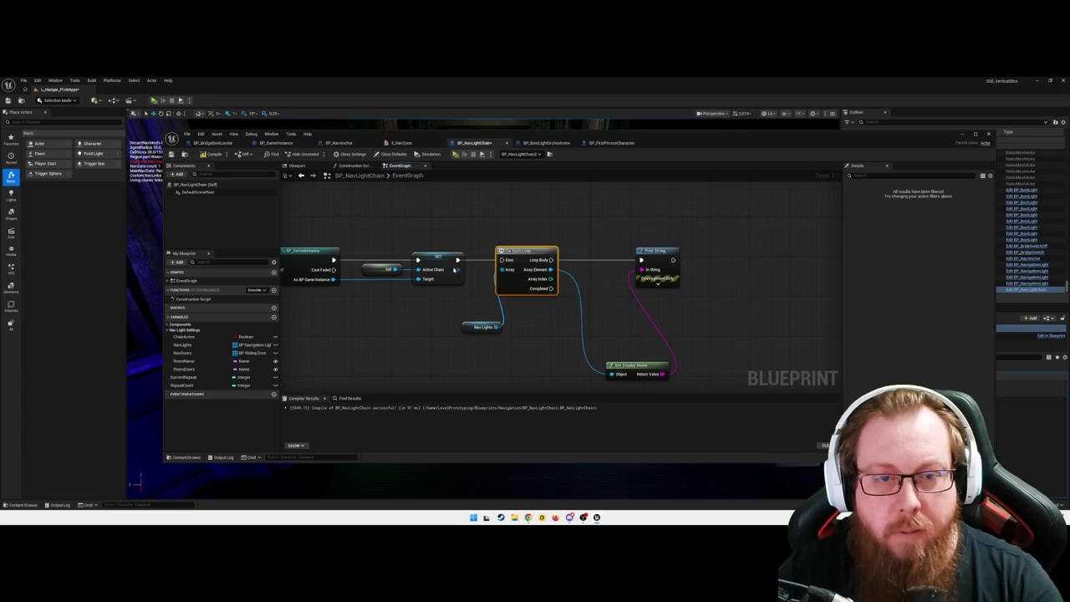
{"action": "left_click_drag", "start_coordinate": [457, 260], "coordinate": [640, 260]}
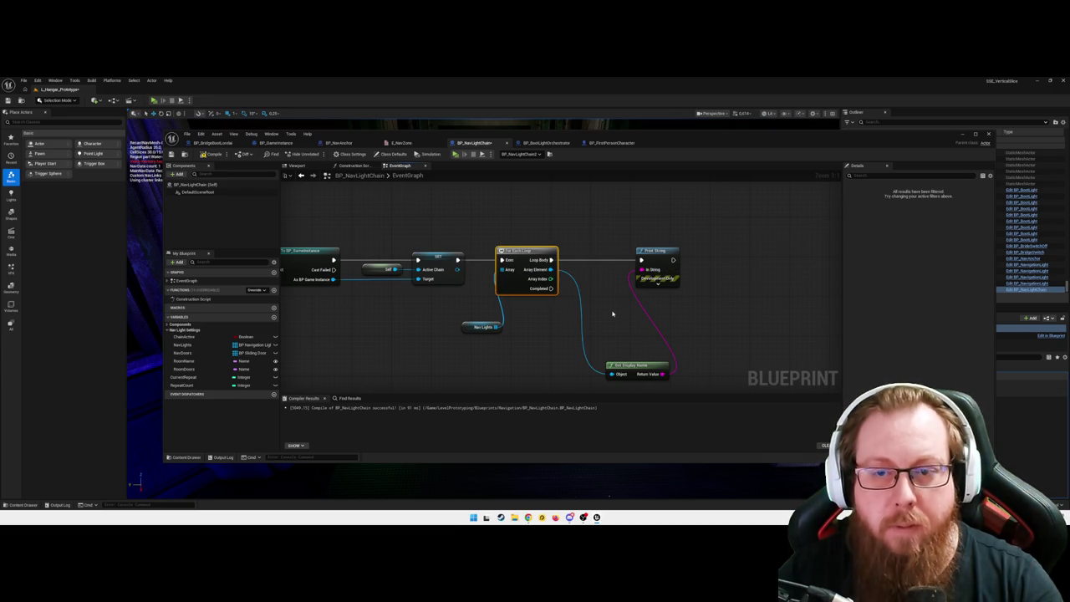
- Run Print String in the loop body and add a Format Text reading 'Nav Lights Turned Off'
{"action": "left_click", "coordinate": [585, 317]}
{"action": "scroll", "coordinate": [589, 305], "scroll_direction": "down", "scroll_amount": 1}
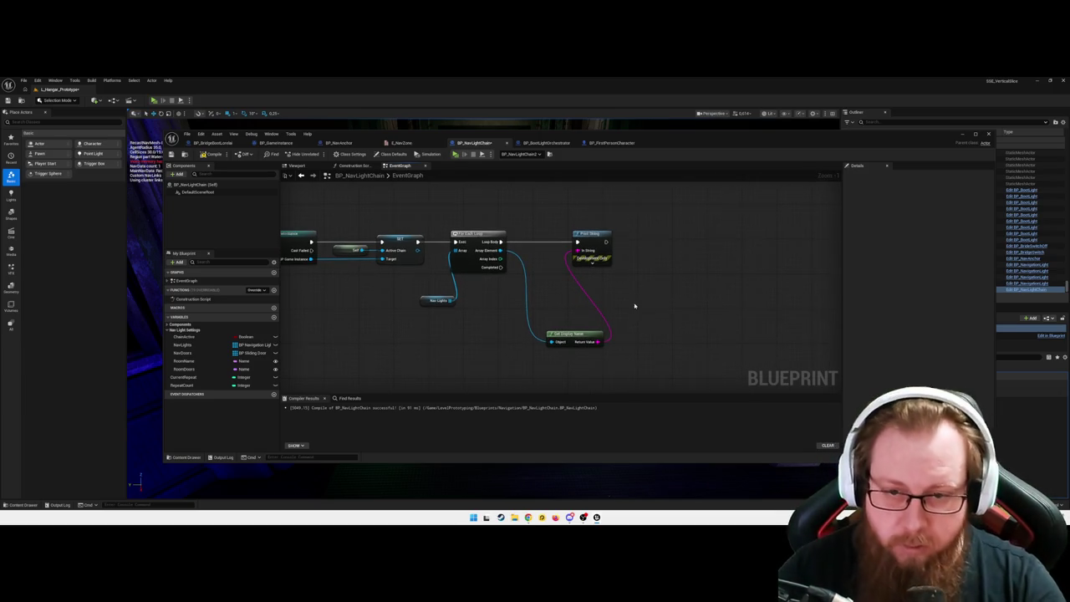
{"action": "right_click", "coordinate": [645, 297]}
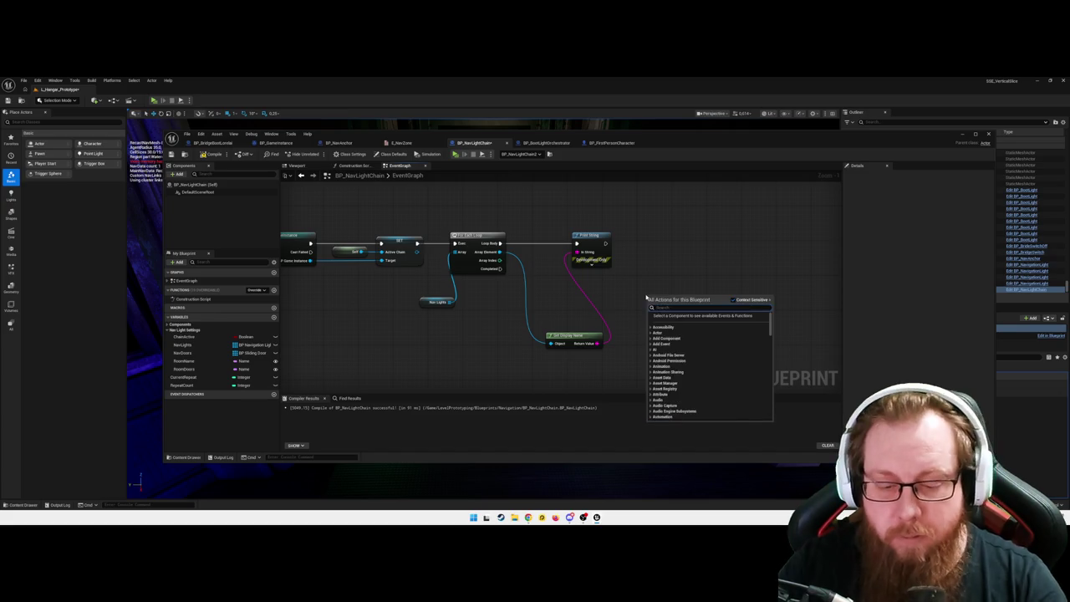
{"action": "type", "text": "format text"}
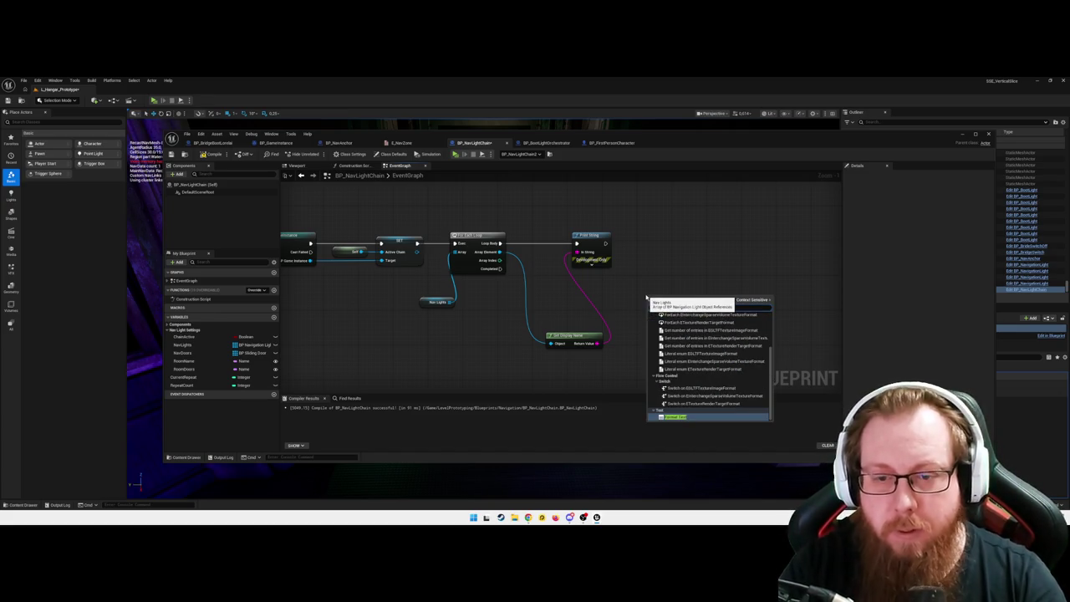
{"action": "key", "text": "Return"}
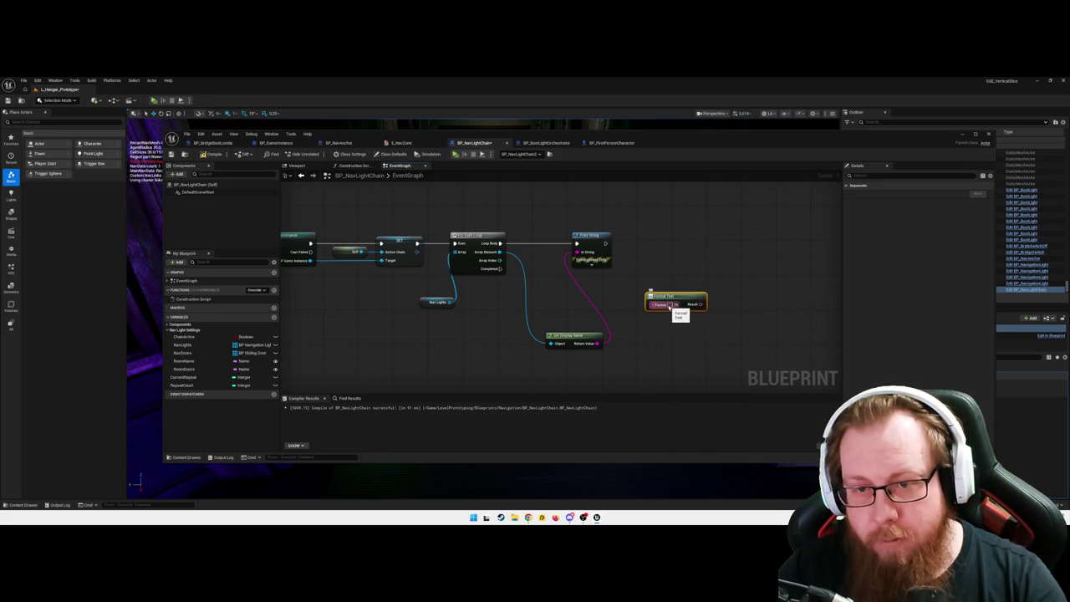
{"action": "type", "text": "Nav Lights T"}
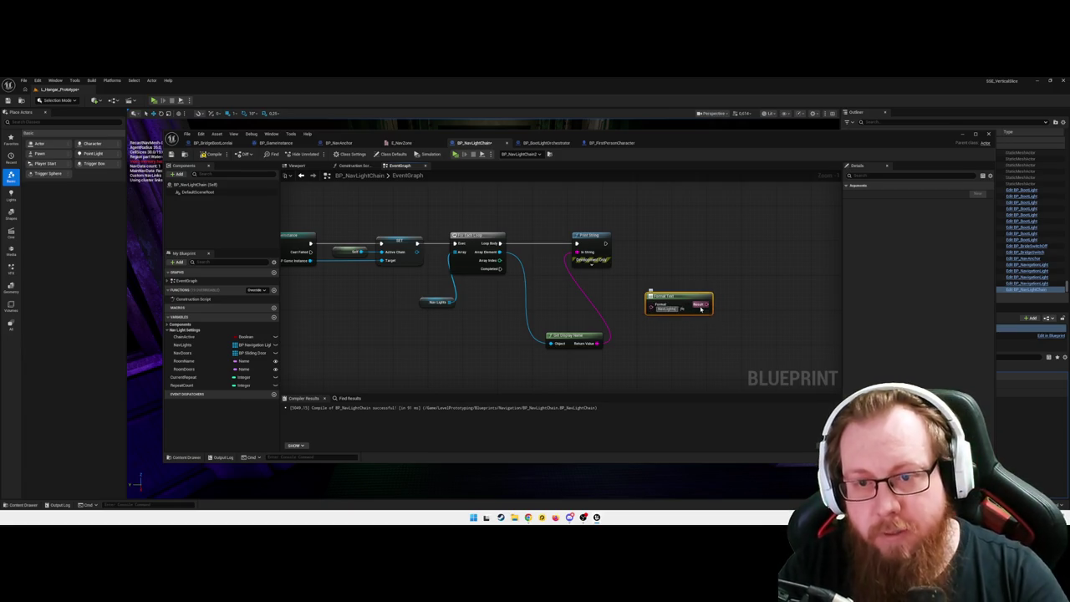
{"action": "type", "text": "urned"}
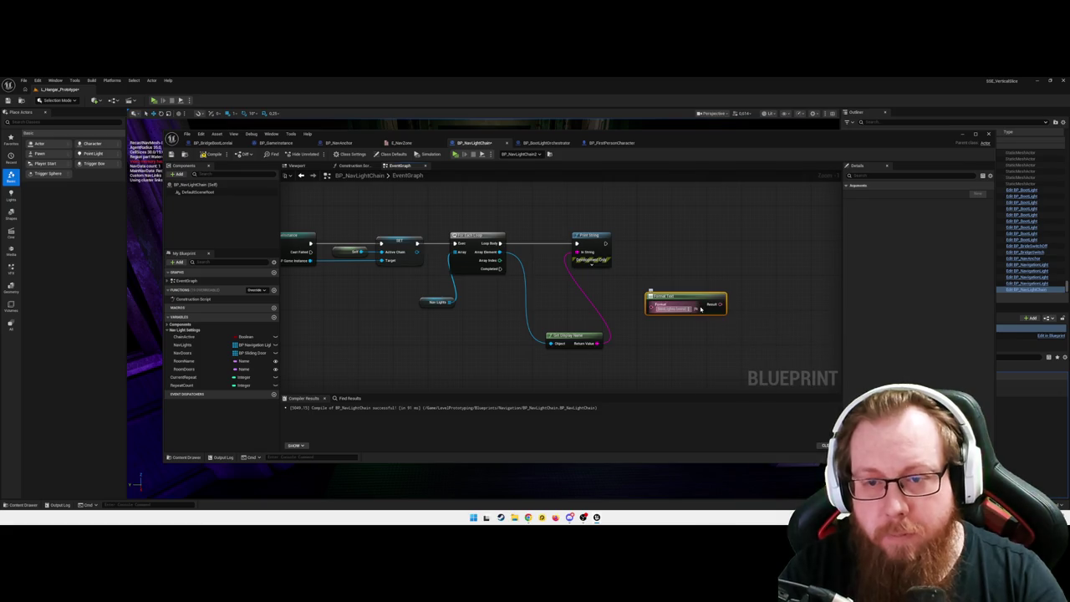
{"action": "type", "text": " Off"}
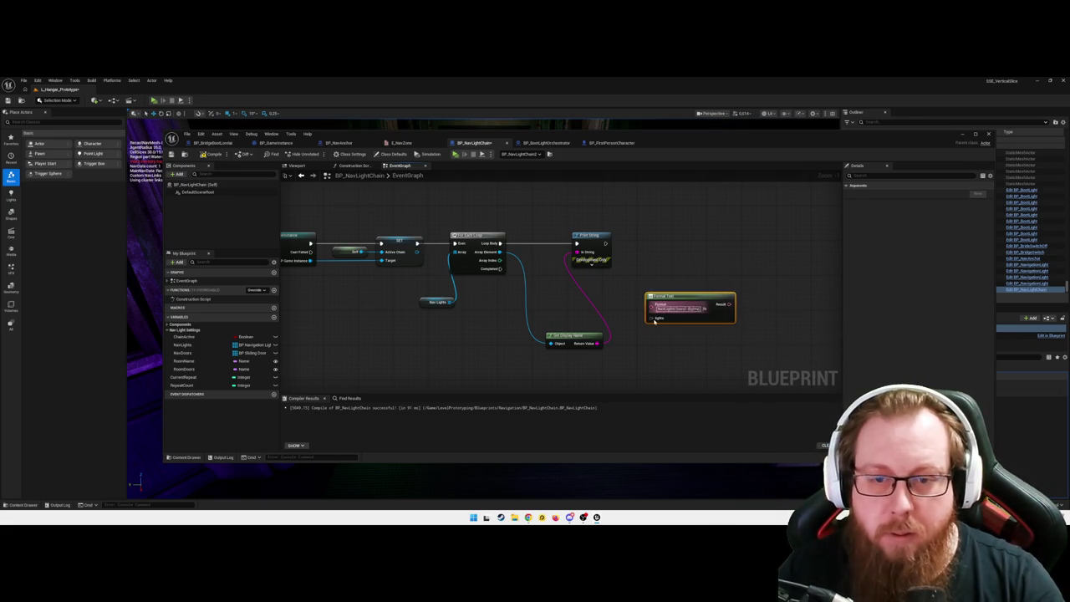
{"action": "key", "text": "Return"}
- Wire the display name into Format Text's lights pin, drop the old Print String link, and rearrange nodes
{"action": "left_click_drag", "start_coordinate": [597, 342], "coordinate": [651, 319]}
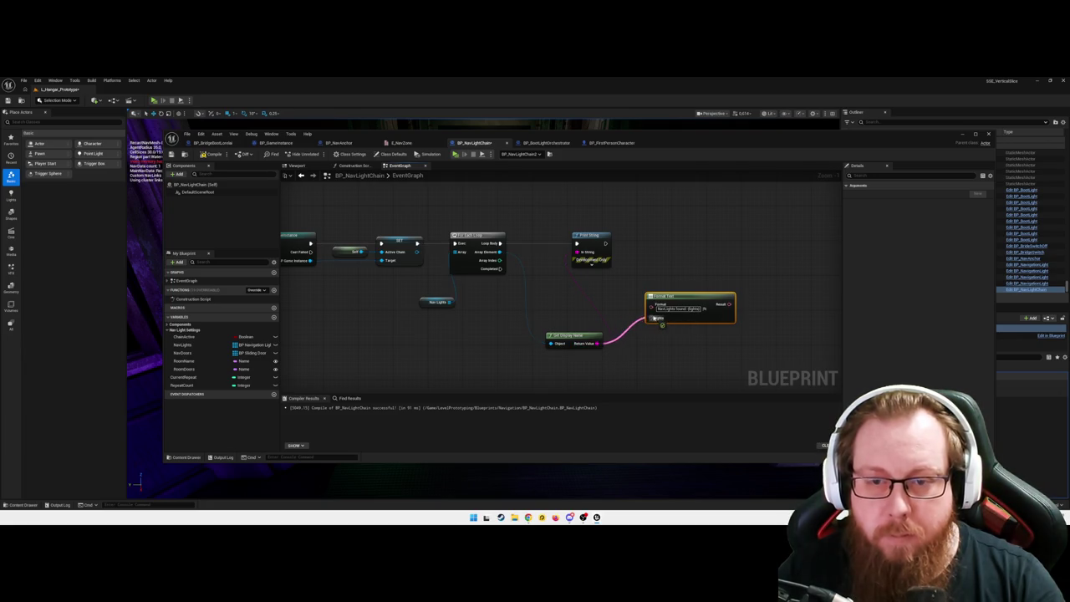
{"action": "left_click", "coordinate": [585, 295], "text": "alt"}
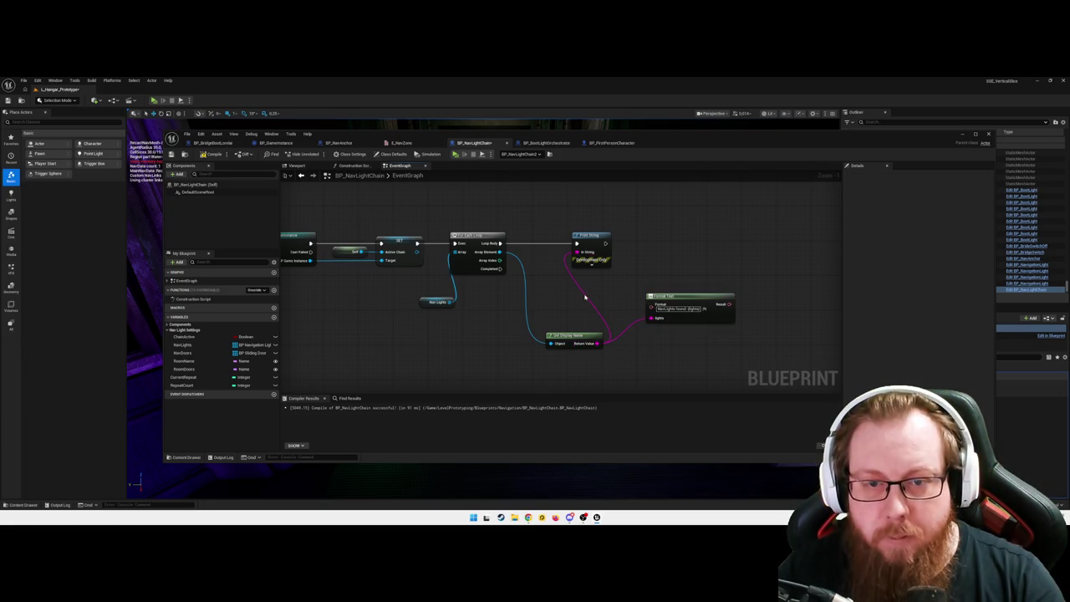
{"action": "left_click_drag", "start_coordinate": [587, 236], "coordinate": [699, 240]}
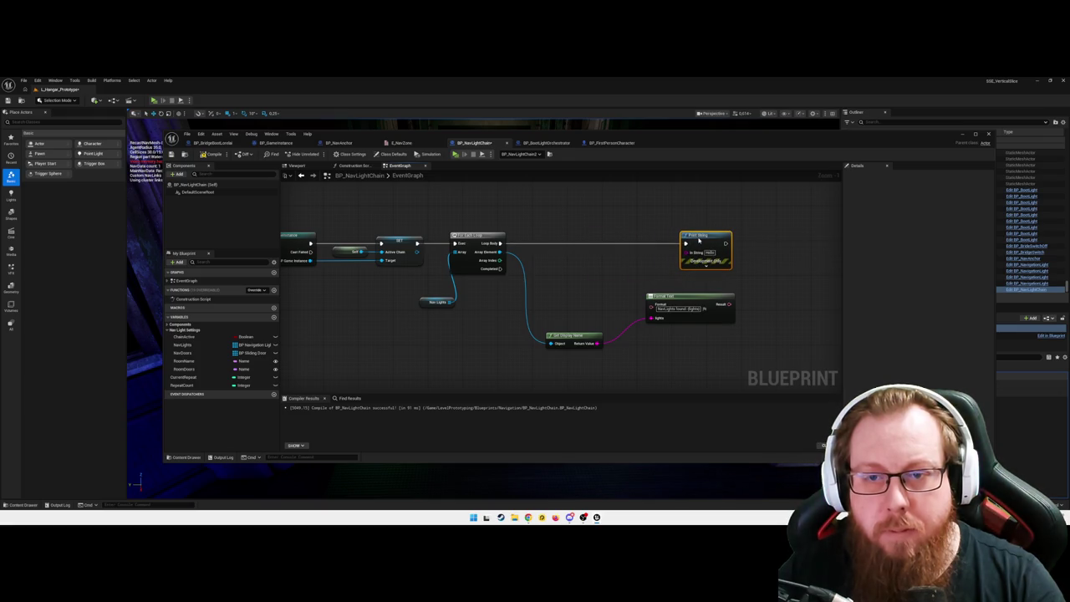
{"action": "left_click", "coordinate": [669, 308]}
{"action": "mouse_move", "coordinate": [668, 298]}
{"action": "left_mouse_down"}
{"action": "mouse_move", "coordinate": [582, 300]}
{"action": "mouse_move", "coordinate": [690, 249]}
{"action": "mouse_move", "coordinate": [636, 267]}
{"action": "mouse_move", "coordinate": [673, 300]}
{"action": "left_mouse_up"}
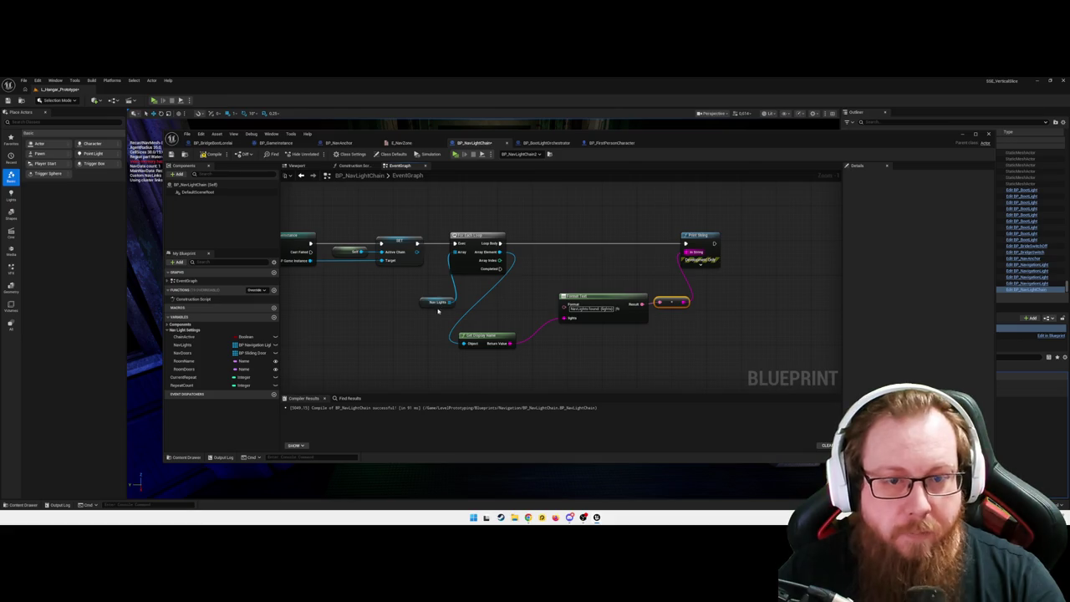
{"action": "mouse_move", "coordinate": [730, 351]}
{"action": "left_mouse_down"}
{"action": "mouse_move", "coordinate": [685, 309]}
{"action": "mouse_move", "coordinate": [445, 226]}
{"action": "left_mouse_up"}
{"action": "left_click_drag", "start_coordinate": [600, 328], "coordinate": [627, 328]}
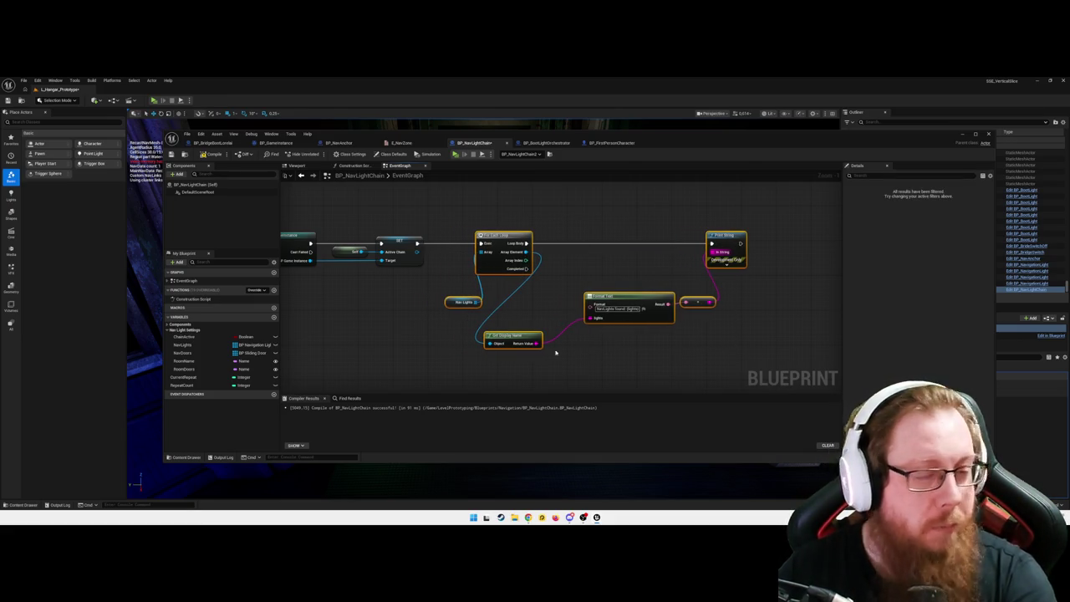
- Straighten the Nav Lights connection into the loop and place Get Display Name beside Array Element
{"action": "right_click", "coordinate": [486, 253]}
{"action": "mouse_move", "coordinate": [514, 294]}
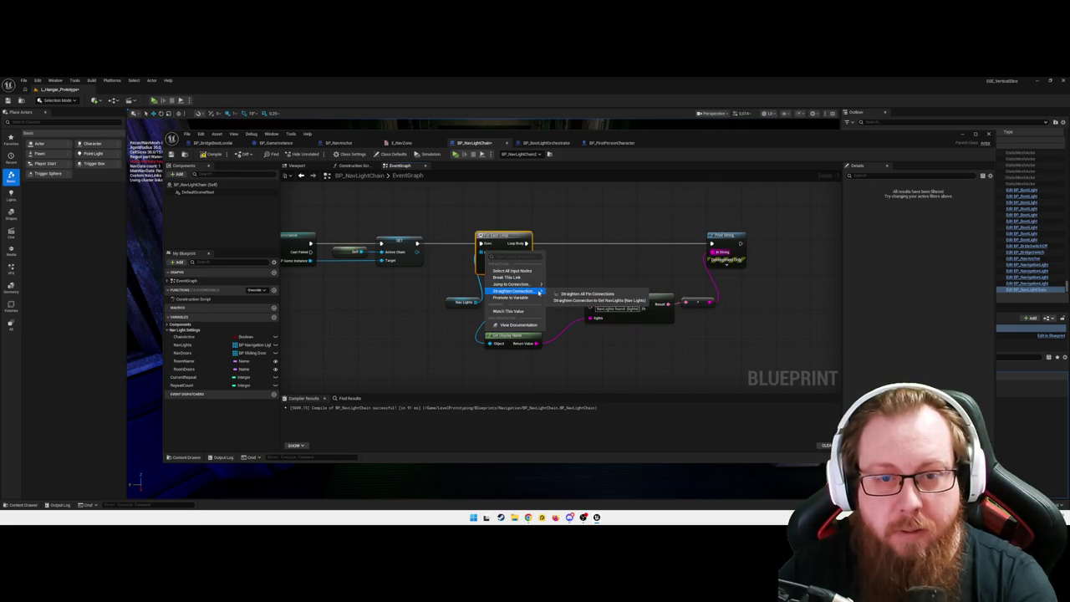
{"action": "left_click", "coordinate": [589, 294]}
{"action": "left_click_drag", "start_coordinate": [465, 252], "coordinate": [451, 252]}
{"action": "left_click_drag", "start_coordinate": [510, 335], "coordinate": [567, 247]}
- Line up Print String and Format Text with Q alignment and recompile BP_NavLightChain
{"action": "left_click_drag", "start_coordinate": [714, 356], "coordinate": [635, 338]}
{"action": "left_click", "coordinate": [645, 219]}
{"action": "left_click_drag", "start_coordinate": [647, 218], "coordinate": [664, 219]}
{"action": "mouse_move", "coordinate": [580, 293]}
{"action": "left_mouse_down"}
{"action": "mouse_move", "coordinate": [597, 295]}
{"action": "mouse_move", "coordinate": [601, 251]}
{"action": "left_mouse_up"}
{"action": "key", "text": "q"}
{"action": "left_click", "coordinate": [606, 315]}
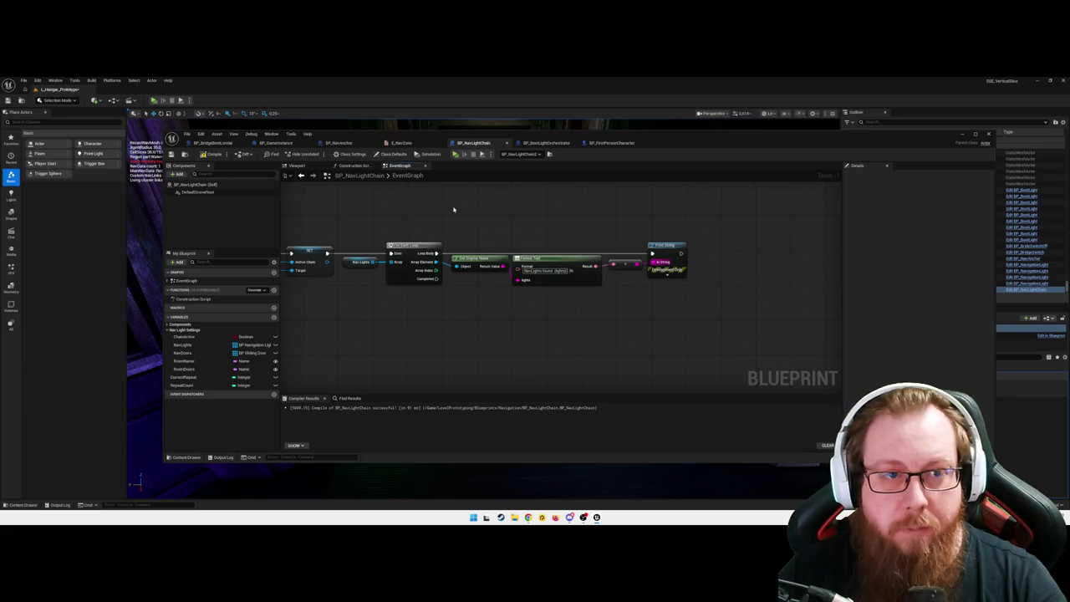
{"action": "left_click", "coordinate": [213, 155]}
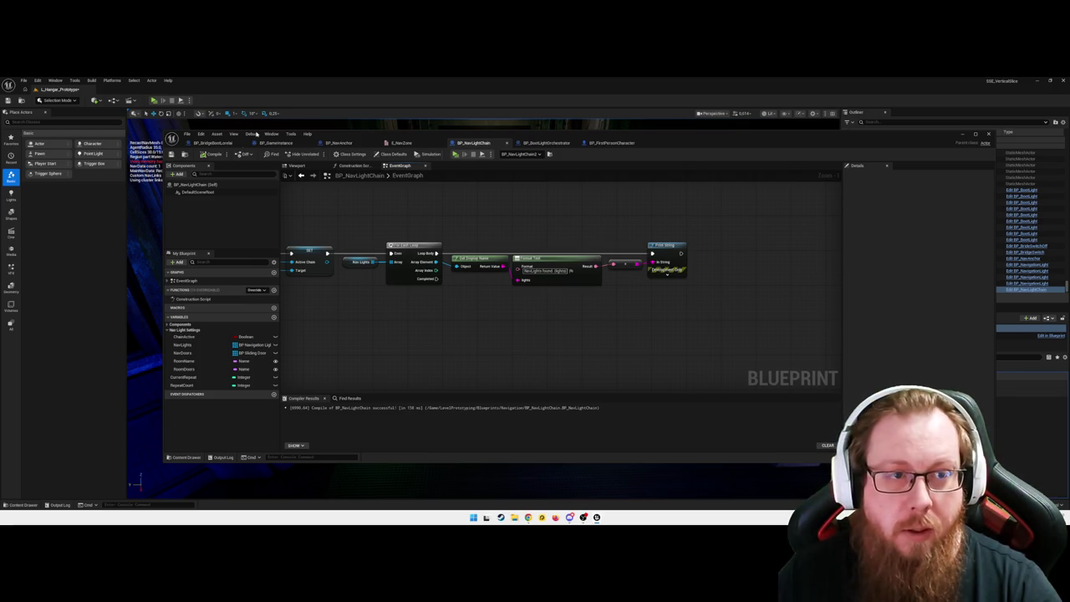
- Switch to BP_GameInstance and survey its EventGraph around the comment box
{"action": "left_click", "coordinate": [272, 143]}
{"action": "scroll", "coordinate": [348, 306], "scroll_direction": "down", "scroll_amount": 2}
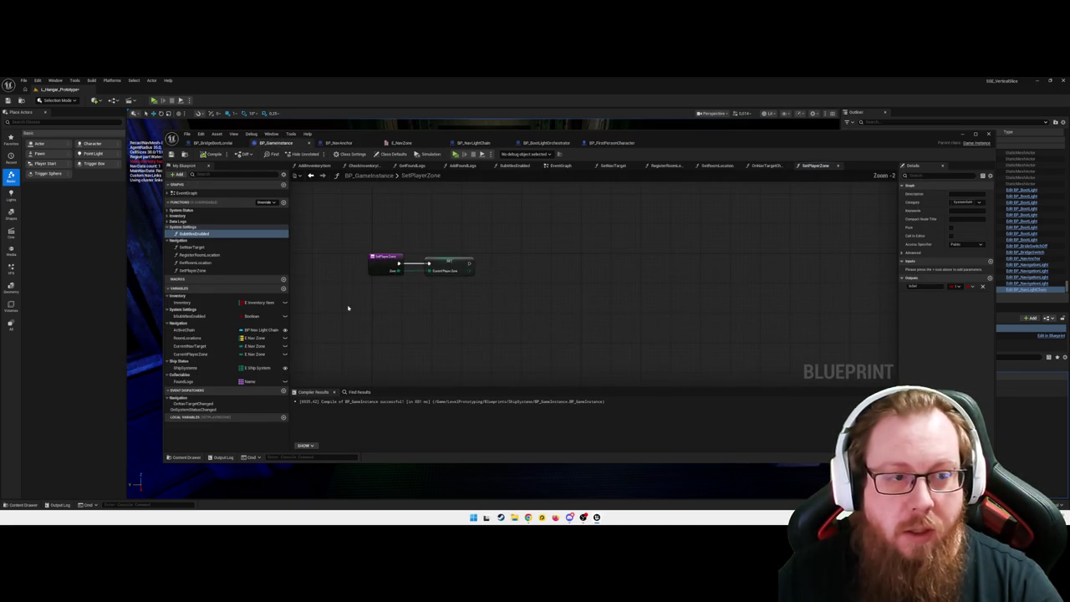
{"action": "left_click", "coordinate": [571, 166]}
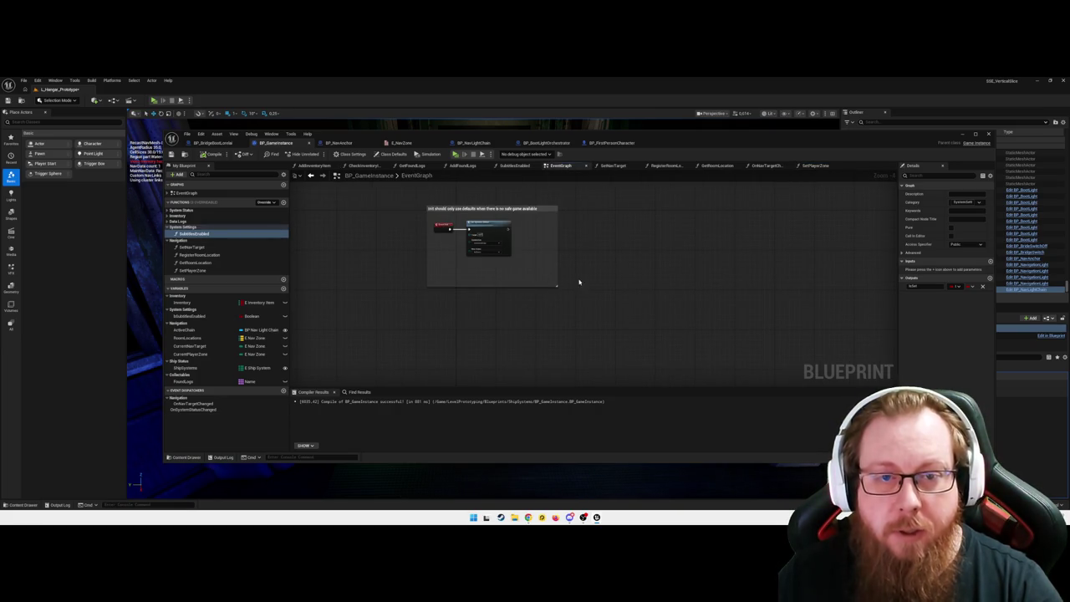
{"action": "scroll", "coordinate": [613, 277], "scroll_direction": "up", "scroll_amount": 1}
{"action": "scroll", "coordinate": [613, 276], "scroll_direction": "down", "scroll_amount": 2}
{"action": "left_click_drag", "start_coordinate": [661, 159], "coordinate": [557, 184]}
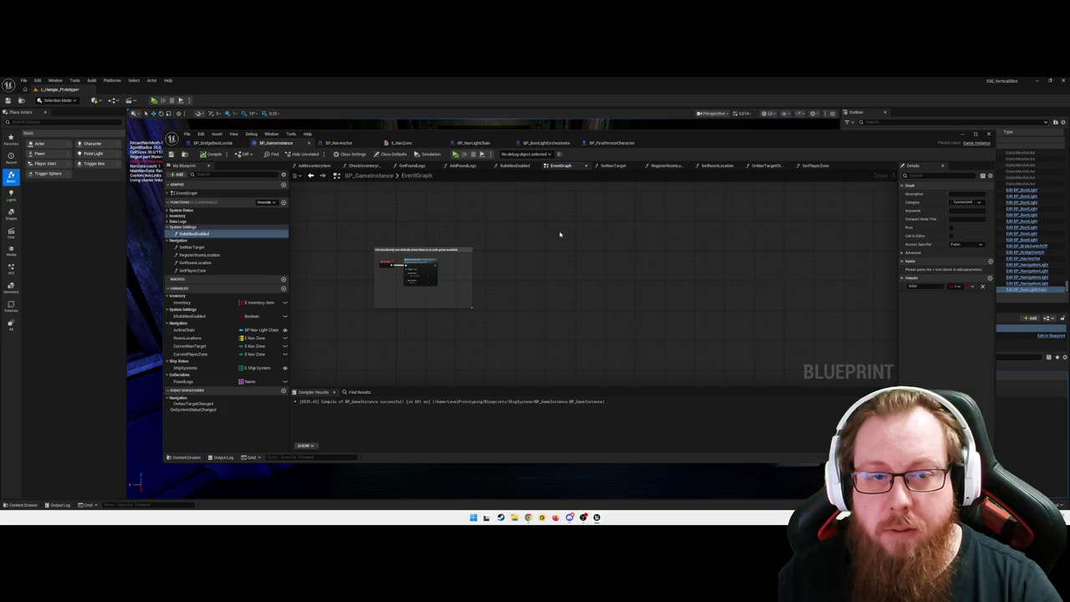
{"action": "scroll", "coordinate": [556, 267], "scroll_direction": "down", "scroll_amount": 7}
{"action": "mouse_move", "coordinate": [644, 286]}
{"action": "left_mouse_down"}
{"action": "mouse_move", "coordinate": [610, 244]}
{"action": "mouse_move", "coordinate": [707, 291]}
{"action": "left_mouse_up"}
{"action": "scroll", "coordinate": [597, 292], "scroll_direction": "up", "scroll_amount": 6}
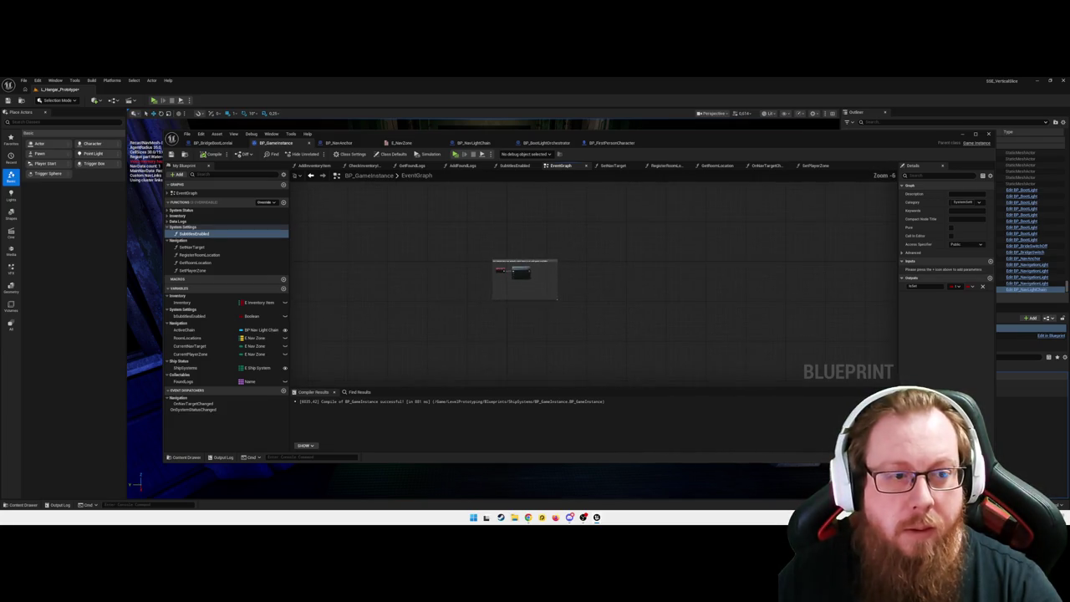
- Glance at SetNavTarget, then jump to Event Init via the expanded EventGraph list
{"action": "left_click", "coordinate": [613, 165]}
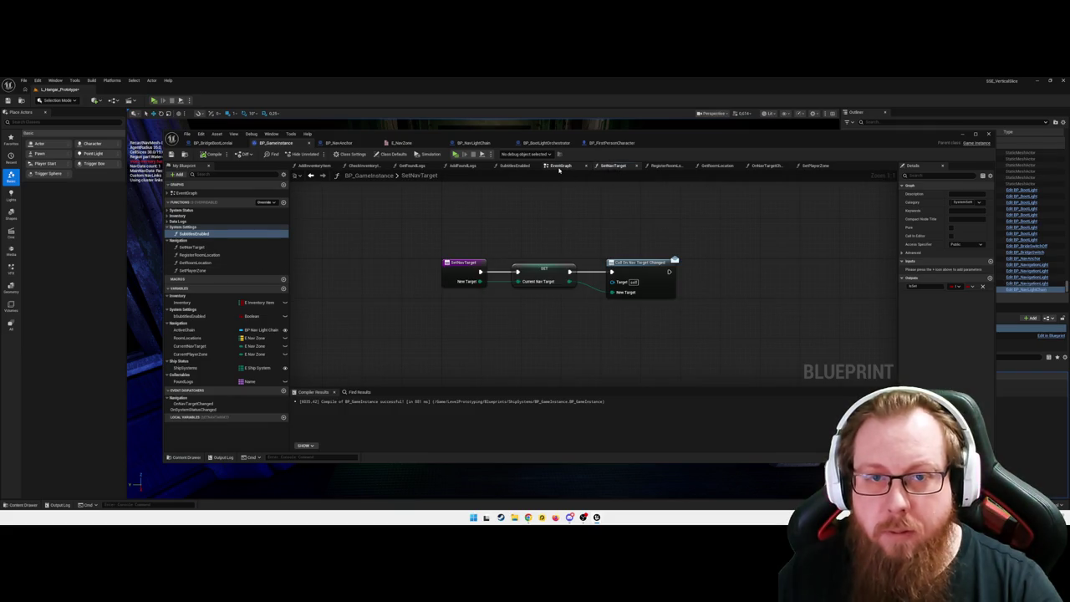
{"action": "left_click", "coordinate": [559, 166]}
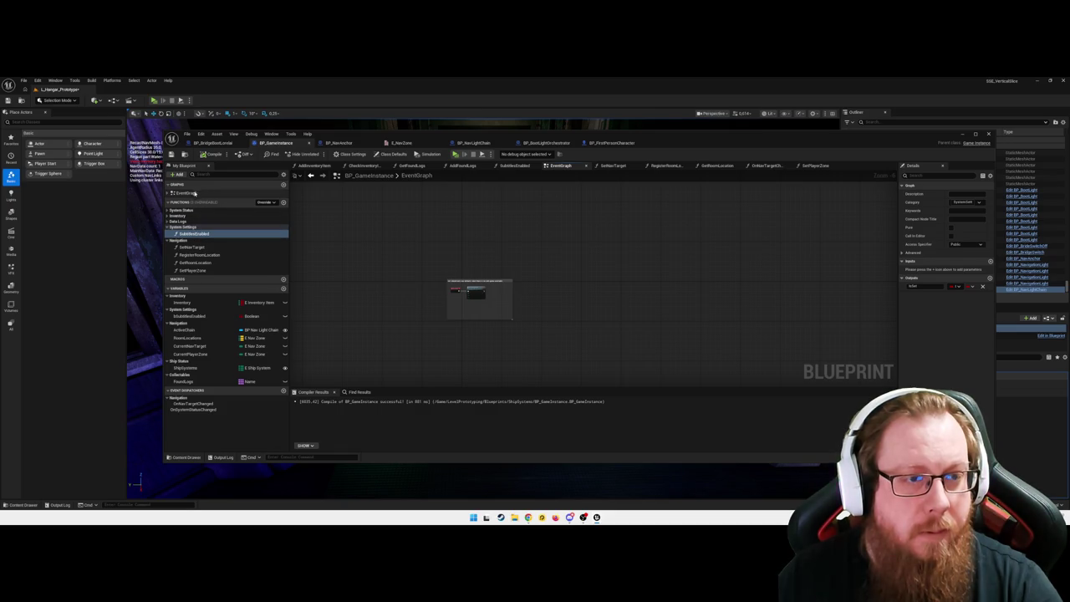
{"action": "left_click", "coordinate": [185, 193]}
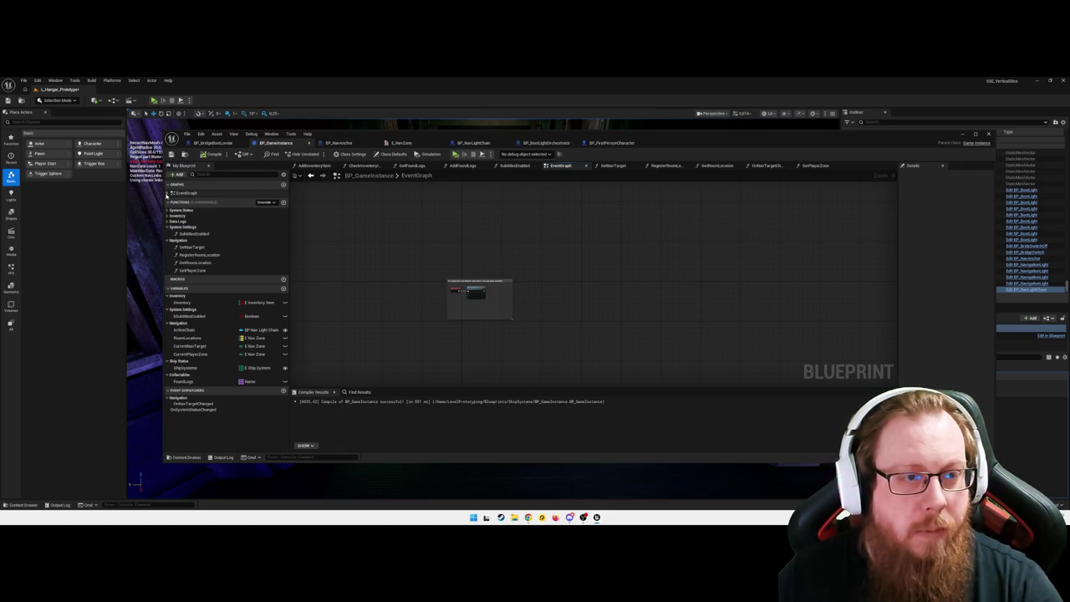
{"action": "left_click", "coordinate": [168, 193]}
{"action": "left_click", "coordinate": [186, 202]}
{"action": "scroll", "coordinate": [646, 303], "scroll_direction": "down", "scroll_amount": 10}
{"action": "scroll", "coordinate": [577, 309], "scroll_direction": "up", "scroll_amount": 7}
{"action": "scroll", "coordinate": [587, 291], "scroll_direction": "up", "scroll_amount": 3}
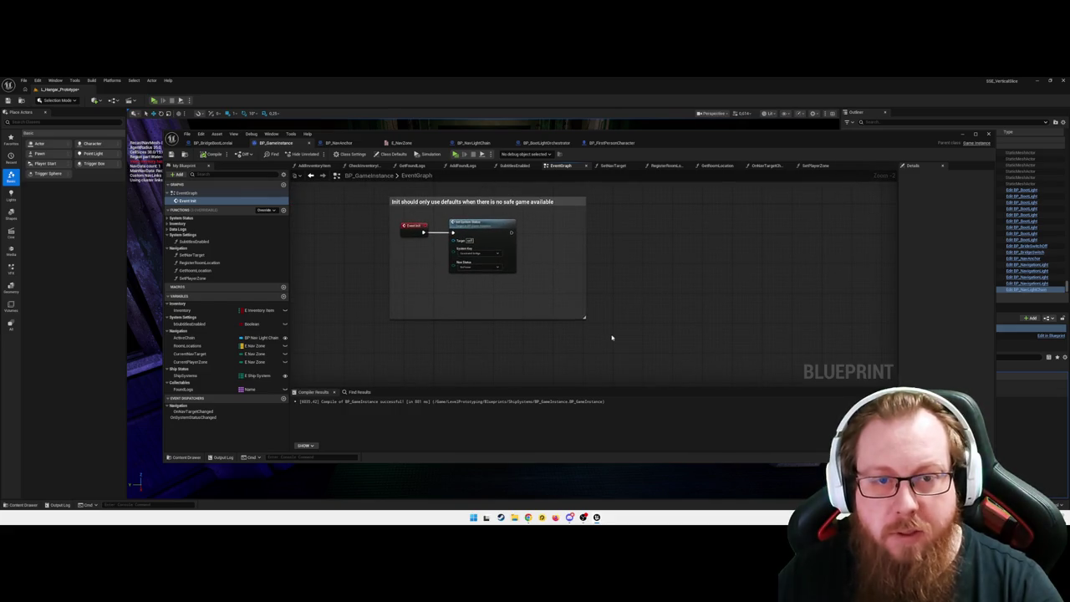
- Enlarge the comment, add SetNavTarget targeting Hydroponics after Set System Status, and recompile
{"action": "mouse_move", "coordinate": [584, 318]}
{"action": "left_mouse_down"}
{"action": "mouse_move", "coordinate": [768, 362]}
{"action": "mouse_move", "coordinate": [790, 332]}
{"action": "left_mouse_up"}
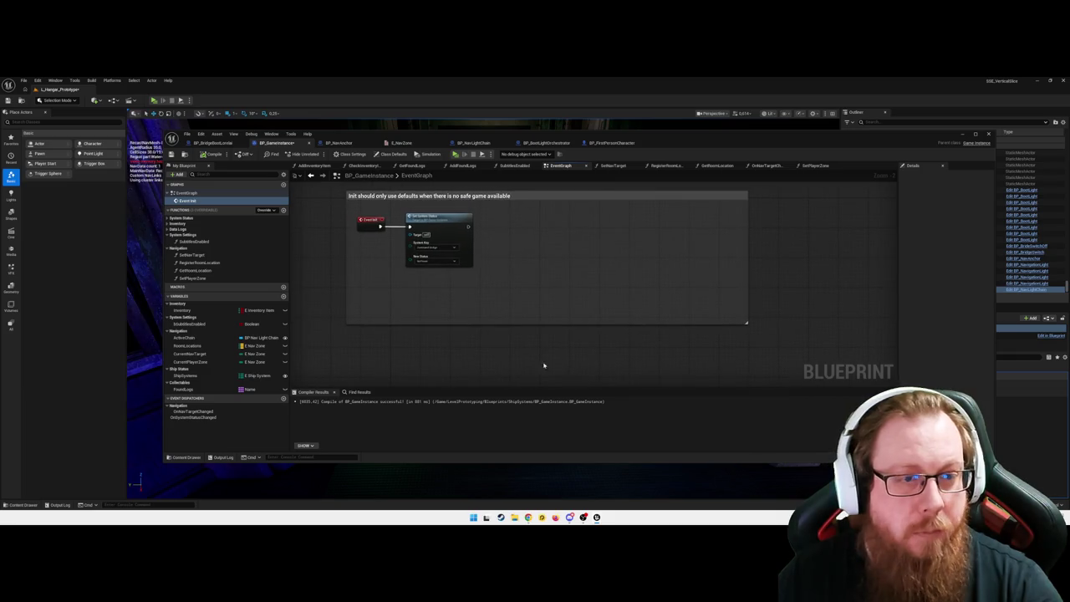
{"action": "left_click", "coordinate": [192, 255]}
{"action": "left_click_drag", "start_coordinate": [574, 237], "coordinate": [499, 227]}
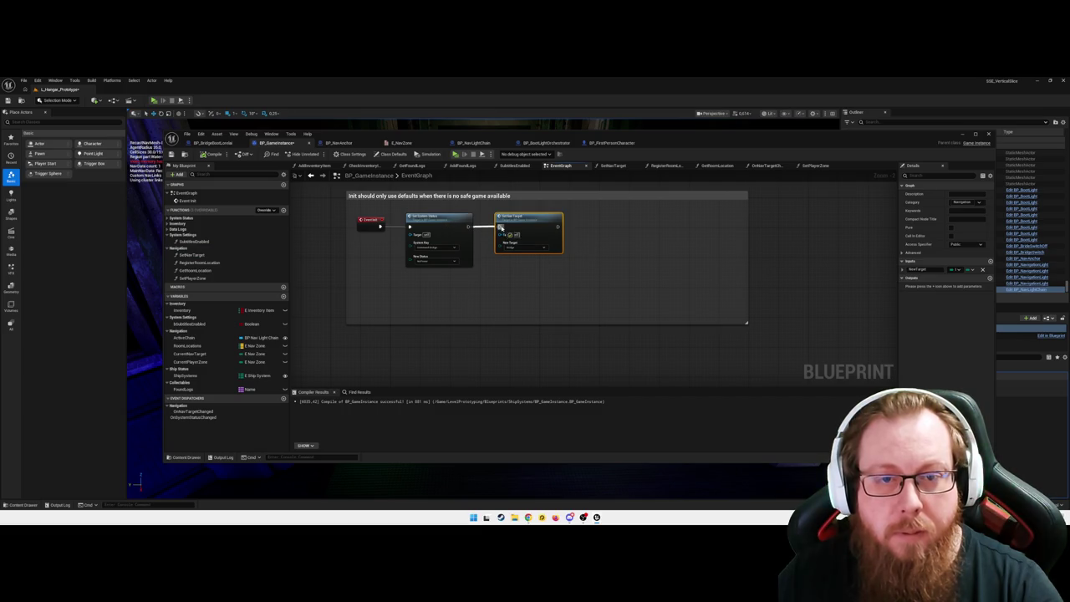
{"action": "left_click", "coordinate": [534, 249]}
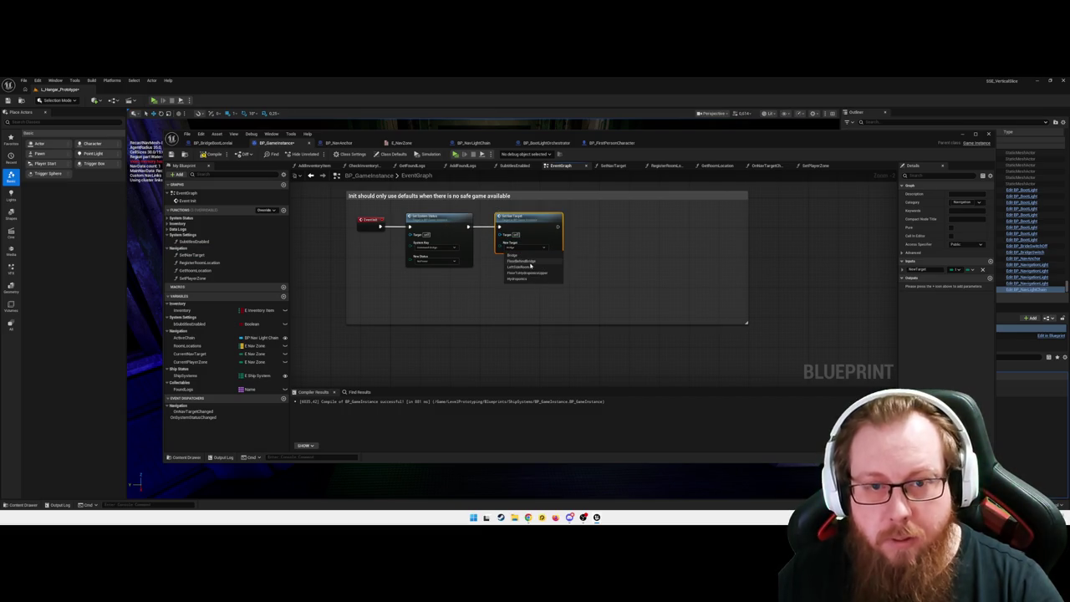
{"action": "left_click", "coordinate": [530, 279]}
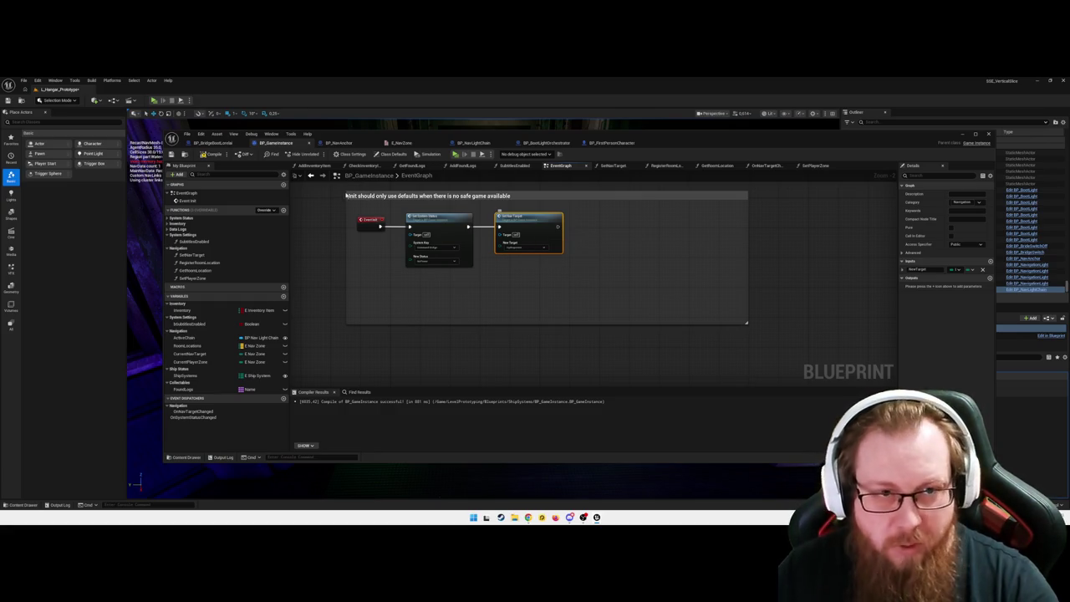
{"action": "left_click", "coordinate": [213, 155]}
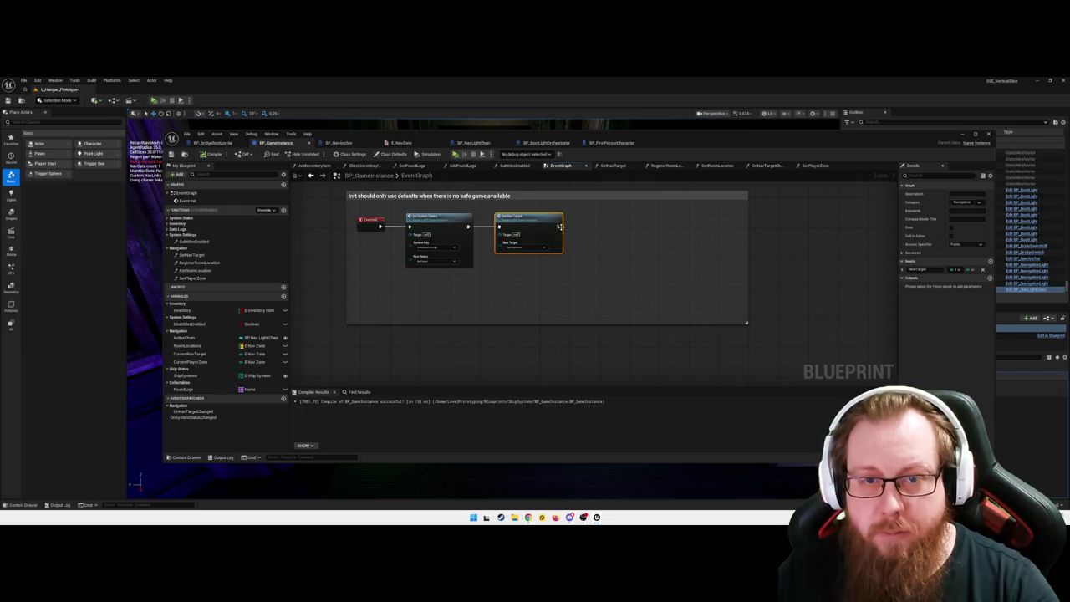
- Add a Print String after Set Nav Target and a CurrentNavTarget getter
{"action": "left_click_drag", "start_coordinate": [560, 225], "coordinate": [576, 231]}
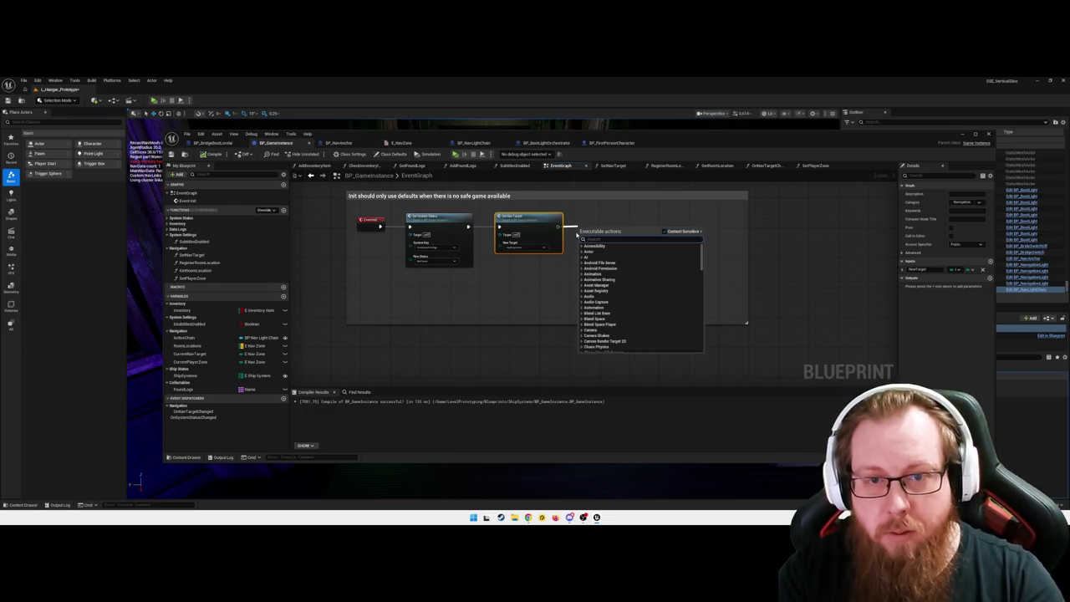
{"action": "type", "text": "print string"}
{"action": "key", "text": "Return"}
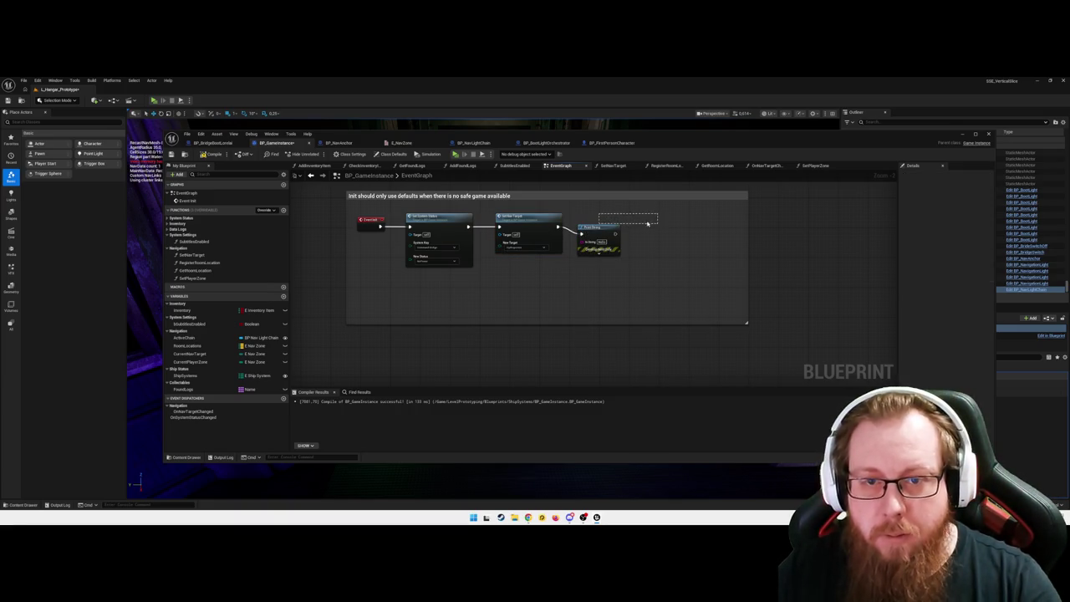
{"action": "mouse_move", "coordinate": [603, 227]}
{"action": "left_mouse_down"}
{"action": "mouse_move", "coordinate": [666, 217]}
{"action": "mouse_move", "coordinate": [621, 221]}
{"action": "left_mouse_up"}
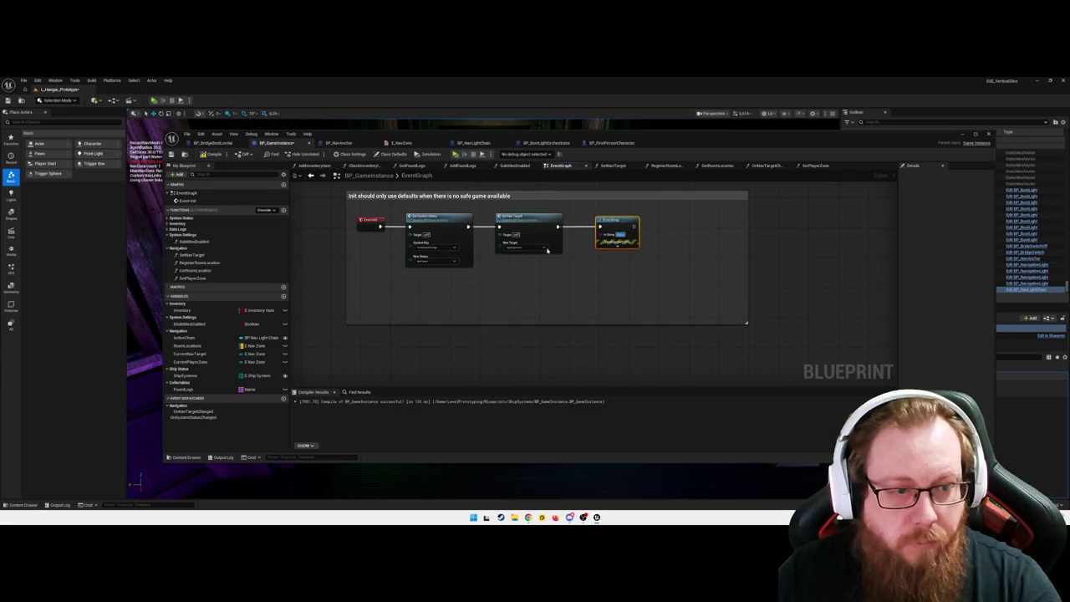
{"action": "mouse_move", "coordinate": [189, 354]}
{"action": "left_mouse_down"}
{"action": "mouse_move", "coordinate": [432, 322]}
{"action": "mouse_move", "coordinate": [530, 295]}
{"action": "mouse_move", "coordinate": [613, 240]}
{"action": "mouse_move", "coordinate": [602, 235]}
{"action": "mouse_move", "coordinate": [687, 226]}
{"action": "left_mouse_up"}
{"action": "left_click", "coordinate": [552, 298]}
- Add a Format Text reading 'Current navigation target: {0}' feeding Print String
{"action": "right_click", "coordinate": [652, 288]}
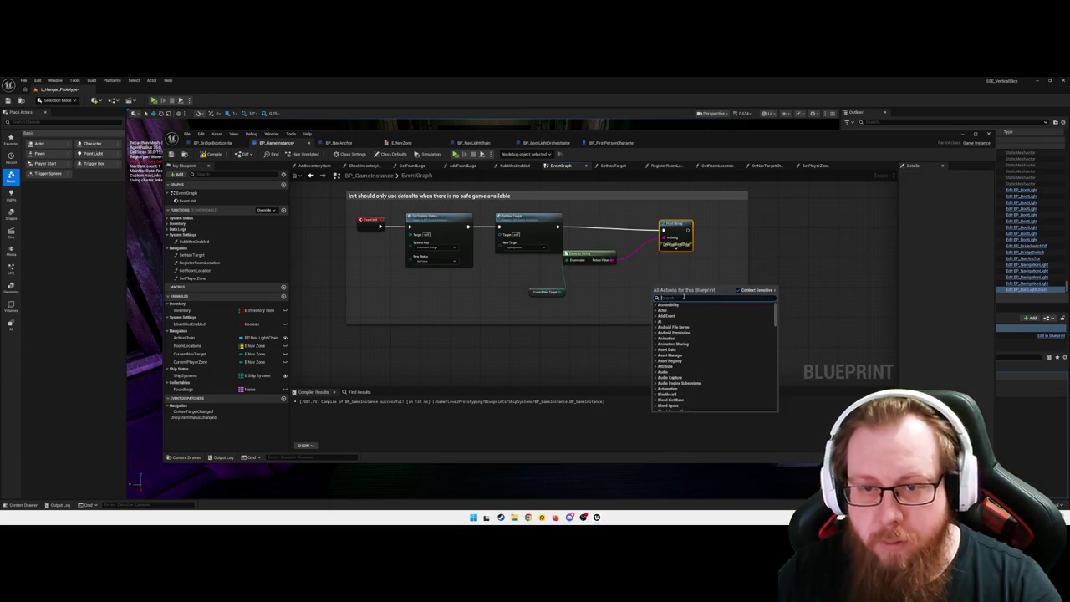
{"action": "type", "text": "format te"}
{"action": "key", "text": "Return"}
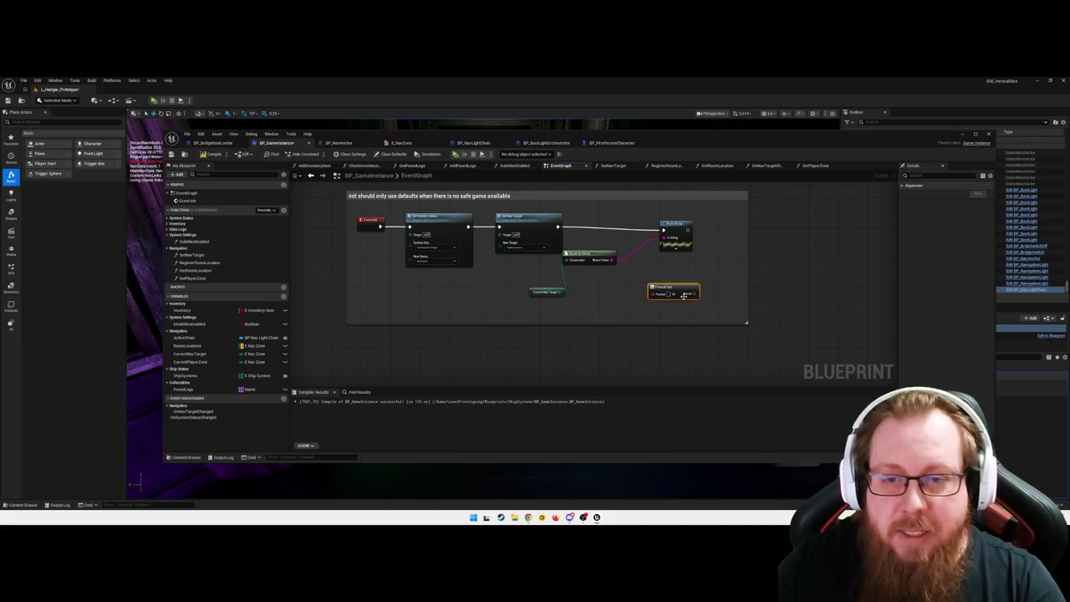
{"action": "left_click_drag", "start_coordinate": [666, 286], "coordinate": [633, 271]}
{"action": "left_click", "coordinate": [636, 236]}
{"action": "left_click_drag", "start_coordinate": [640, 248], "coordinate": [645, 281]}
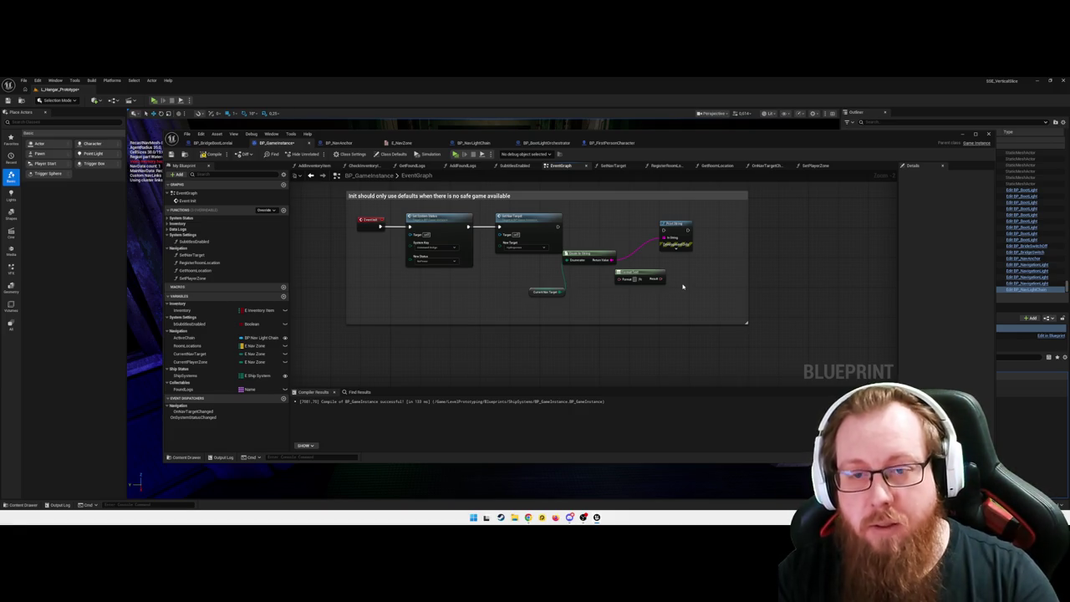
{"action": "type", "text": "{0}"}
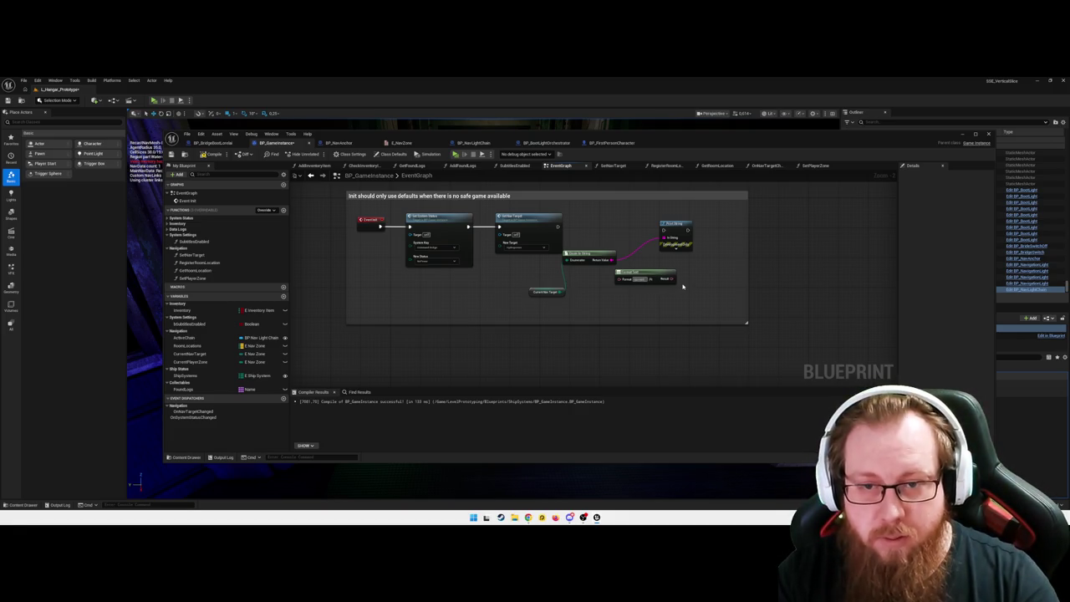
{"action": "type", "text": "Current Target: {0}"}
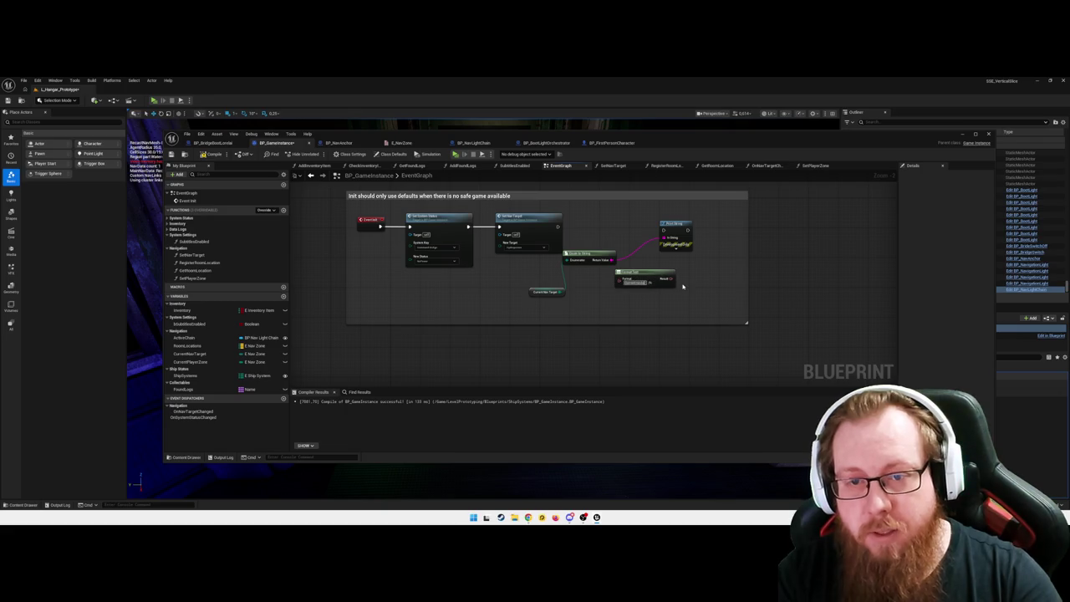
{"action": "key", "text": "Return"}
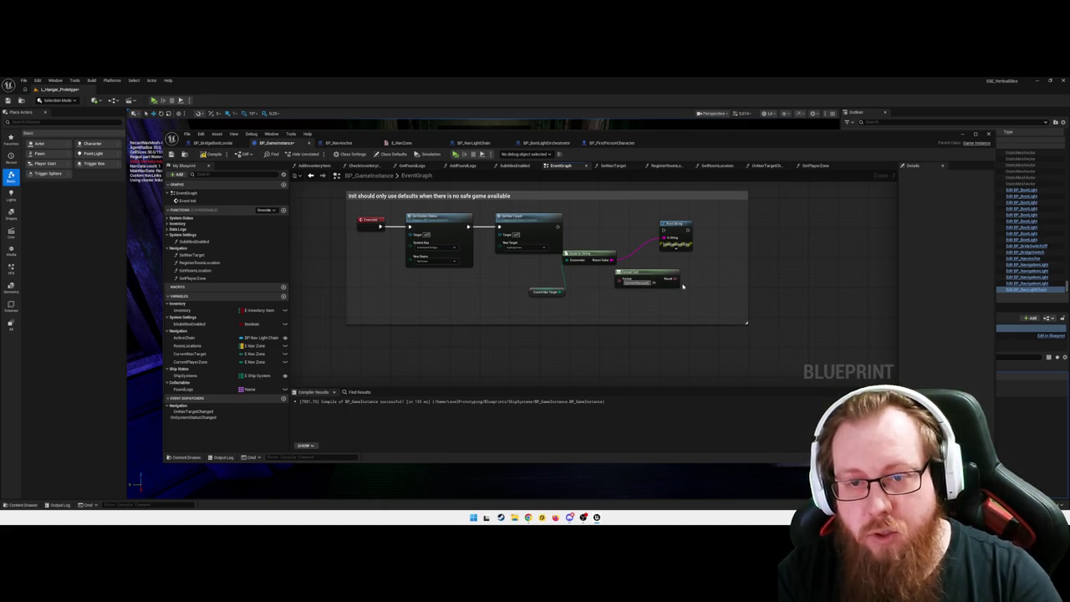
{"action": "type", "text": "Current Target: {0}"}
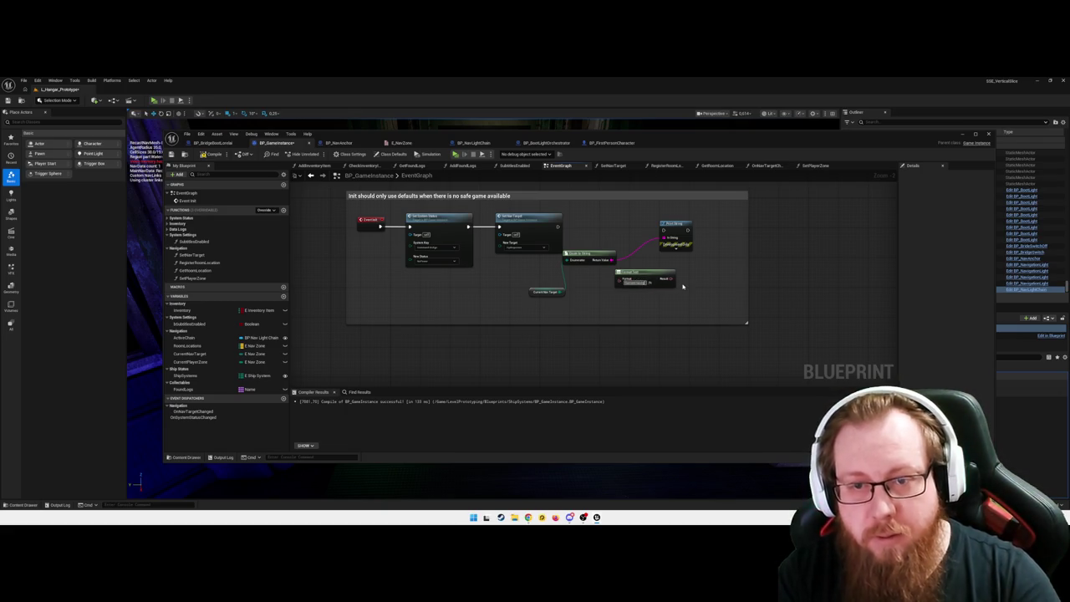
{"action": "type", "text": "Current navigation target: {0}"}
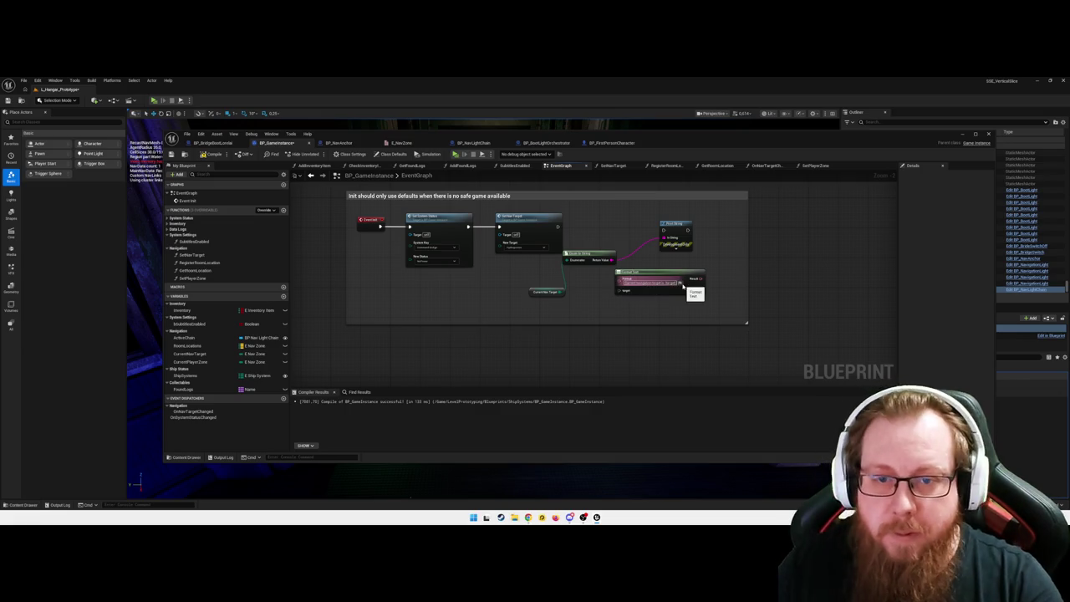
{"action": "key", "text": "Return"}
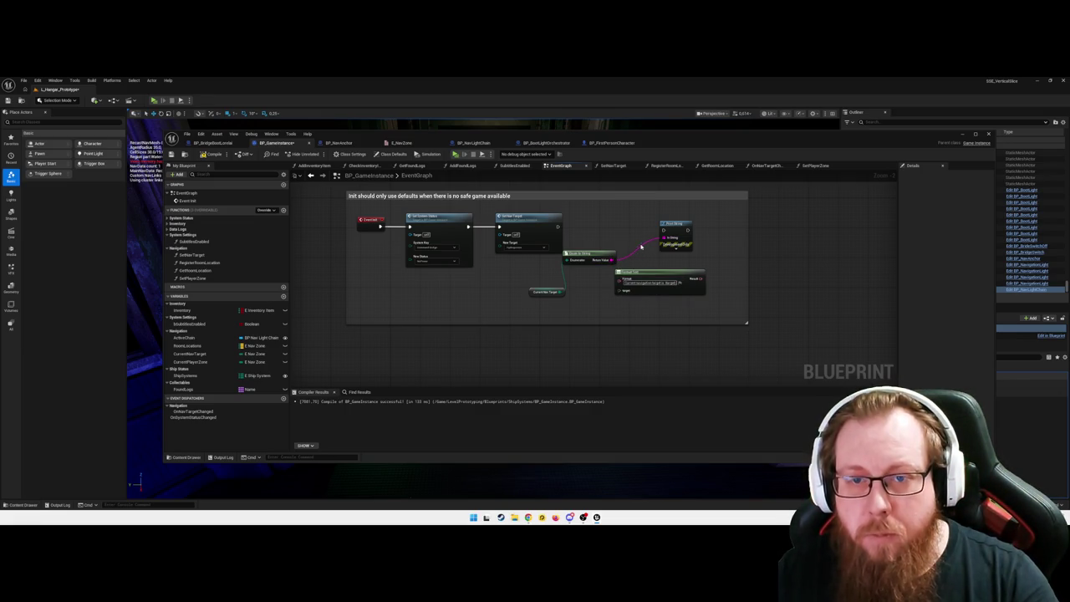
- Route CurrentNavTarget into Format Text, its result into Print String, run after Set Nav Target
{"action": "double_click", "coordinate": [634, 251]}
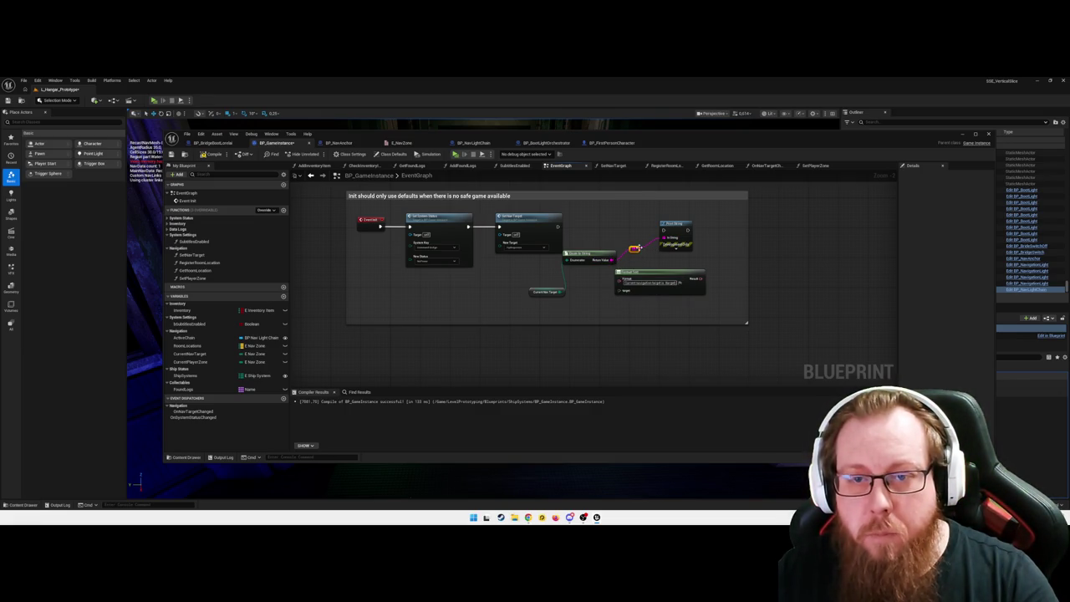
{"action": "left_click", "coordinate": [666, 238], "text": "alt"}
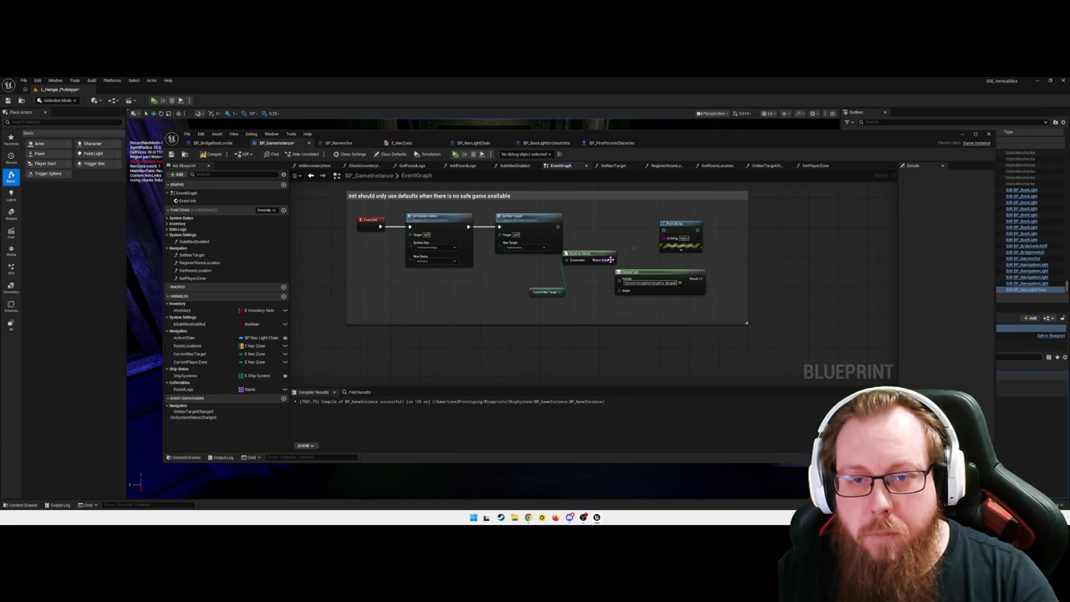
{"action": "left_click_drag", "start_coordinate": [613, 260], "coordinate": [626, 292]}
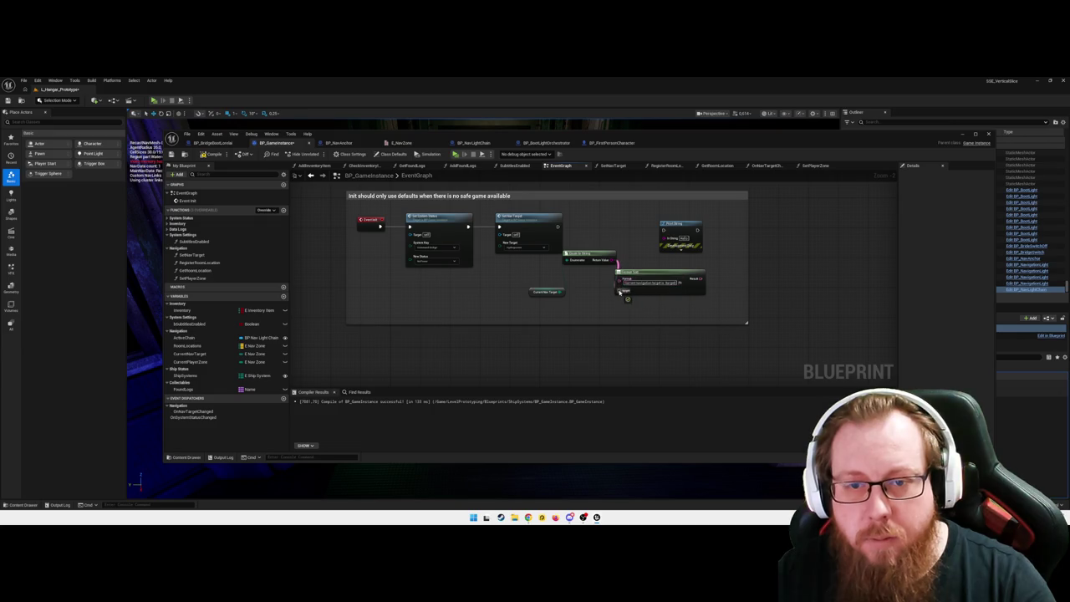
{"action": "mouse_move", "coordinate": [702, 278]}
{"action": "left_mouse_down"}
{"action": "mouse_move", "coordinate": [709, 286]}
{"action": "mouse_move", "coordinate": [664, 238]}
{"action": "left_mouse_up"}
{"action": "left_click_drag", "start_coordinate": [558, 227], "coordinate": [662, 227]}
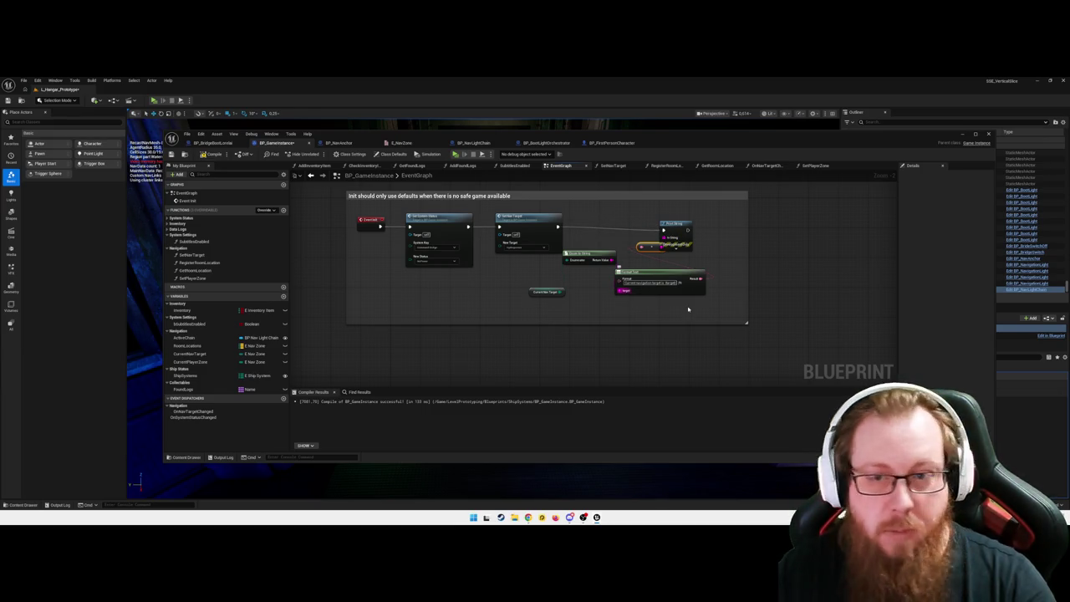
- Extend the comment box over the new nodes, tidy them, and compile with F7
{"action": "left_click_drag", "start_coordinate": [747, 338], "coordinate": [747, 351]}
{"action": "mouse_move", "coordinate": [666, 344]}
{"action": "left_mouse_down"}
{"action": "mouse_move", "coordinate": [625, 269]}
{"action": "mouse_move", "coordinate": [626, 238]}
{"action": "mouse_move", "coordinate": [618, 269]}
{"action": "mouse_move", "coordinate": [640, 302]}
{"action": "left_mouse_up"}
{"action": "left_click_drag", "start_coordinate": [582, 323], "coordinate": [523, 266]}
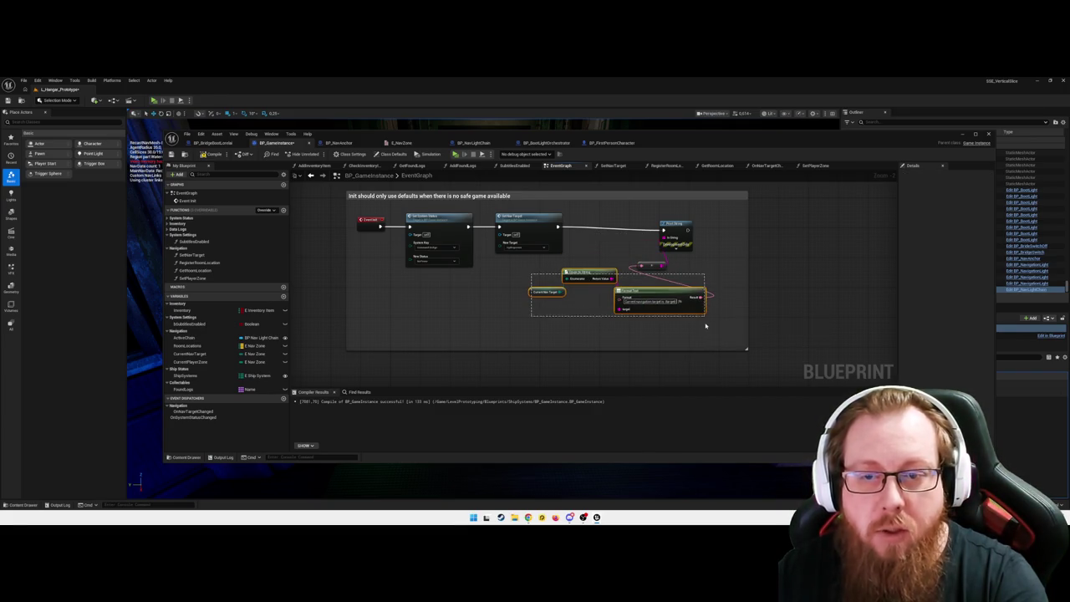
{"action": "left_click_drag", "start_coordinate": [693, 296], "coordinate": [646, 301]}
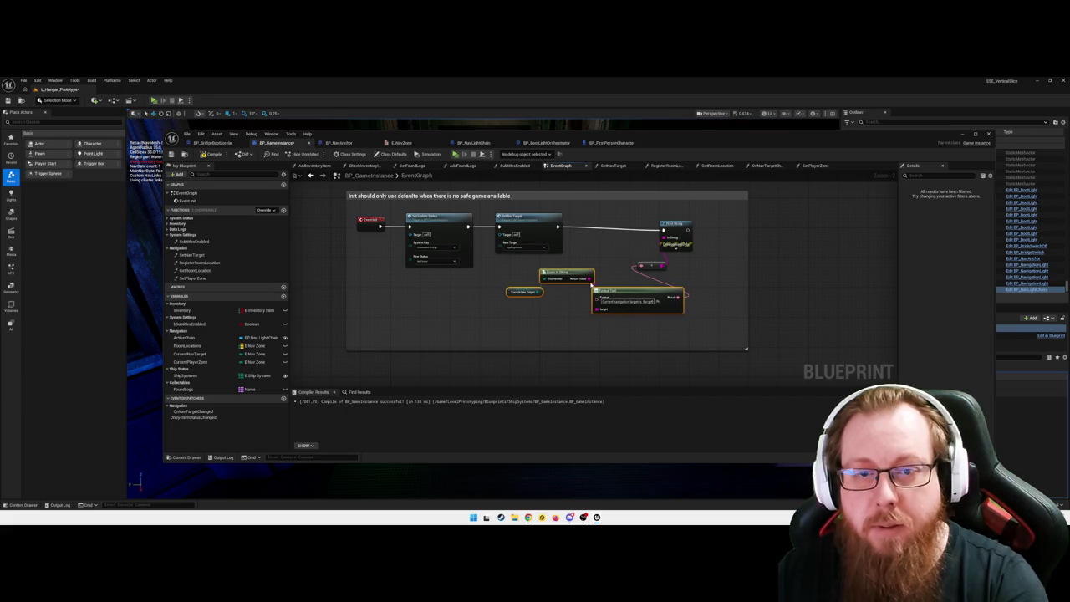
{"action": "left_click", "coordinate": [585, 330]}
{"action": "left_click", "coordinate": [556, 225]}
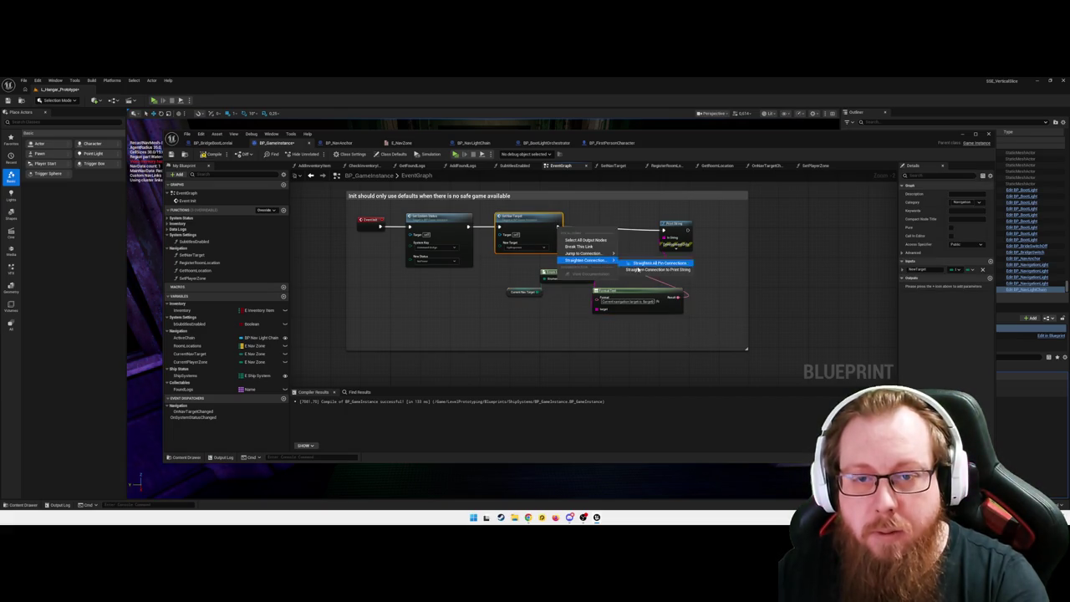
{"action": "key", "text": "F7"}
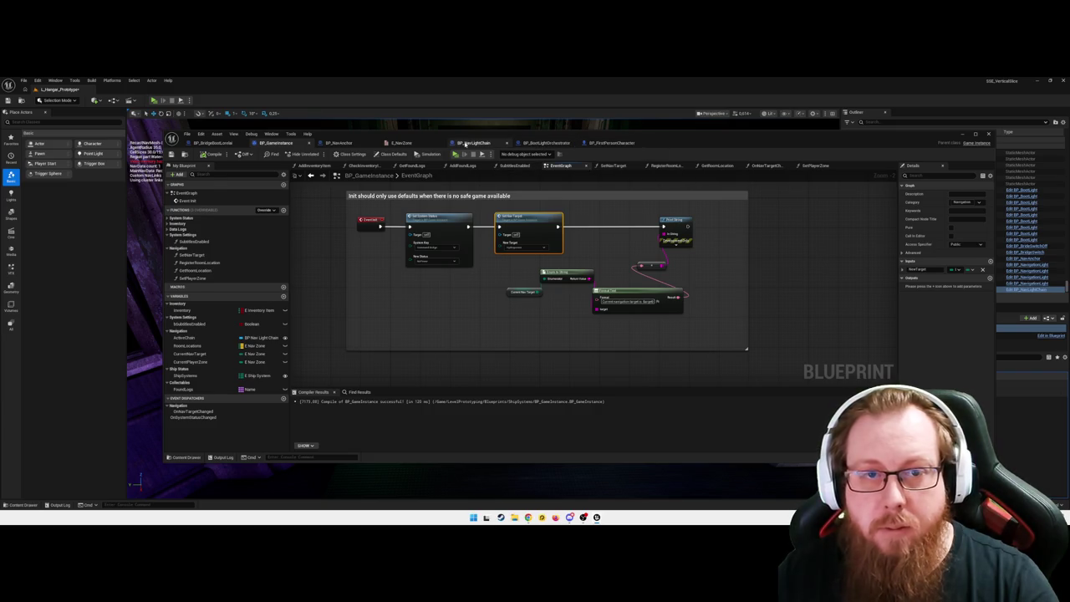
- In BP_NavLightChain, paste a copy of the ForEach-to-Print String chain after the first Print String
{"action": "left_click", "coordinate": [473, 143]}
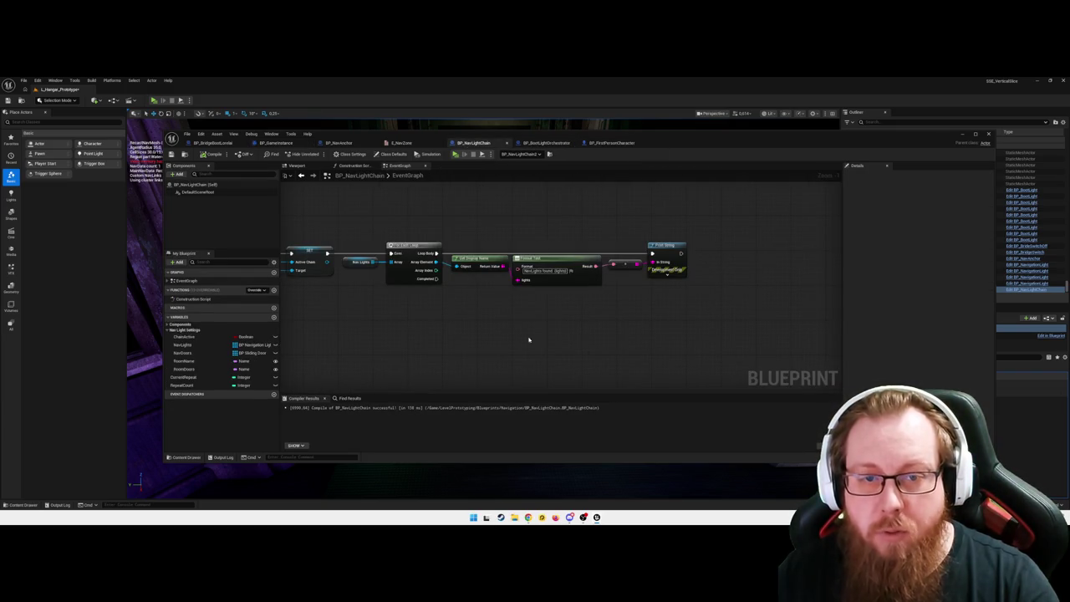
{"action": "mouse_move", "coordinate": [619, 313]}
{"action": "left_mouse_down"}
{"action": "mouse_move", "coordinate": [635, 310]}
{"action": "mouse_move", "coordinate": [581, 309]}
{"action": "mouse_move", "coordinate": [705, 303]}
{"action": "left_mouse_up"}
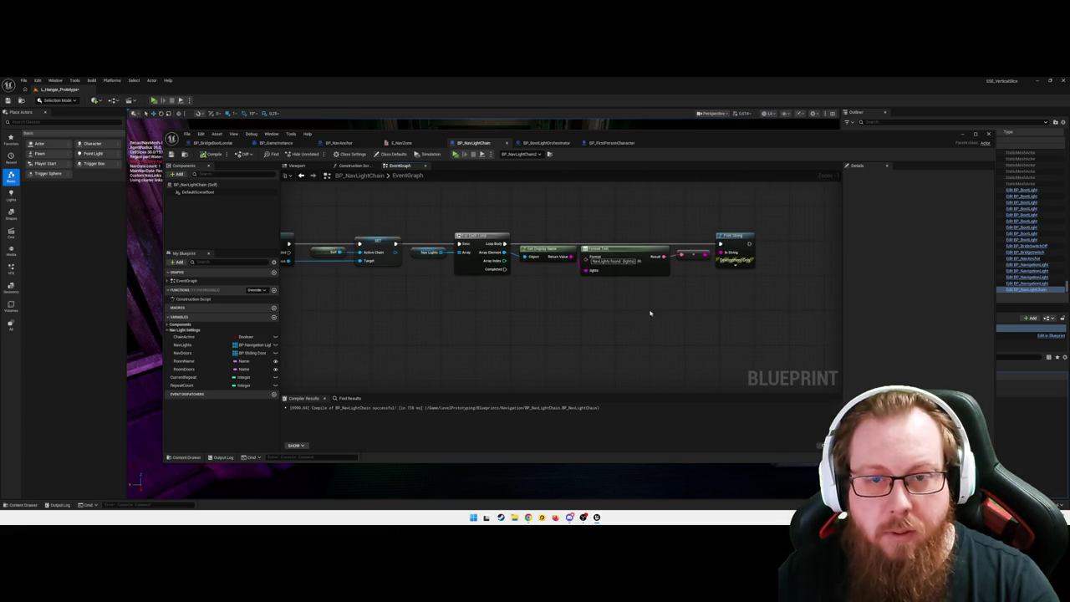
{"action": "left_click_drag", "start_coordinate": [738, 302], "coordinate": [690, 302]}
{"action": "mouse_move", "coordinate": [430, 226]}
{"action": "left_mouse_down"}
{"action": "mouse_move", "coordinate": [730, 306]}
{"action": "mouse_move", "coordinate": [631, 305]}
{"action": "left_mouse_up"}
{"action": "key", "text": "ctrl+v"}
{"action": "mouse_move", "coordinate": [503, 259]}
{"action": "left_mouse_down"}
{"action": "mouse_move", "coordinate": [618, 212]}
{"action": "mouse_move", "coordinate": [564, 219]}
{"action": "mouse_move", "coordinate": [575, 217]}
{"action": "left_mouse_up"}
{"action": "left_click", "coordinate": [588, 268]}
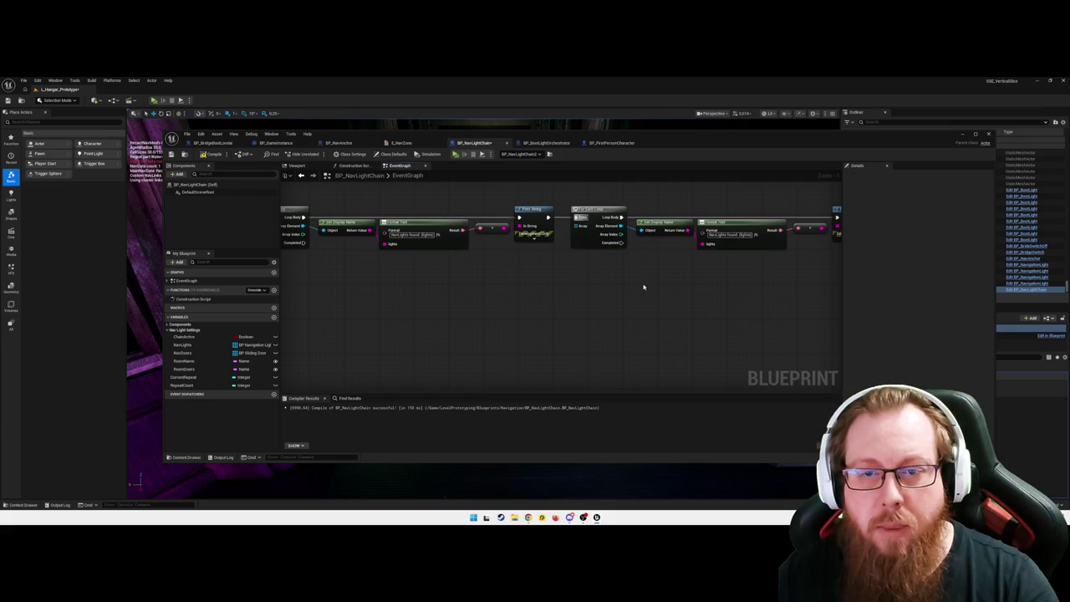
- Shift the four pasted nodes to the right and drop the NavDoors variable into the graph
{"action": "scroll", "coordinate": [540, 287], "scroll_direction": "down", "scroll_amount": 2}
{"action": "scroll", "coordinate": [632, 304], "scroll_direction": "down", "scroll_amount": 1}
{"action": "mouse_move", "coordinate": [631, 302]}
{"action": "left_mouse_down"}
{"action": "mouse_move", "coordinate": [466, 209]}
{"action": "mouse_move", "coordinate": [431, 203]}
{"action": "left_mouse_up"}
{"action": "left_click_drag", "start_coordinate": [514, 231], "coordinate": [549, 289]}
{"action": "left_click", "coordinate": [577, 272]}
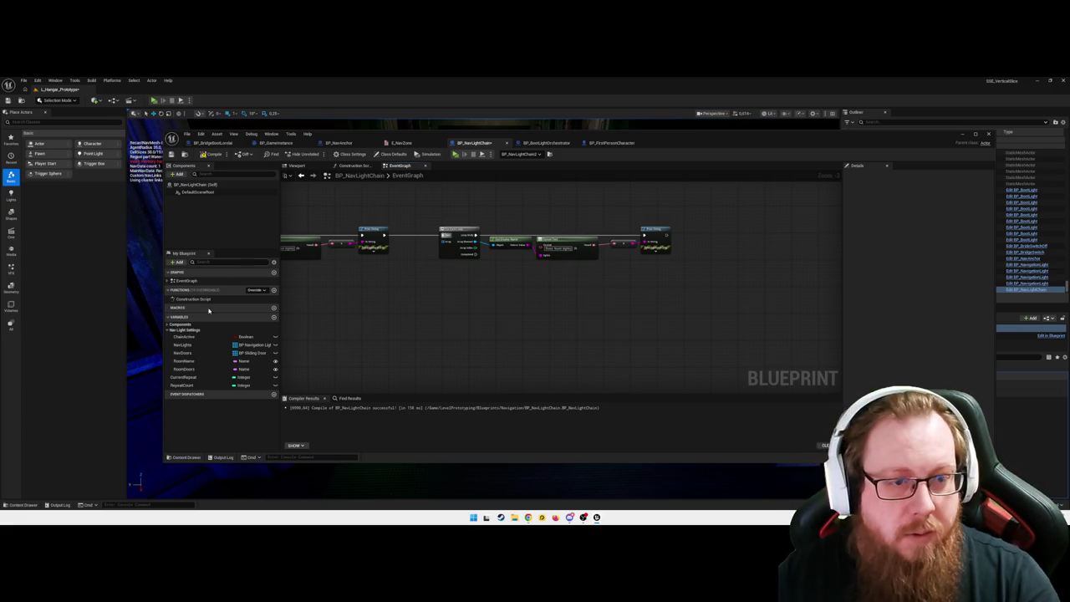
{"action": "mouse_move", "coordinate": [180, 354]}
{"action": "left_mouse_down"}
{"action": "mouse_move", "coordinate": [435, 272]}
{"action": "mouse_move", "coordinate": [416, 253]}
{"action": "mouse_move", "coordinate": [445, 249]}
{"action": "mouse_move", "coordinate": [448, 280]}
{"action": "mouse_move", "coordinate": [473, 310]}
{"action": "left_mouse_up"}
- Place NavDoors as a Get node, deleting the unwanted loop node and extra getter
{"action": "left_click", "coordinate": [428, 264]}
{"action": "left_click", "coordinate": [448, 248]}
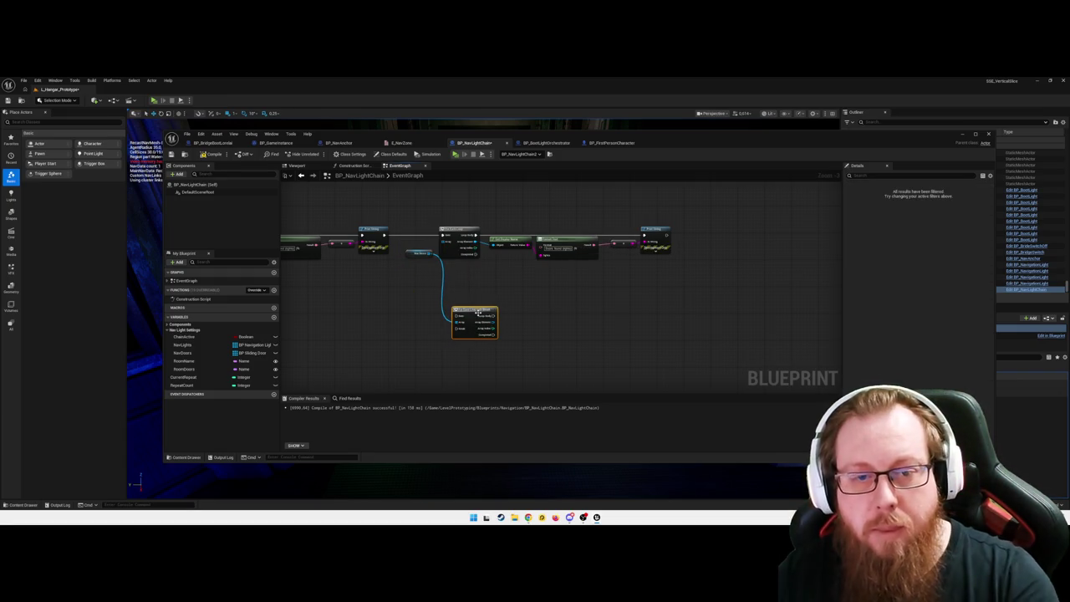
{"action": "key", "text": "Delete"}
{"action": "left_click_drag", "start_coordinate": [372, 313], "coordinate": [556, 310]}
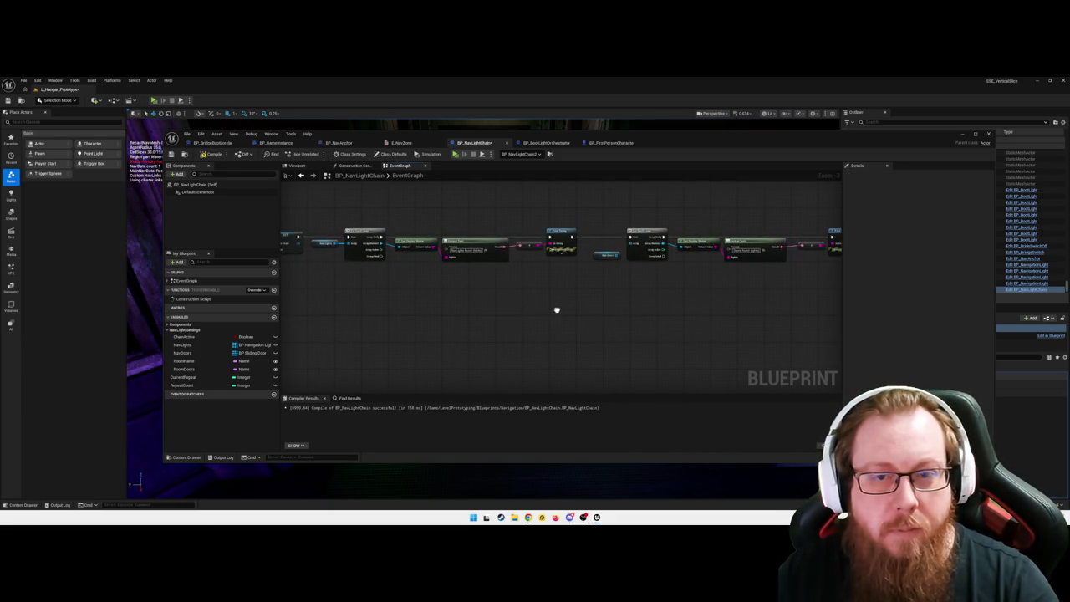
{"action": "mouse_move", "coordinate": [617, 254]}
{"action": "left_mouse_down"}
{"action": "mouse_move", "coordinate": [660, 261]}
{"action": "mouse_move", "coordinate": [632, 245]}
{"action": "left_mouse_up"}
{"action": "left_click", "coordinate": [601, 290]}
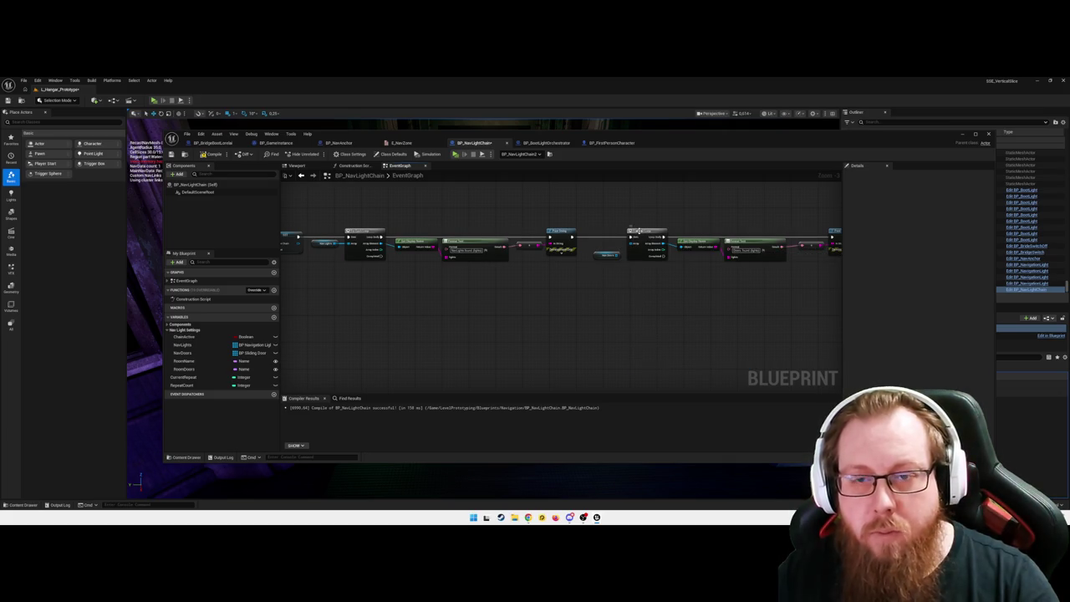
{"action": "left_click", "coordinate": [636, 235]}
{"action": "key", "text": "Delete"}
- Add a For Each Loop over NavDoors and run it after the first Print String
{"action": "left_click_drag", "start_coordinate": [616, 254], "coordinate": [645, 256]}
{"action": "type", "text": "for each"}
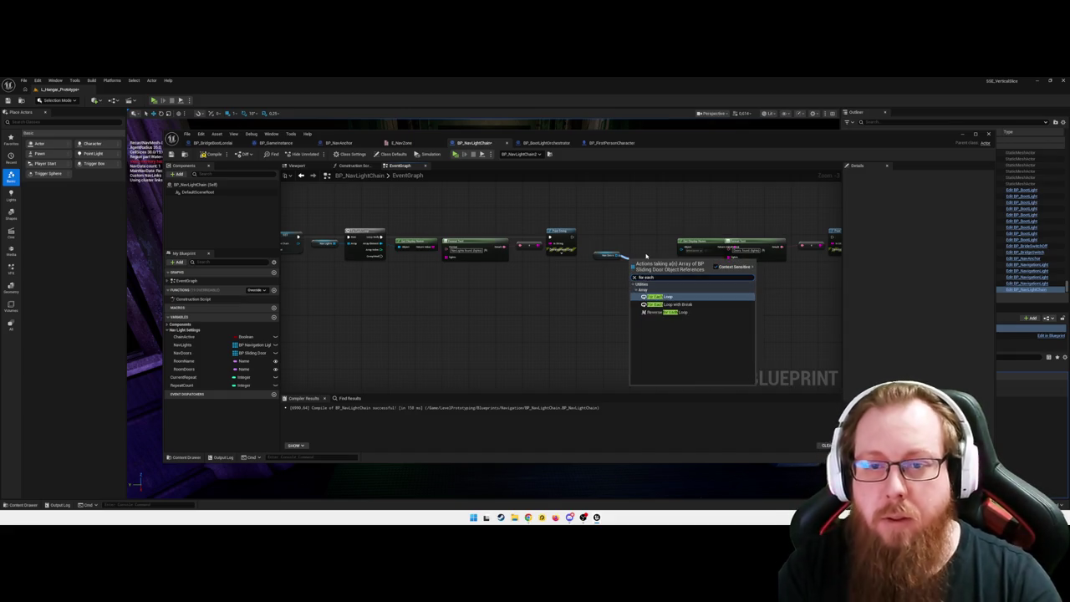
{"action": "key", "text": "Return"}
{"action": "mouse_move", "coordinate": [650, 261]}
{"action": "left_mouse_down"}
{"action": "mouse_move", "coordinate": [648, 229]}
{"action": "mouse_move", "coordinate": [687, 255]}
{"action": "mouse_move", "coordinate": [681, 246]}
{"action": "left_mouse_up"}
{"action": "mouse_move", "coordinate": [571, 238]}
{"action": "left_mouse_down"}
{"action": "mouse_move", "coordinate": [869, 241]}
{"action": "mouse_move", "coordinate": [825, 239]}
{"action": "left_mouse_up"}
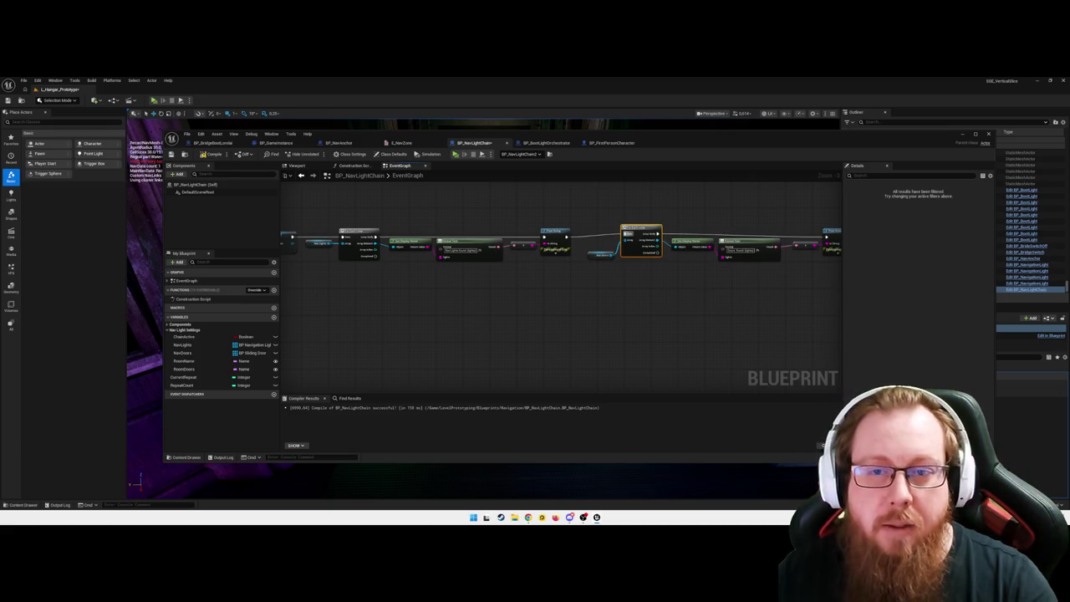
- Check the end of the chain and compile BP_NavLightChain
{"action": "left_click_drag", "start_coordinate": [620, 294], "coordinate": [590, 302]}
{"action": "right_click", "coordinate": [537, 245]}
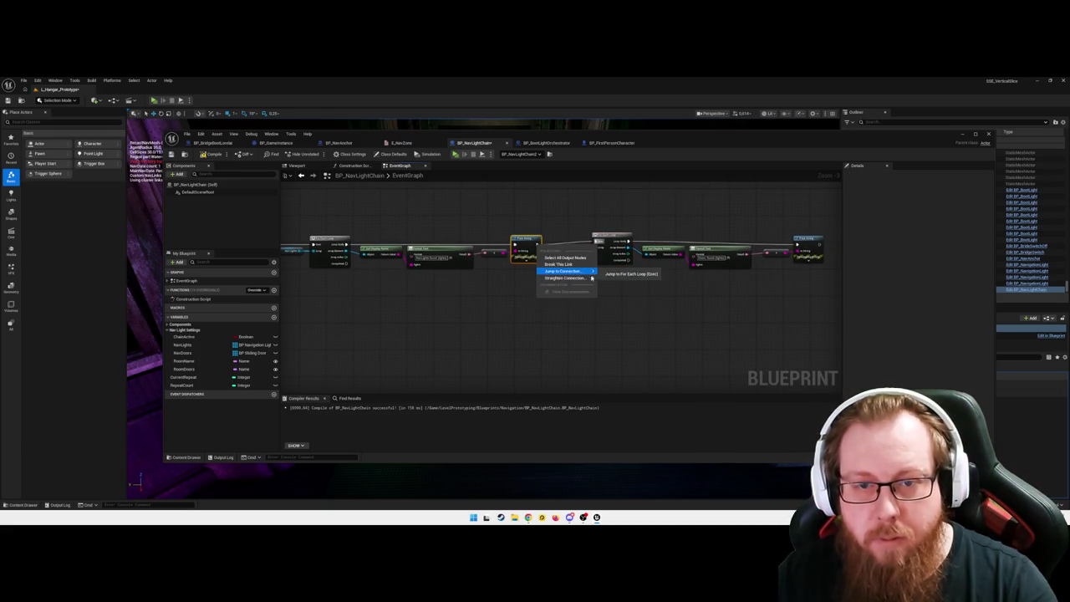
{"action": "left_click", "coordinate": [628, 282]}
{"action": "left_click_drag", "start_coordinate": [628, 295], "coordinate": [619, 305]}
{"action": "left_click", "coordinate": [609, 306]}
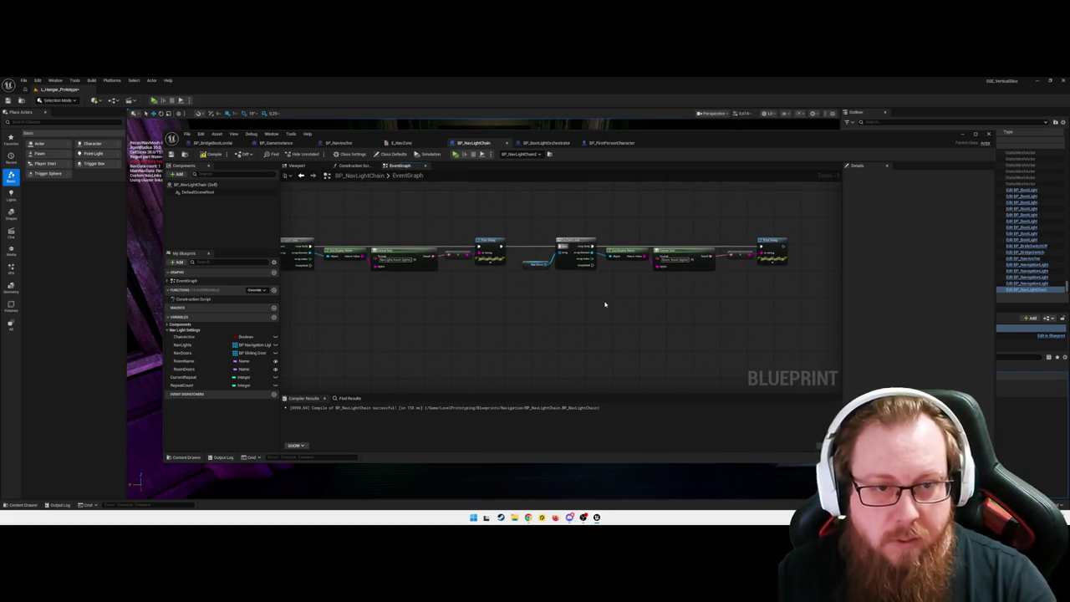
{"action": "left_click", "coordinate": [213, 154]}
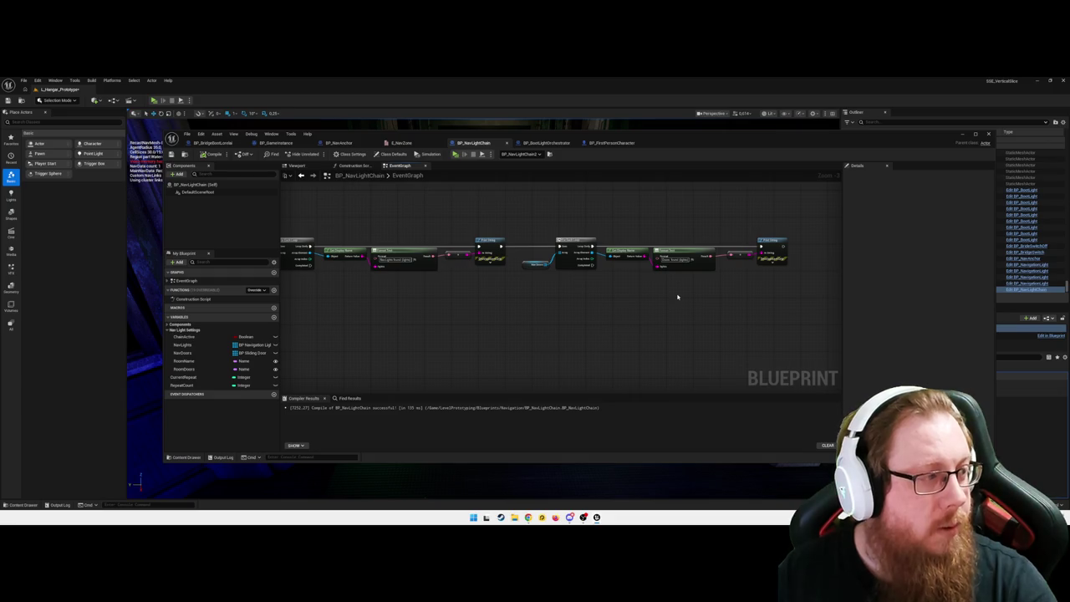
- Return to the level, move toward the green corridor, save, and run an Alt+P play-test
{"action": "left_click", "coordinate": [962, 136]}
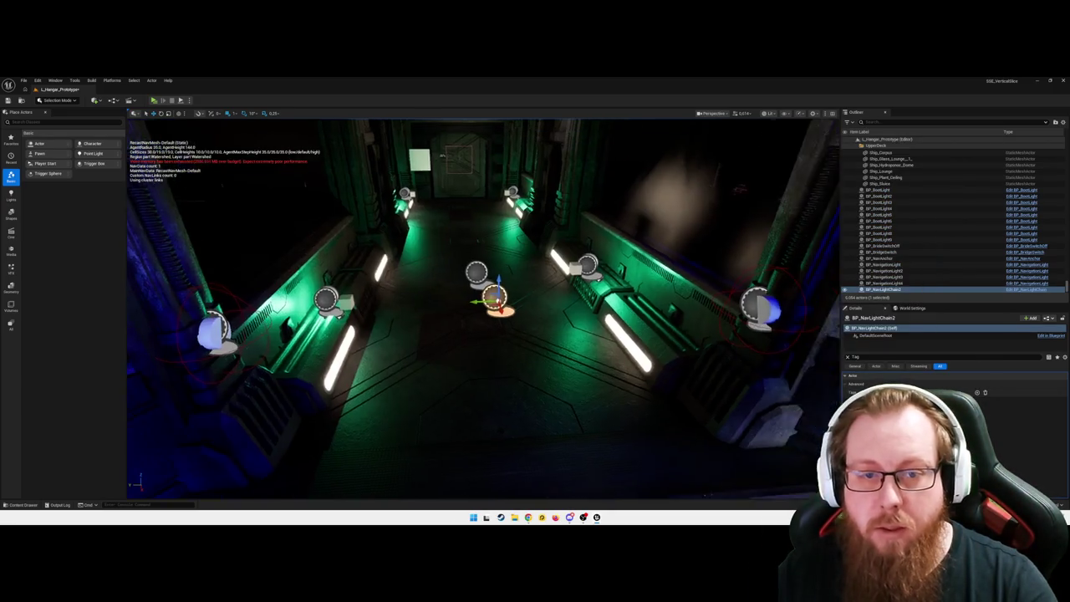
{"action": "key", "text": "w"}
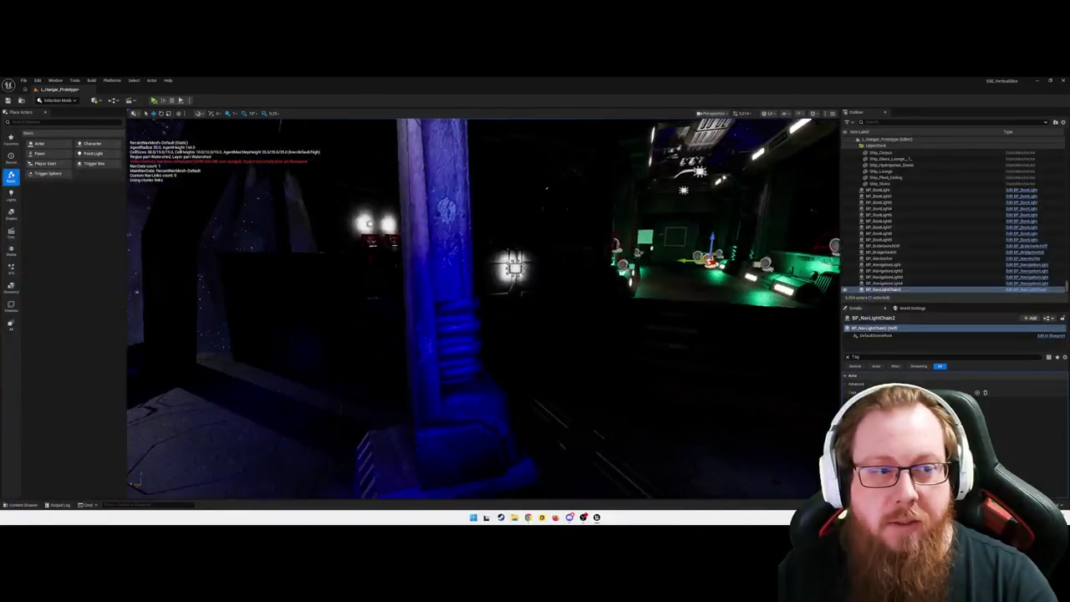
{"action": "key", "text": "w"}
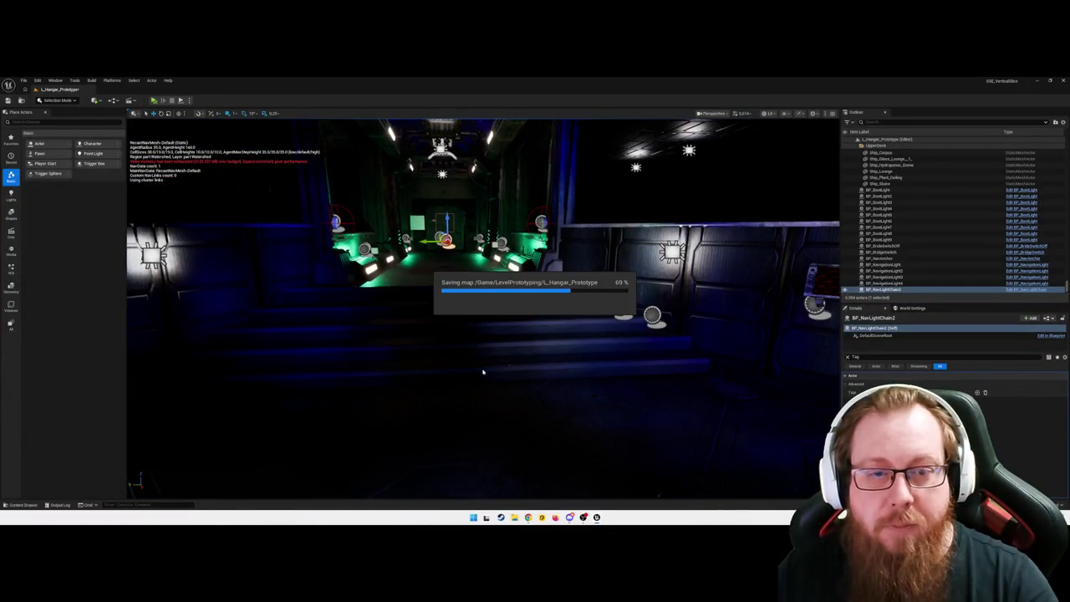
{"action": "key", "text": "d"}
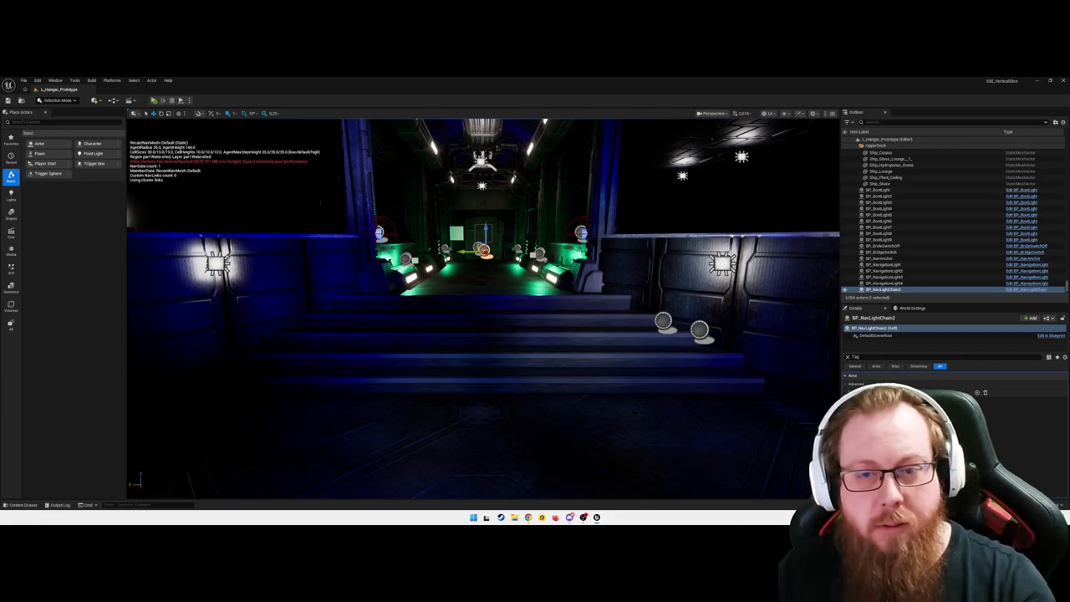
{"action": "key", "text": "alt+p"}
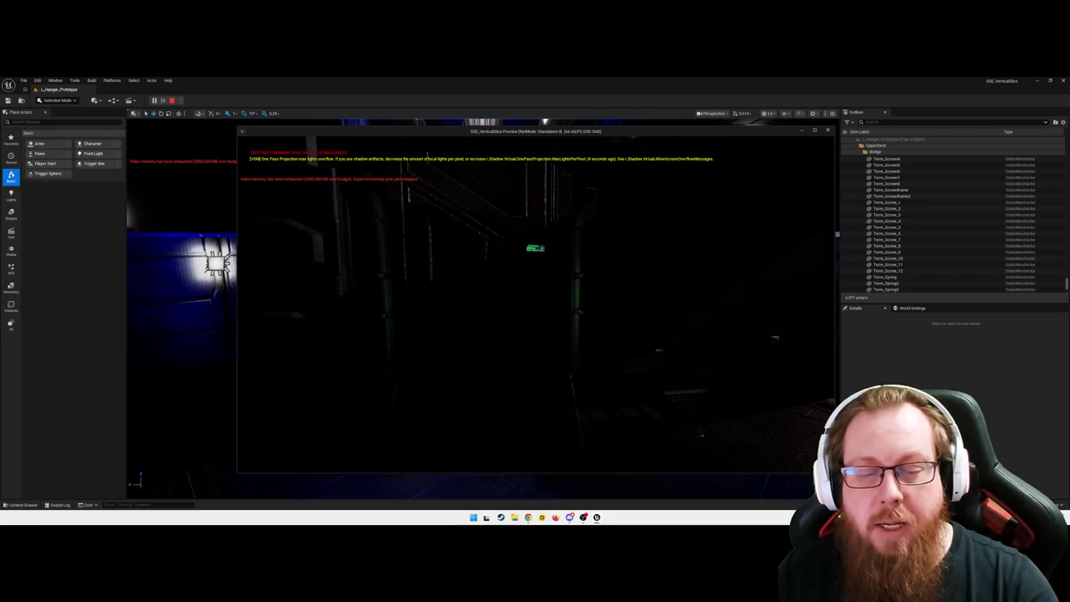
{"action": "key", "text": "Escape"}
- Quit the play-test, clear the Details filter and save the level
{"action": "left_click", "coordinate": [543, 337]}
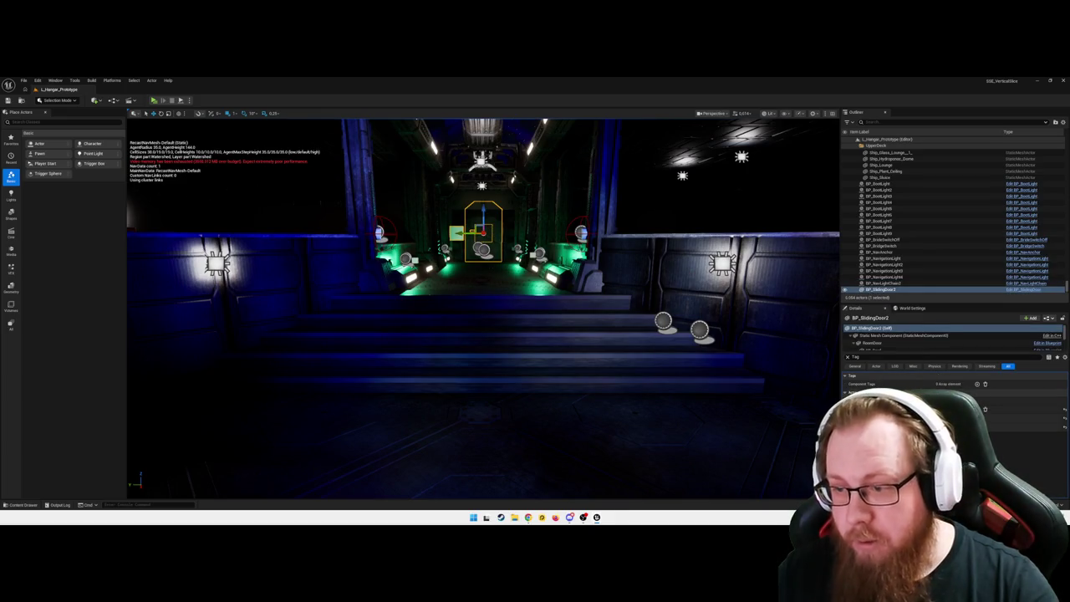
{"action": "left_click", "coordinate": [847, 357]}
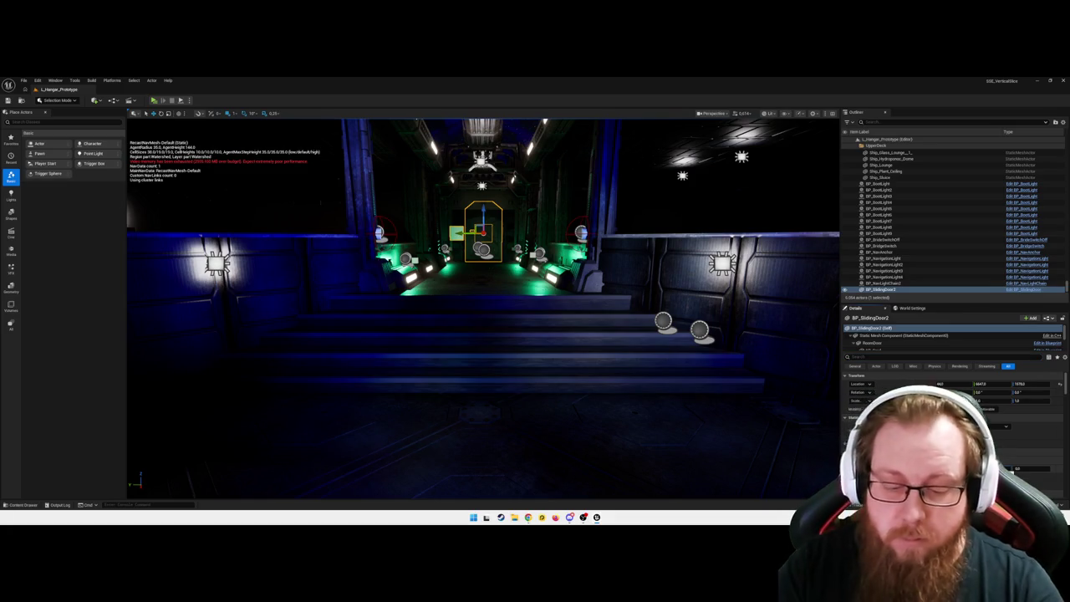
{"action": "key", "text": "ctrl+s"}
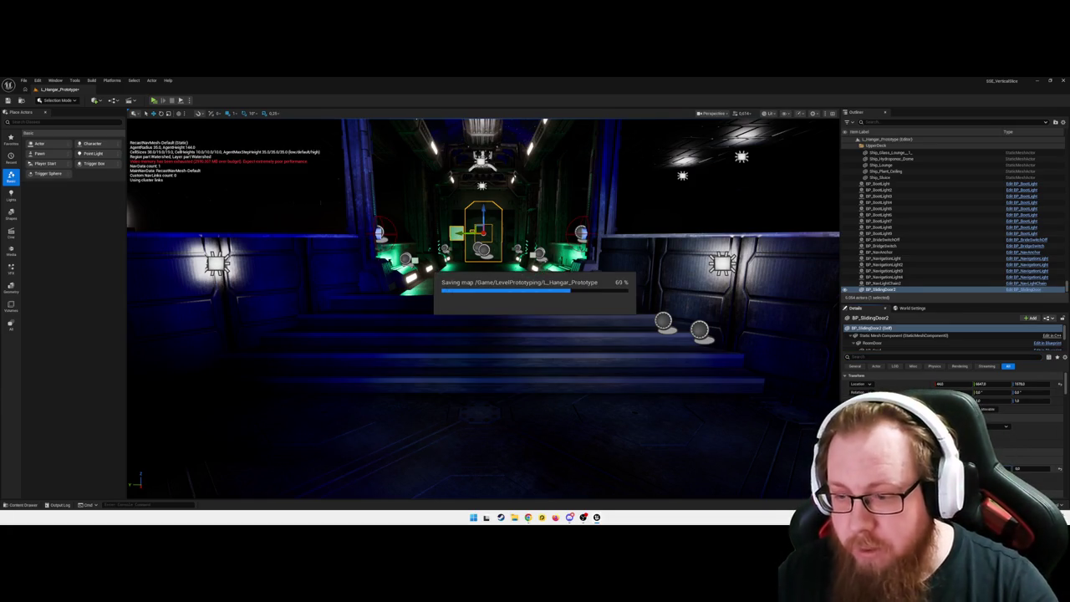
- Frame BP_SlidingDoor2 and select its Box Collision component
{"action": "scroll", "coordinate": [539, 368], "scroll_direction": "up", "scroll_amount": 10}
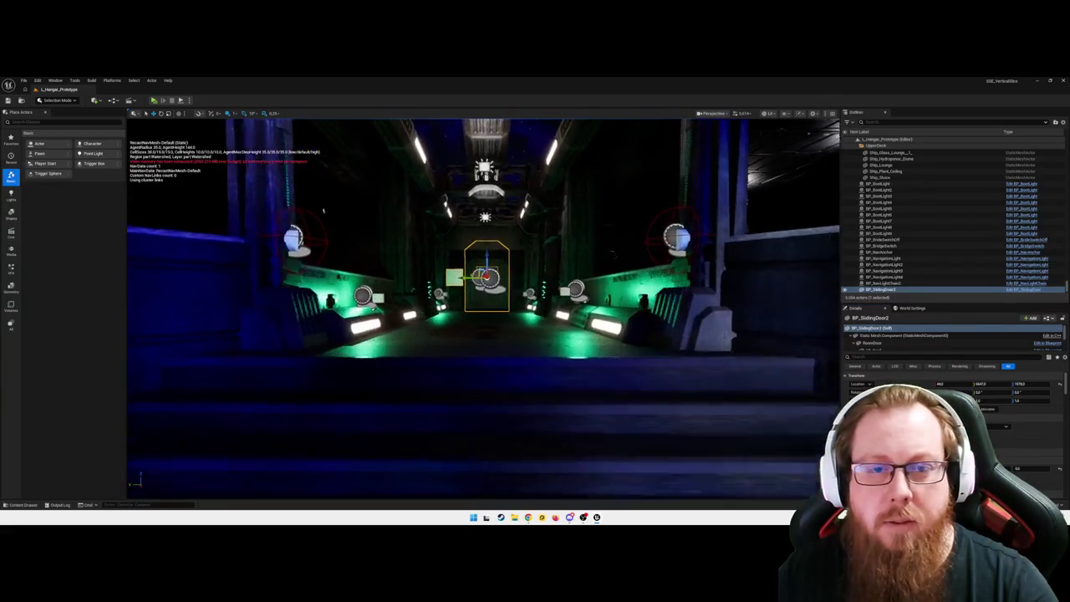
{"action": "scroll", "coordinate": [294, 203], "scroll_direction": "up", "scroll_amount": 10}
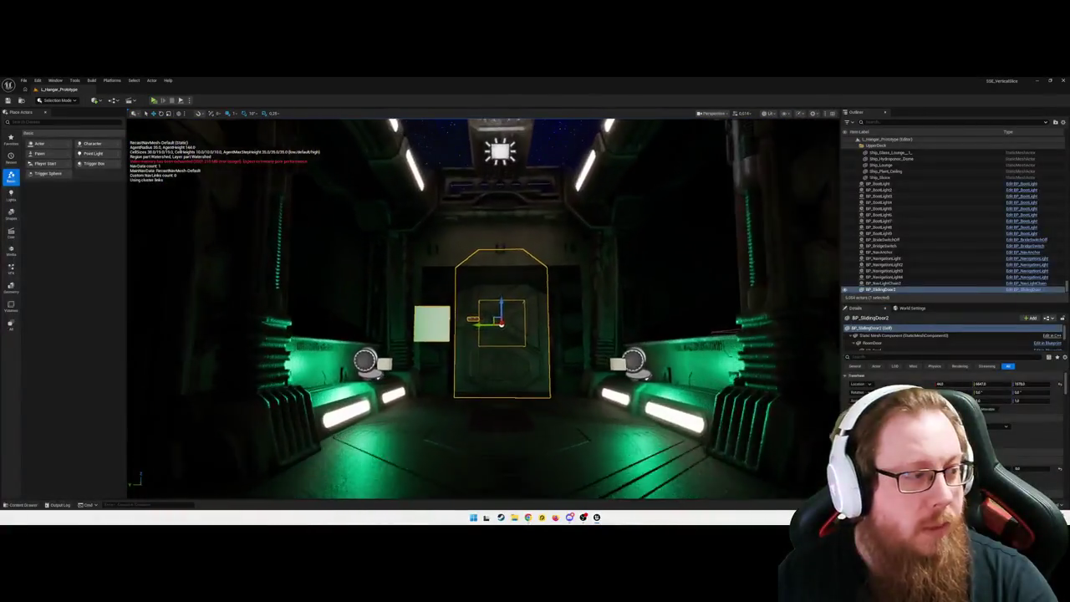
{"action": "scroll", "coordinate": [485, 309], "scroll_direction": "up", "scroll_amount": 15}
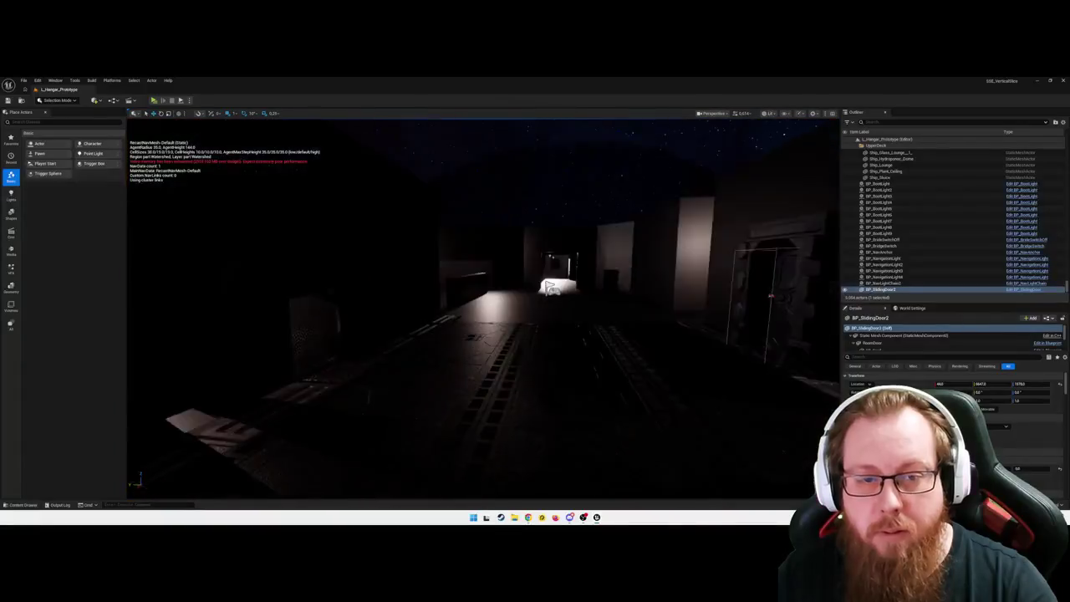
{"action": "scroll", "coordinate": [546, 297], "scroll_direction": "down", "scroll_amount": 10}
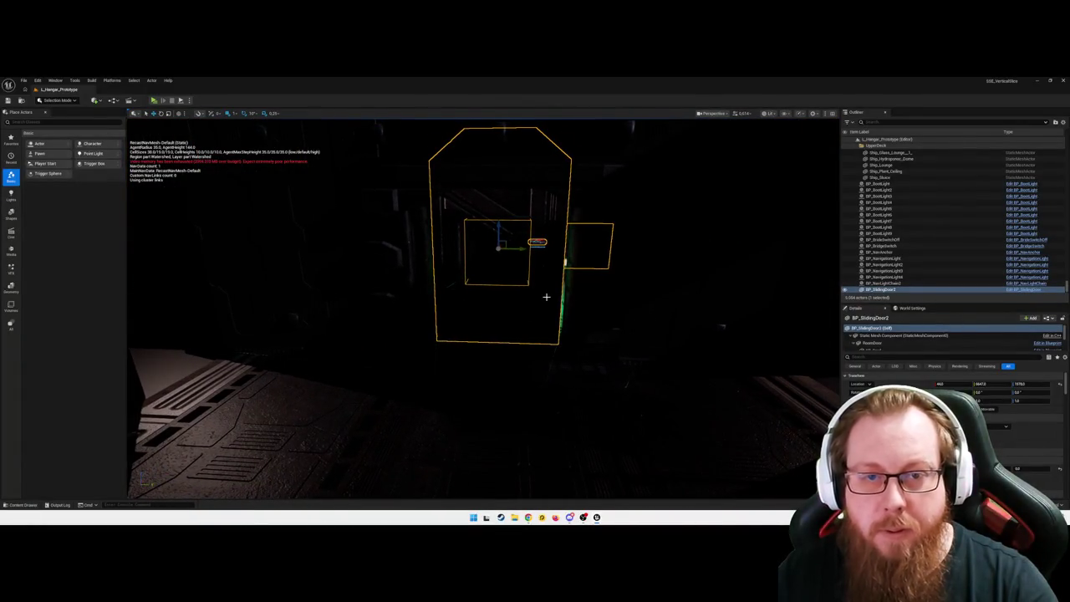
{"action": "key", "text": "f"}
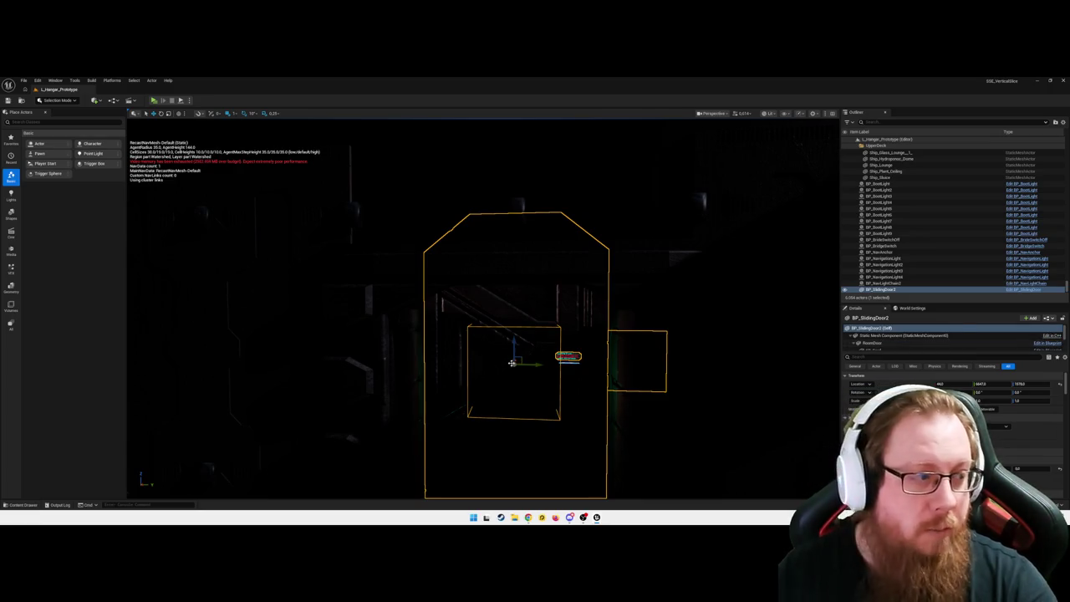
{"action": "scroll", "coordinate": [523, 328], "scroll_direction": "down", "scroll_amount": 3}
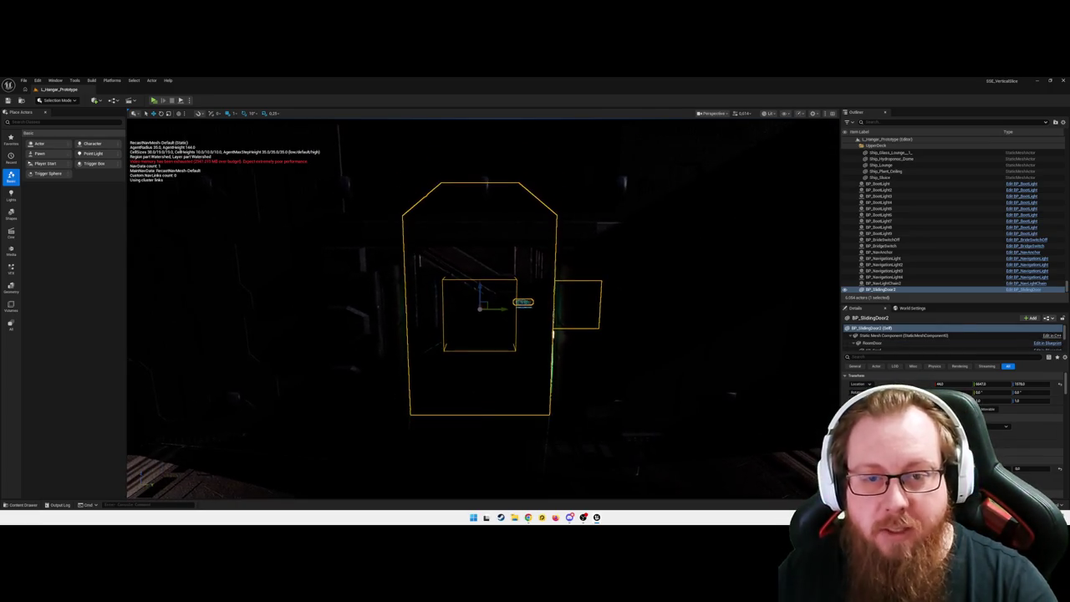
{"action": "scroll", "coordinate": [886, 344], "scroll_direction": "down", "scroll_amount": 2}
{"action": "left_click", "coordinate": [894, 348]}
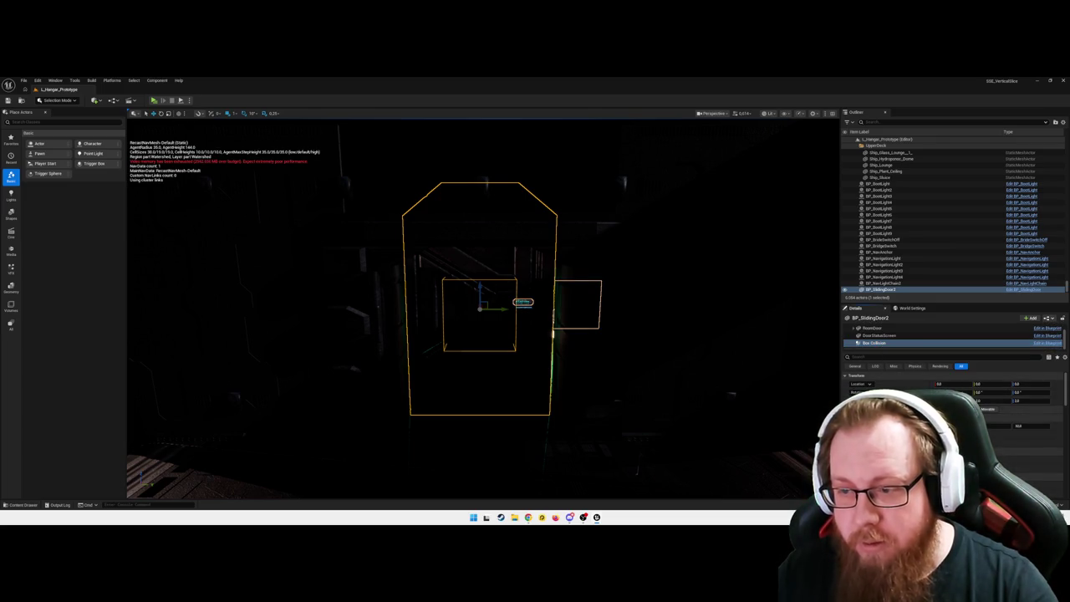
{"action": "left_click", "coordinate": [857, 328]}
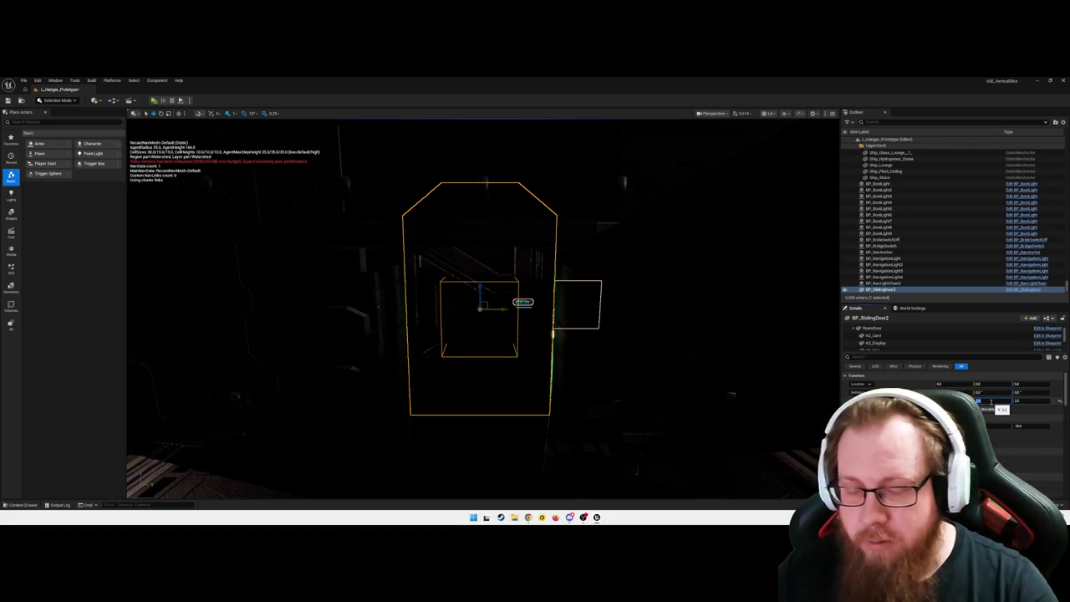
- Set the collision box to Scale Y 4, Scale Z 10 and Location Z 50
{"action": "left_click_drag", "start_coordinate": [991, 401], "coordinate": [944, 400]}
{"action": "left_click_drag", "start_coordinate": [1033, 406], "coordinate": [1034, 401]}
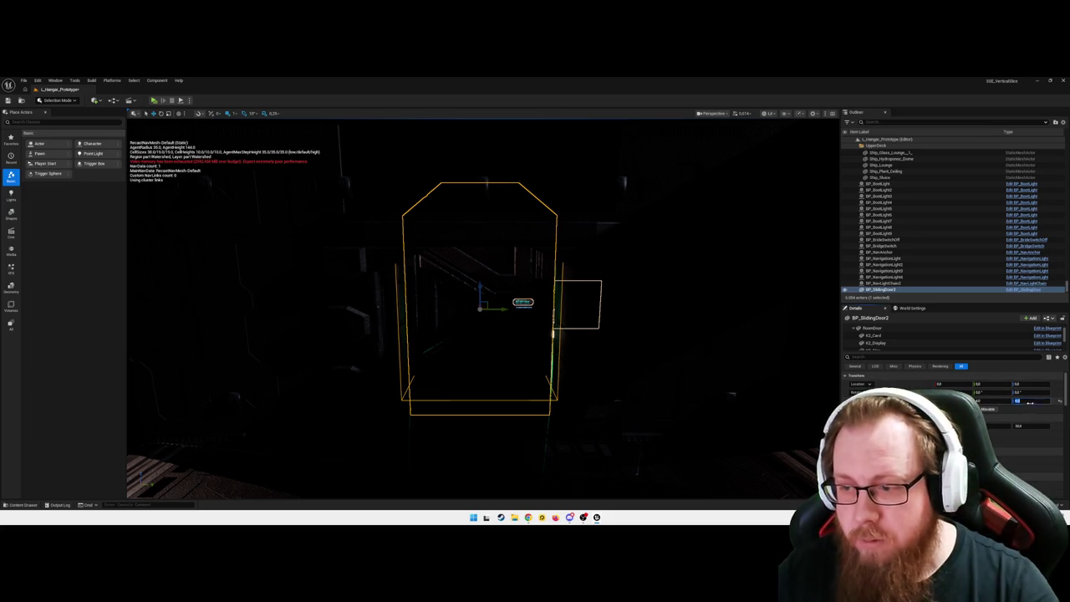
{"action": "key", "text": "Return"}
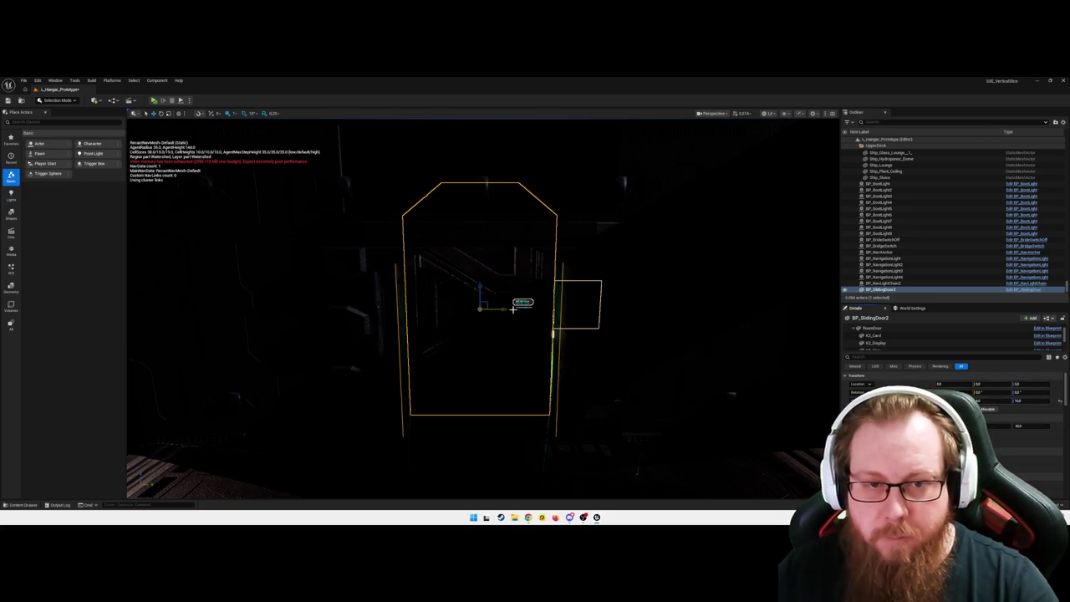
{"action": "mouse_move", "coordinate": [481, 287]}
{"action": "left_mouse_down"}
{"action": "mouse_move", "coordinate": [485, 203]}
{"action": "mouse_move", "coordinate": [485, 265]}
{"action": "mouse_move", "coordinate": [484, 224]}
{"action": "left_mouse_up"}
- Inspect the enlarged collision box up close and save L_Hangar_Prototype
{"action": "key", "text": "w"}
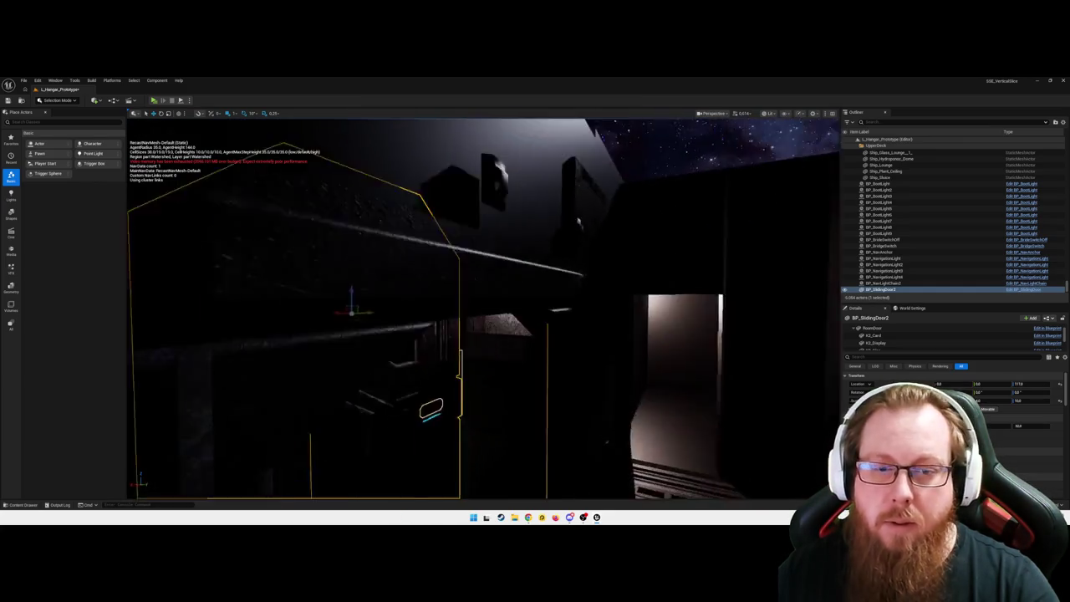
{"action": "key", "text": "w"}
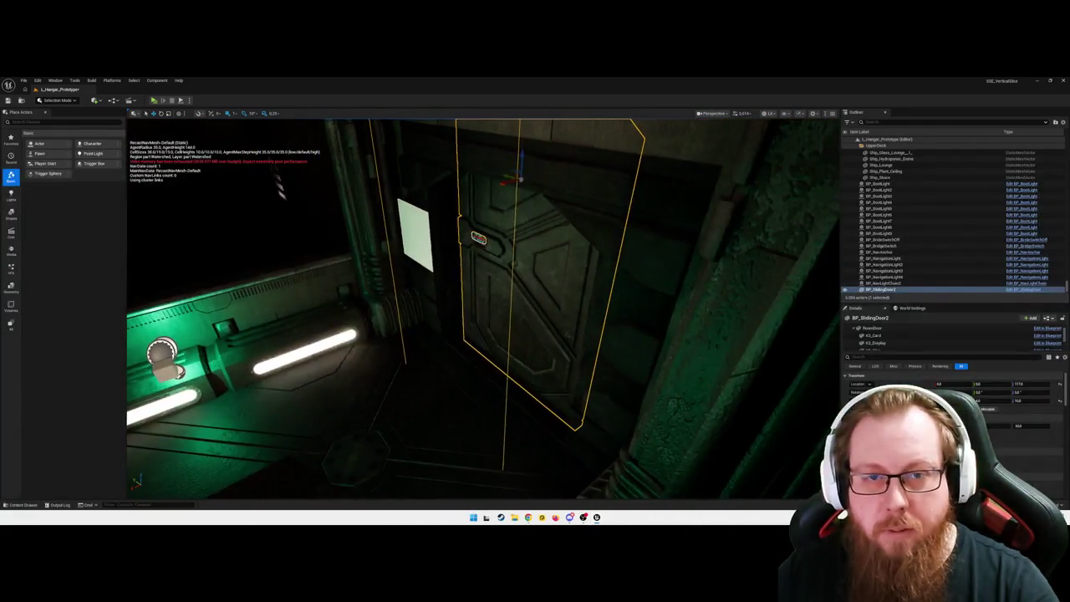
{"action": "key", "text": "s"}
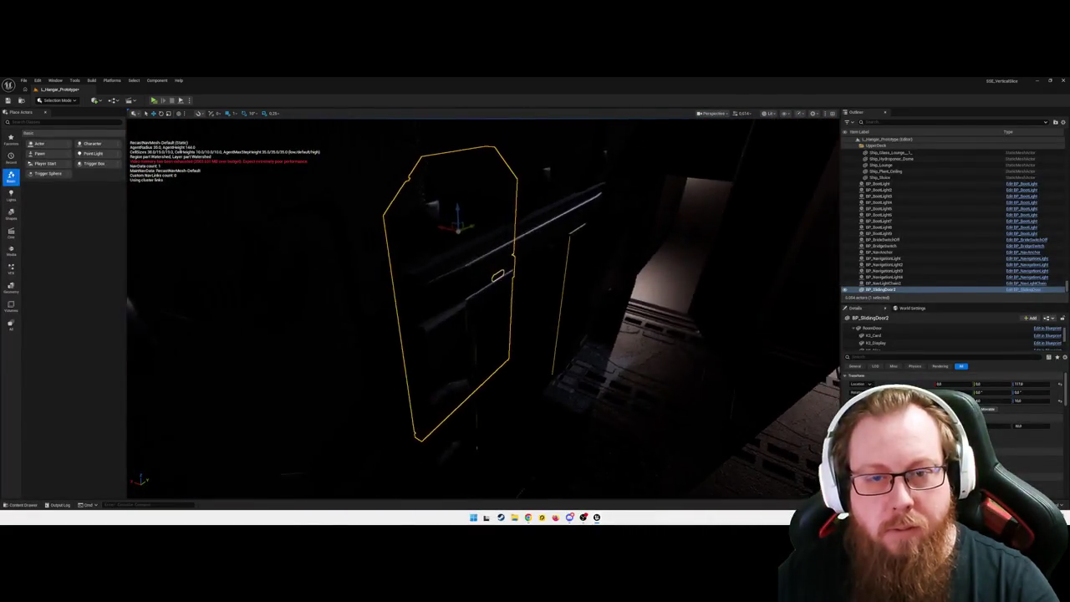
{"action": "key", "text": "ctrl+s"}
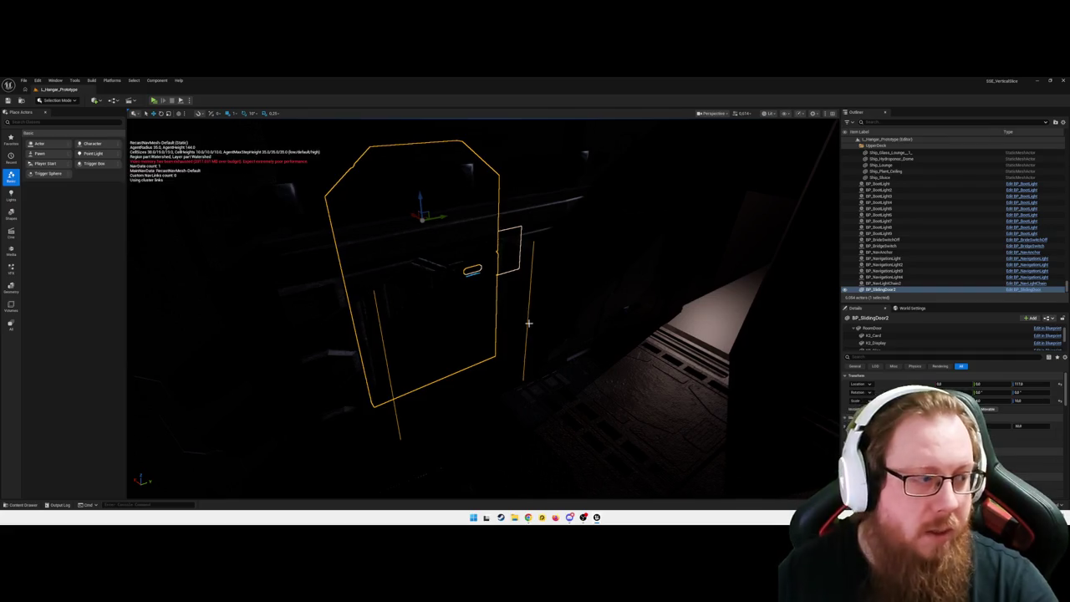
- Deselect the door, pull the view back, and open the Content Drawer
{"action": "key", "text": "w"}
{"action": "key", "text": "s"}
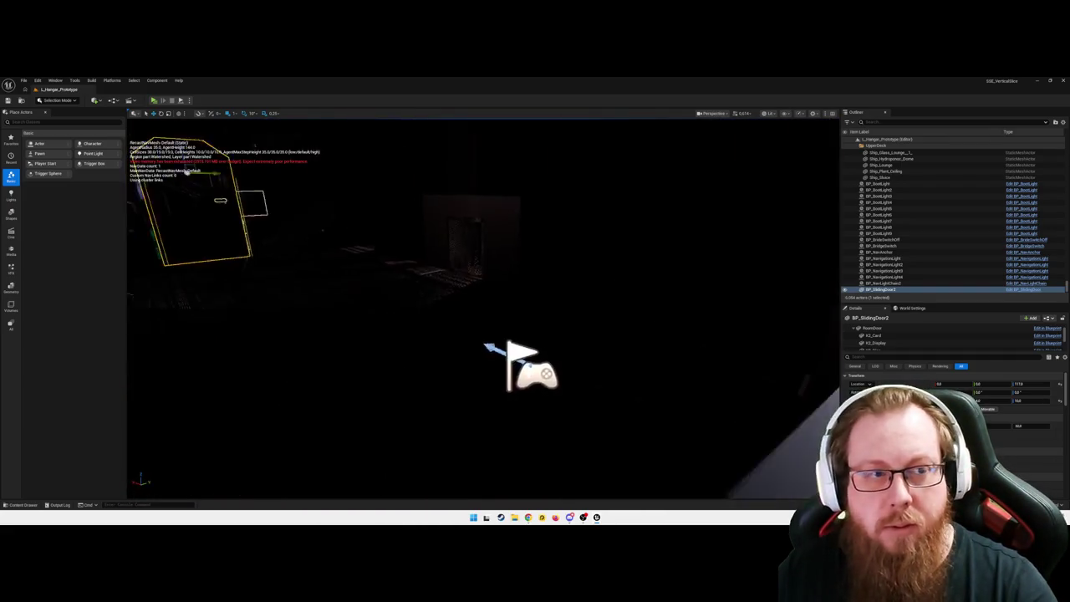
{"action": "key", "text": "Escape"}
{"action": "key", "text": "s"}
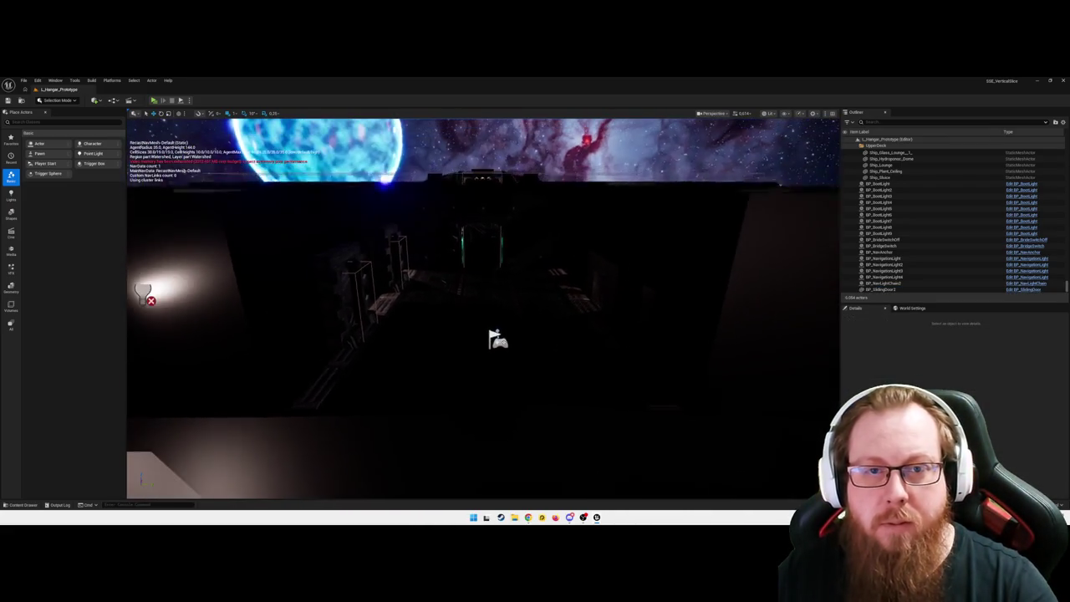
{"action": "left_click_drag", "start_coordinate": [489, 372], "coordinate": [512, 383]}
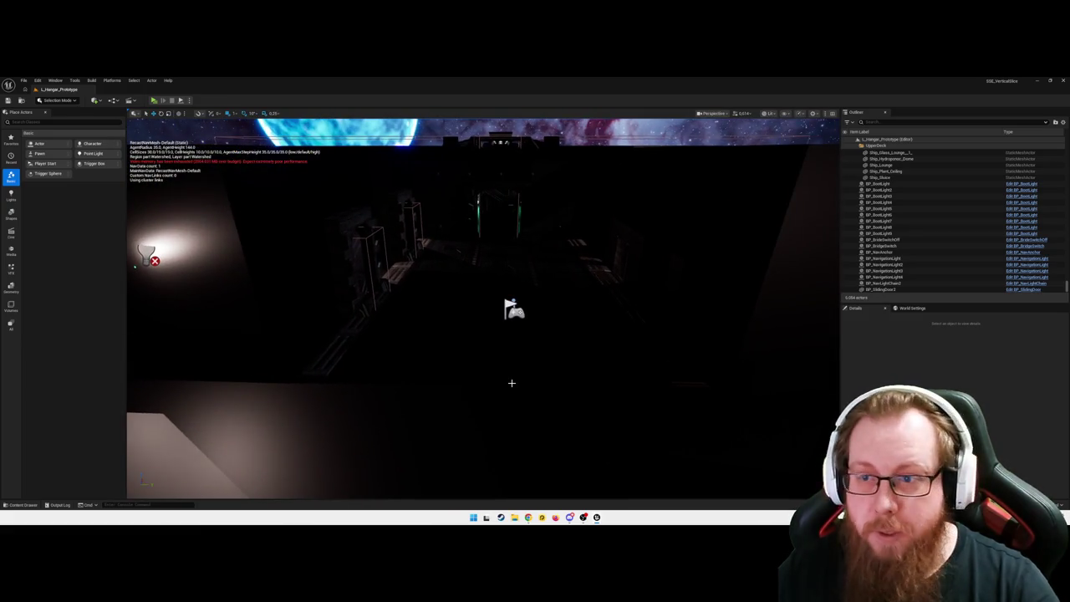
{"action": "key", "text": "ctrl+space"}
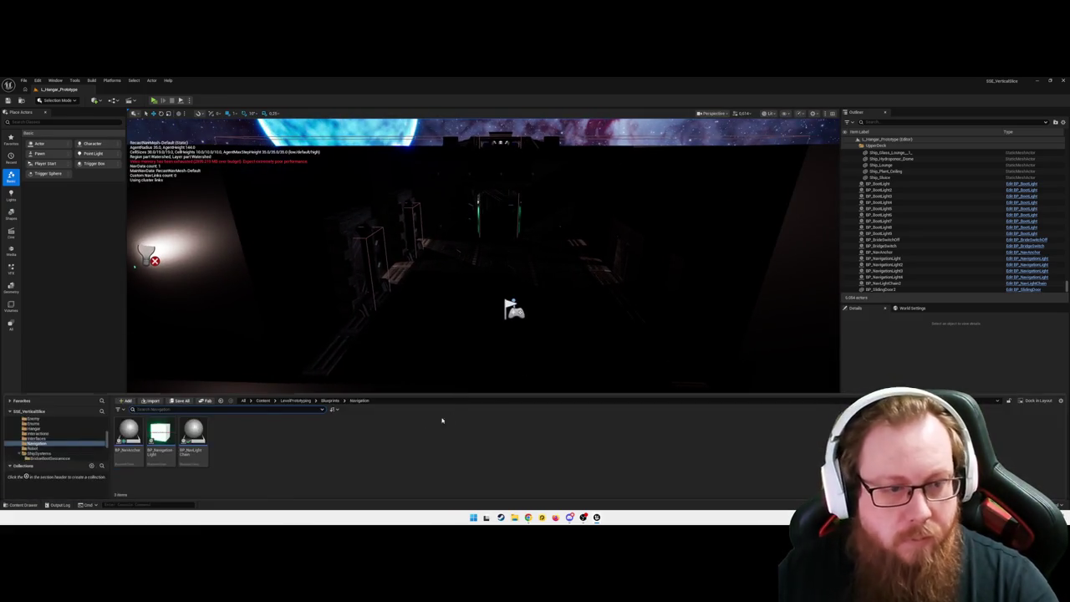
- In BP_NavLightChain, set the first Print String's text colour to green
{"action": "double_click", "coordinate": [130, 442]}
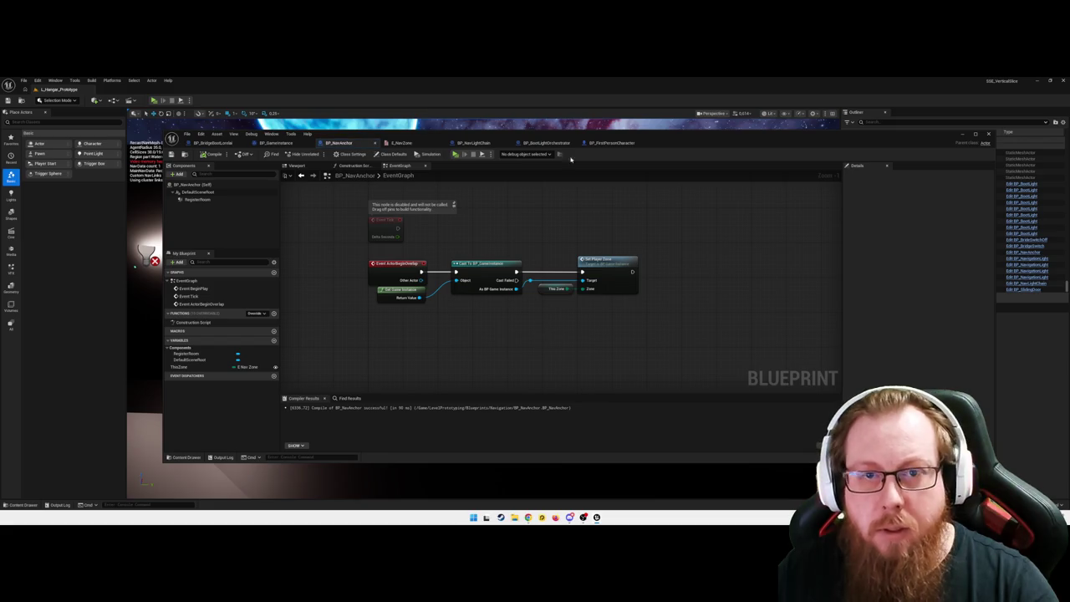
{"action": "left_click", "coordinate": [473, 142]}
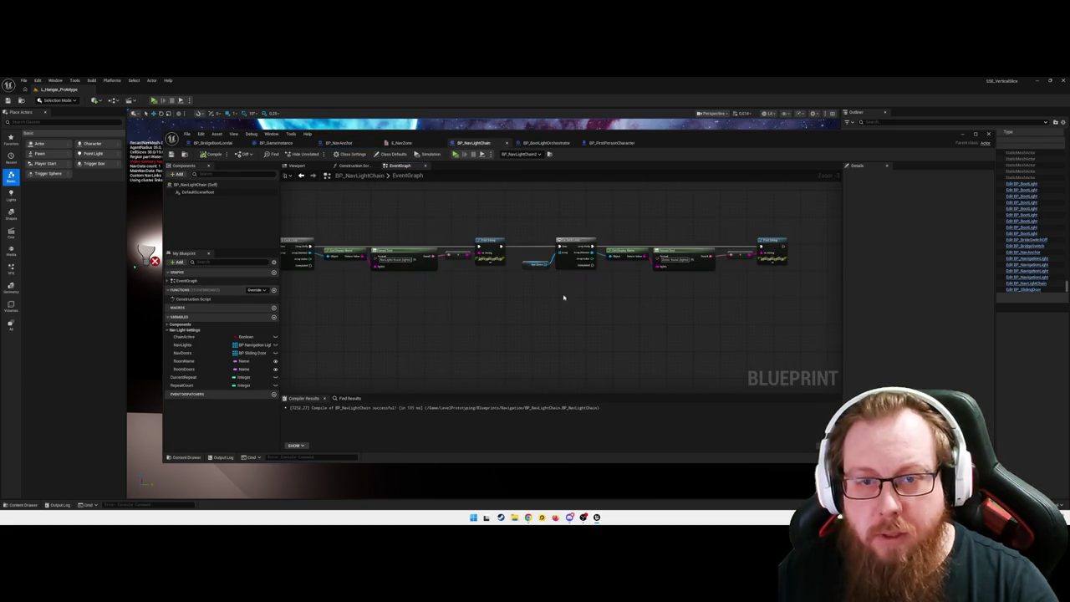
{"action": "left_click", "coordinate": [489, 265]}
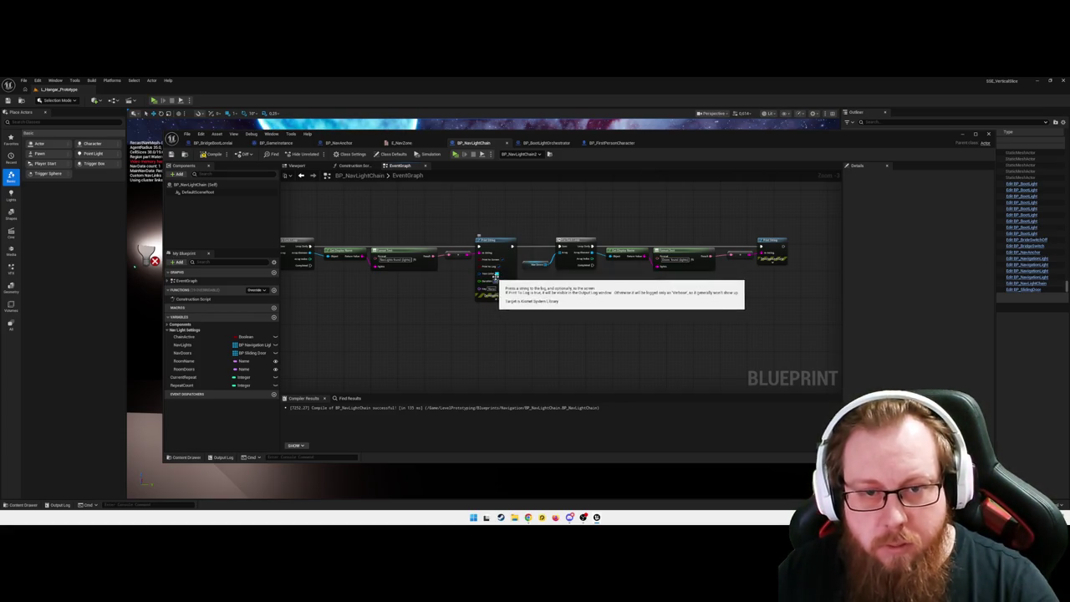
{"action": "left_click", "coordinate": [495, 274]}
{"action": "mouse_move", "coordinate": [519, 338]}
{"action": "left_mouse_down"}
{"action": "mouse_move", "coordinate": [527, 349]}
{"action": "mouse_move", "coordinate": [410, 360]}
{"action": "left_mouse_up"}
{"action": "left_click", "coordinate": [588, 432]}
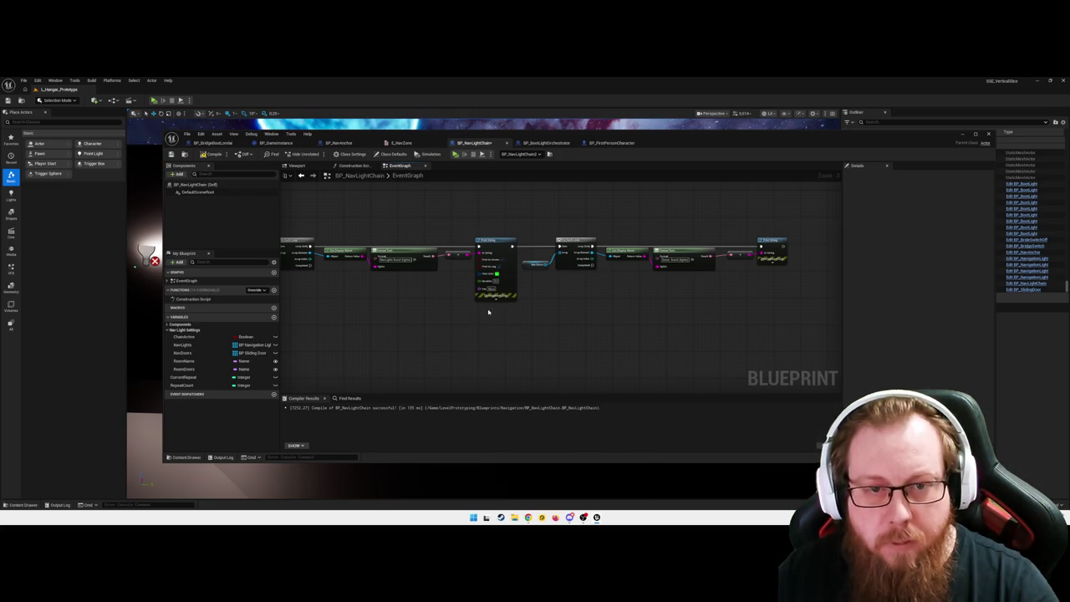
{"action": "left_click", "coordinate": [494, 297]}
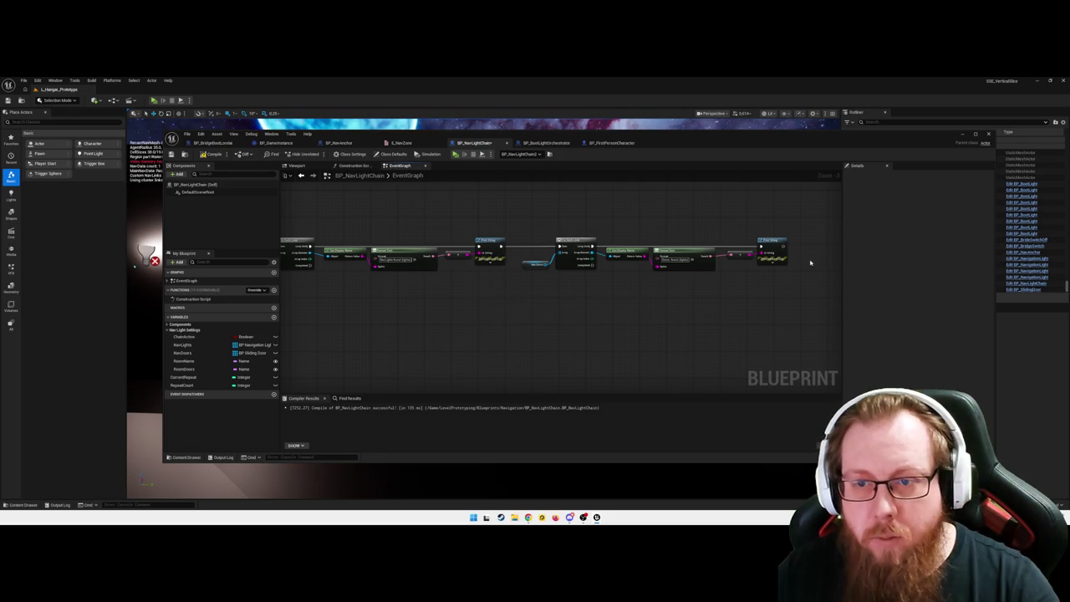
- Set the second Print String's text colour to yellow
{"action": "left_click", "coordinate": [766, 264]}
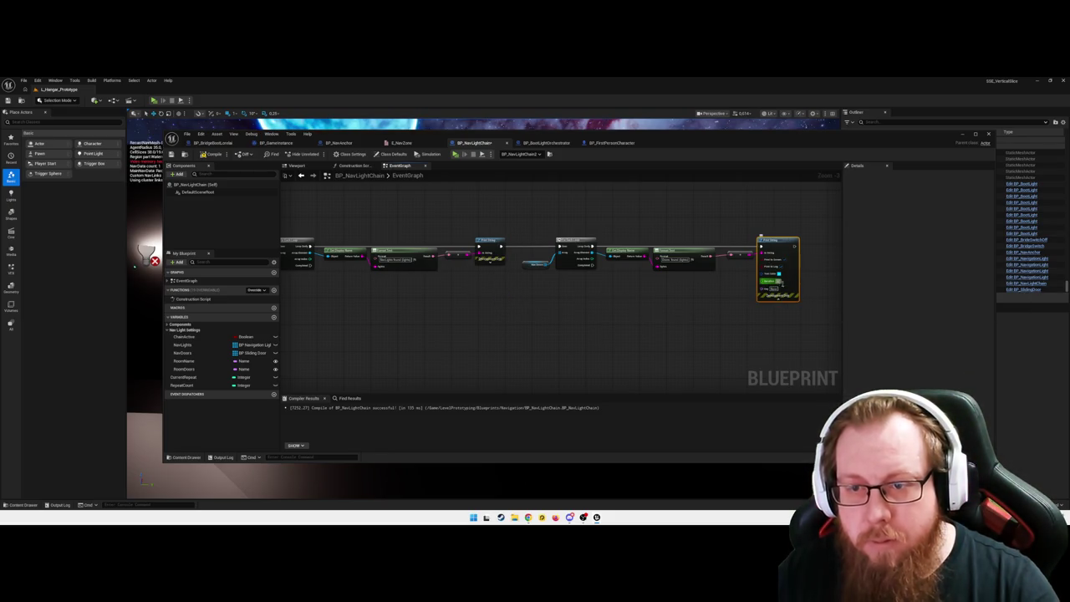
{"action": "left_click", "coordinate": [789, 305]}
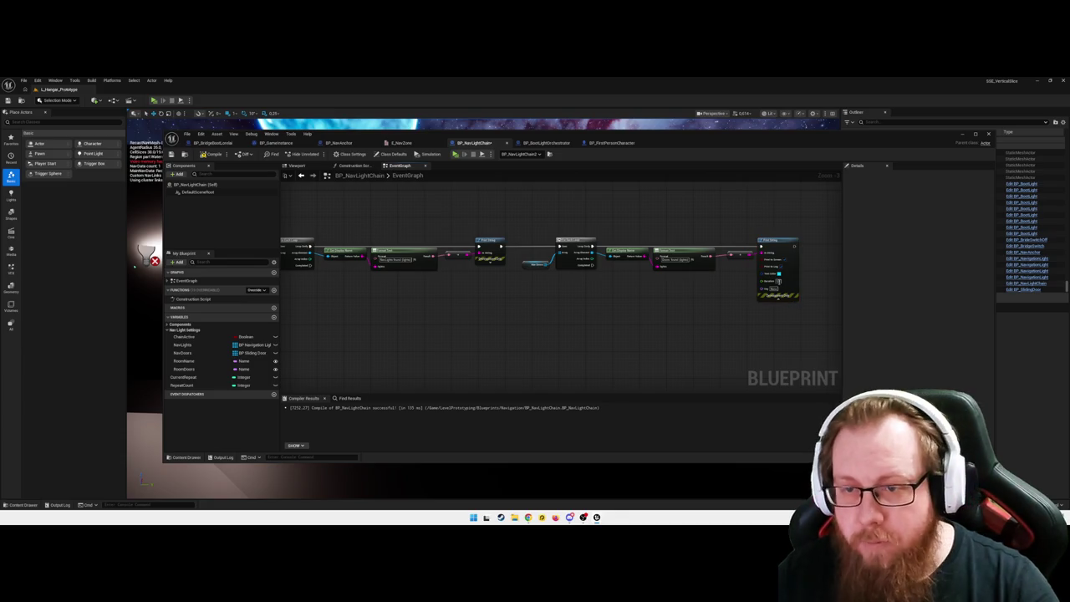
{"action": "left_click", "coordinate": [778, 273]}
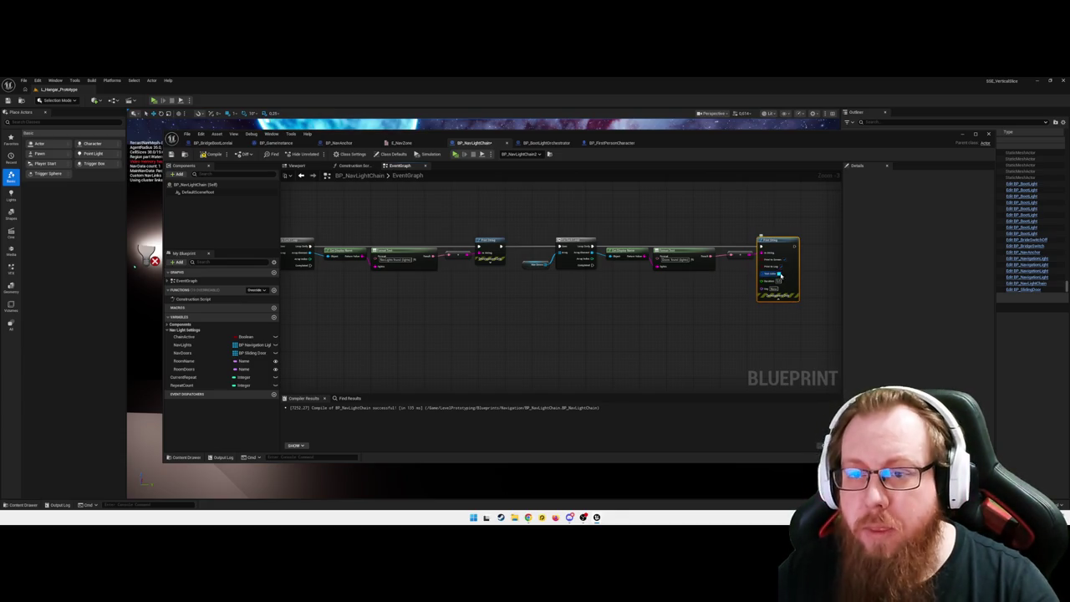
{"action": "left_click", "coordinate": [780, 274]}
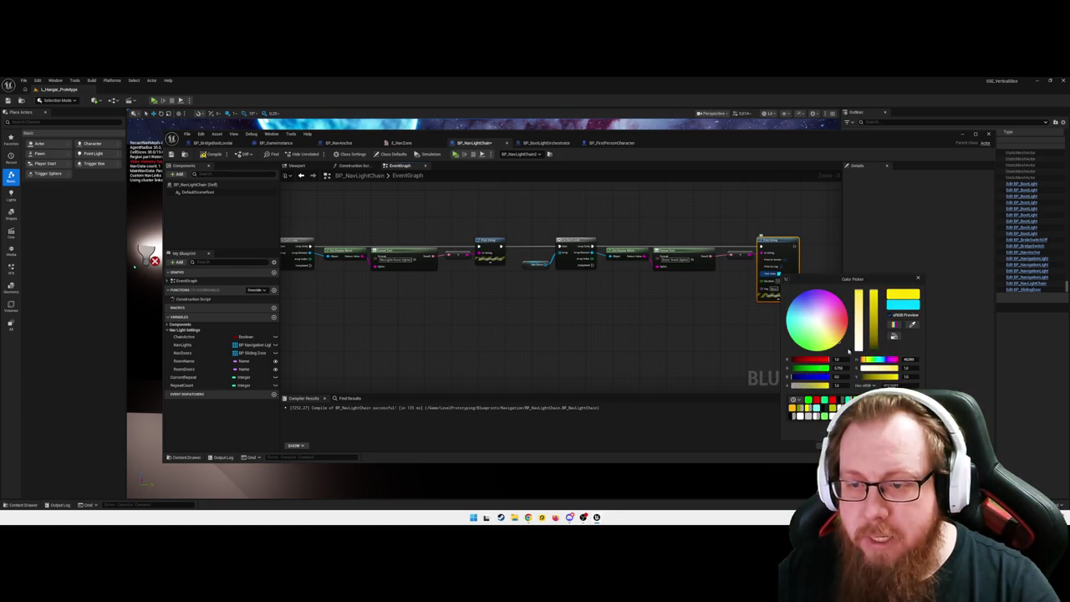
{"action": "left_click_drag", "start_coordinate": [825, 368], "coordinate": [836, 375]}
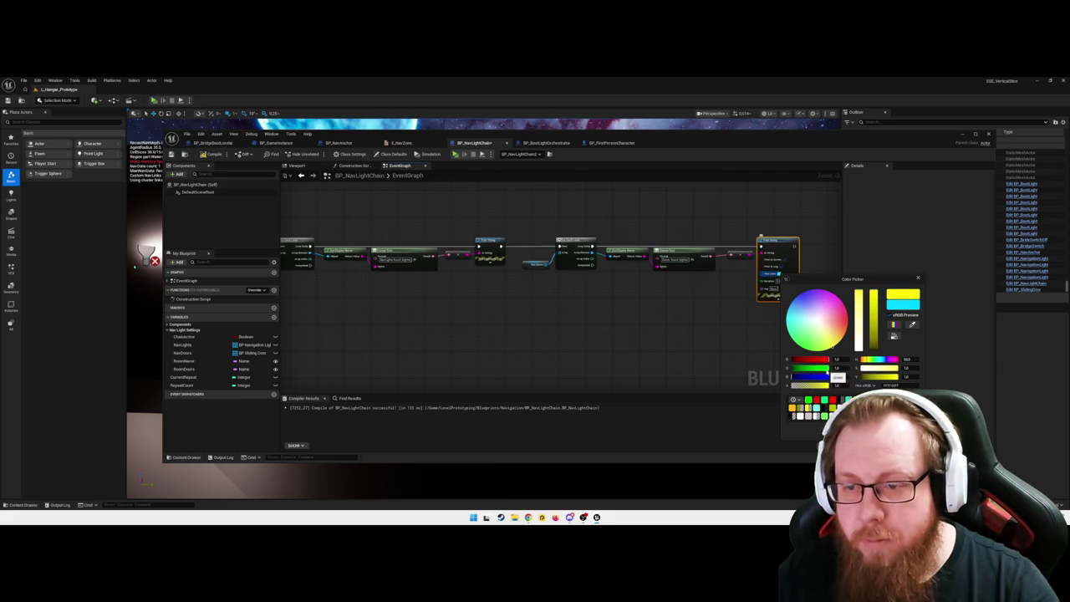
{"action": "left_click", "coordinate": [773, 313]}
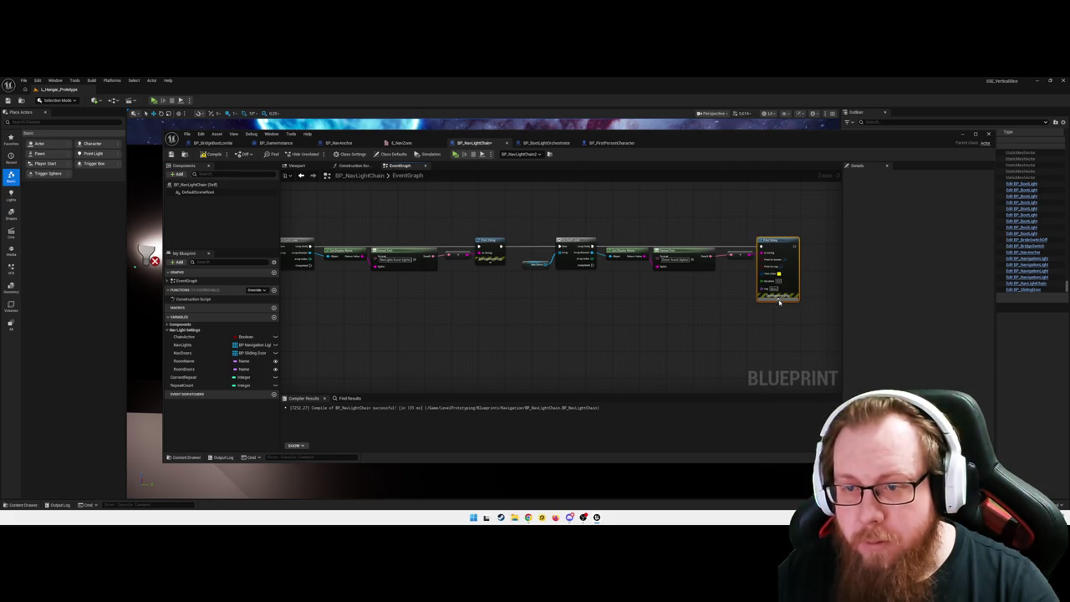
- Compile BP_NavLightChain, minimise the editor and start an Alt+P play-test
{"action": "left_click", "coordinate": [704, 315]}
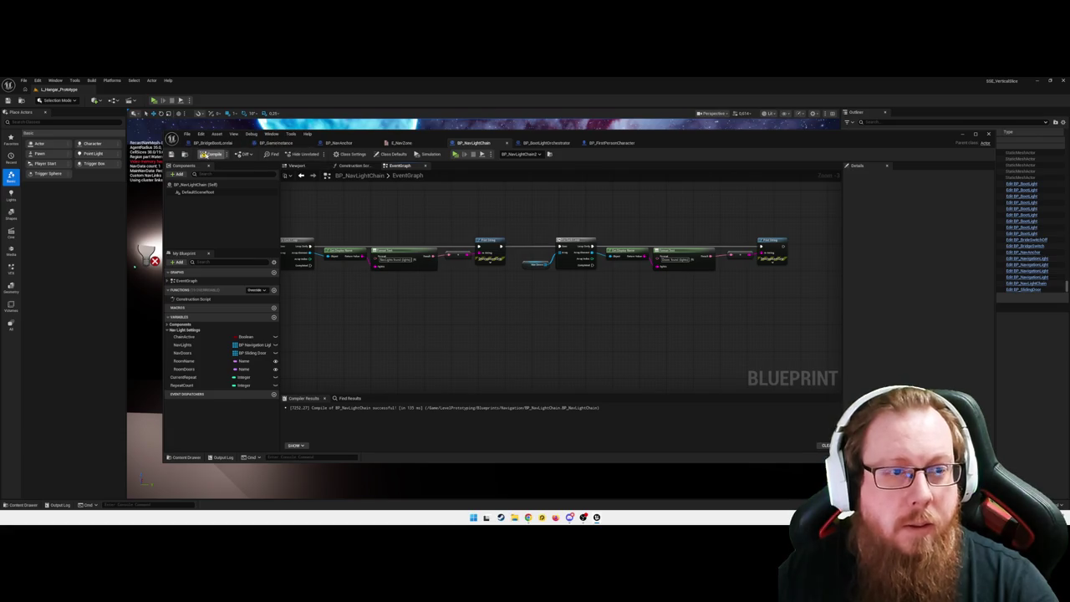
{"action": "left_click", "coordinate": [208, 155]}
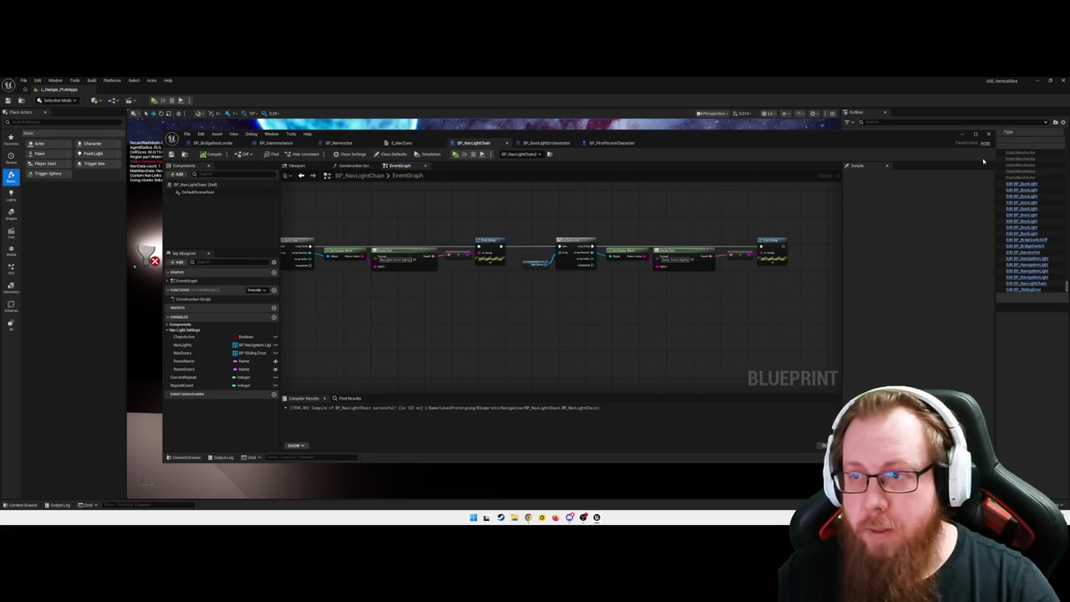
{"action": "left_click", "coordinate": [960, 134]}
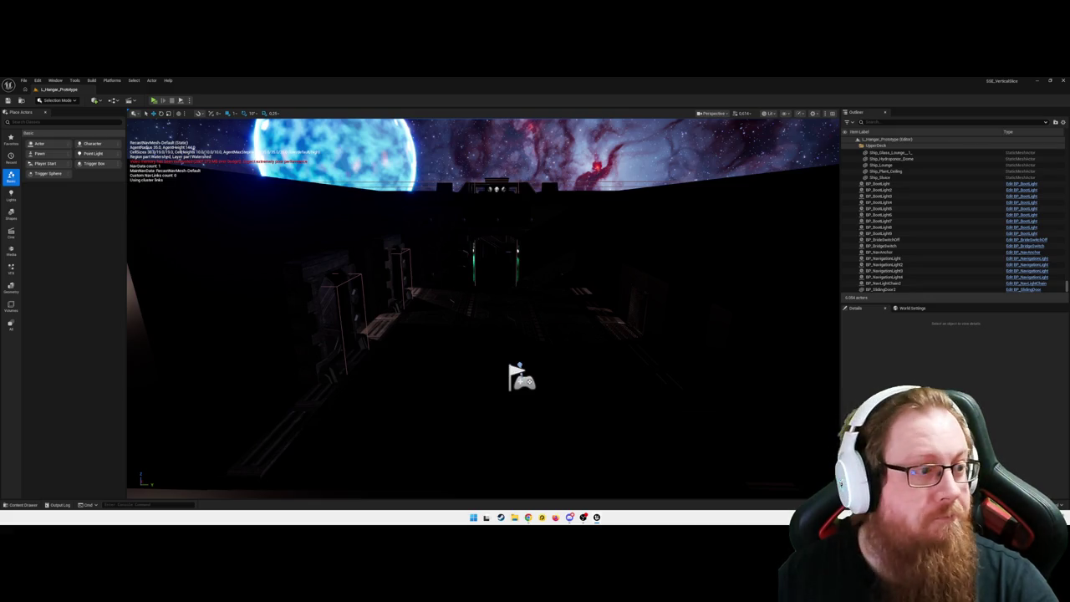
{"action": "key", "text": "alt+p"}
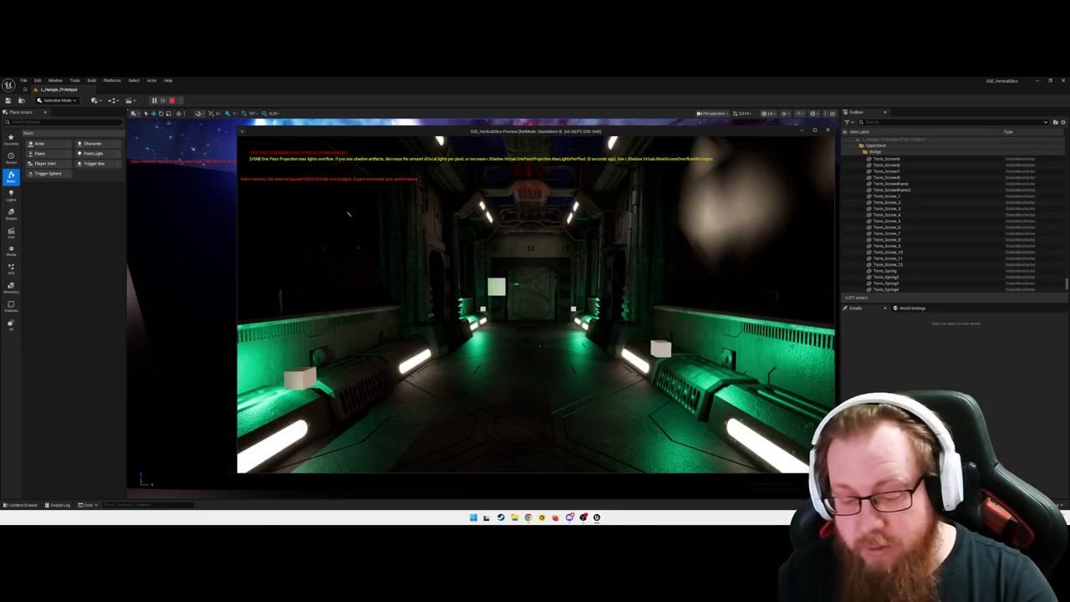
{"action": "key", "text": "Escape"}
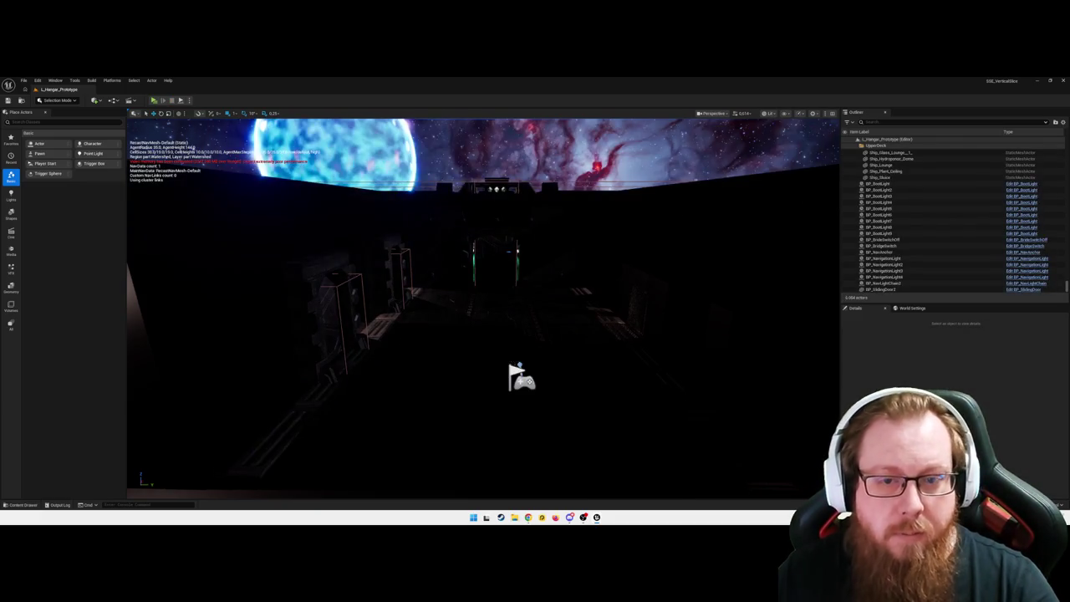
- Open BP_FirstPersonCharacter's event graph from the Navigation blueprints
{"action": "key", "text": "ctrl+space"}
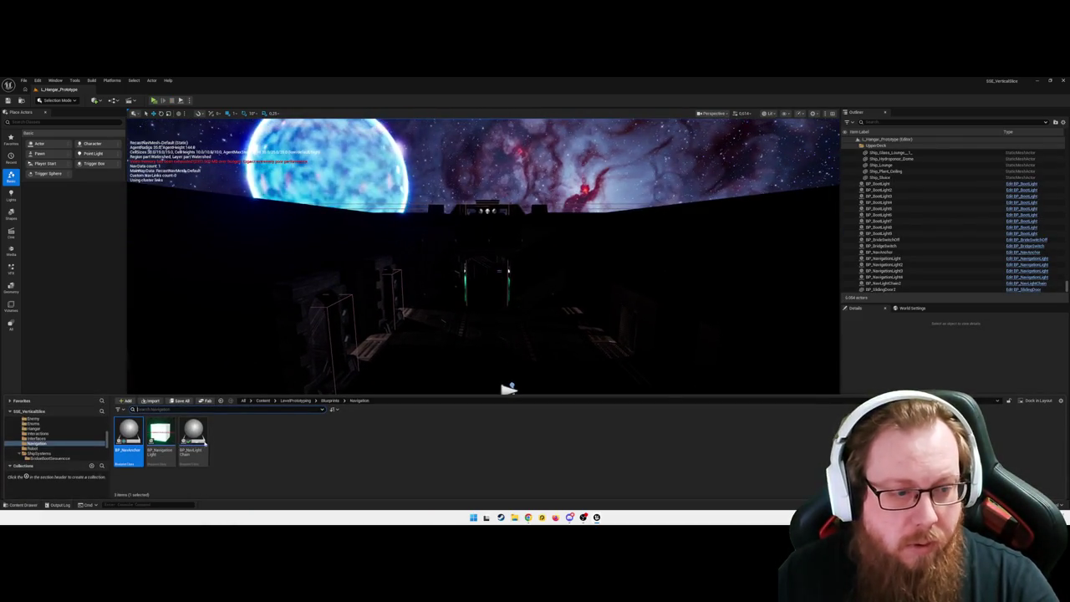
{"action": "double_click", "coordinate": [132, 433]}
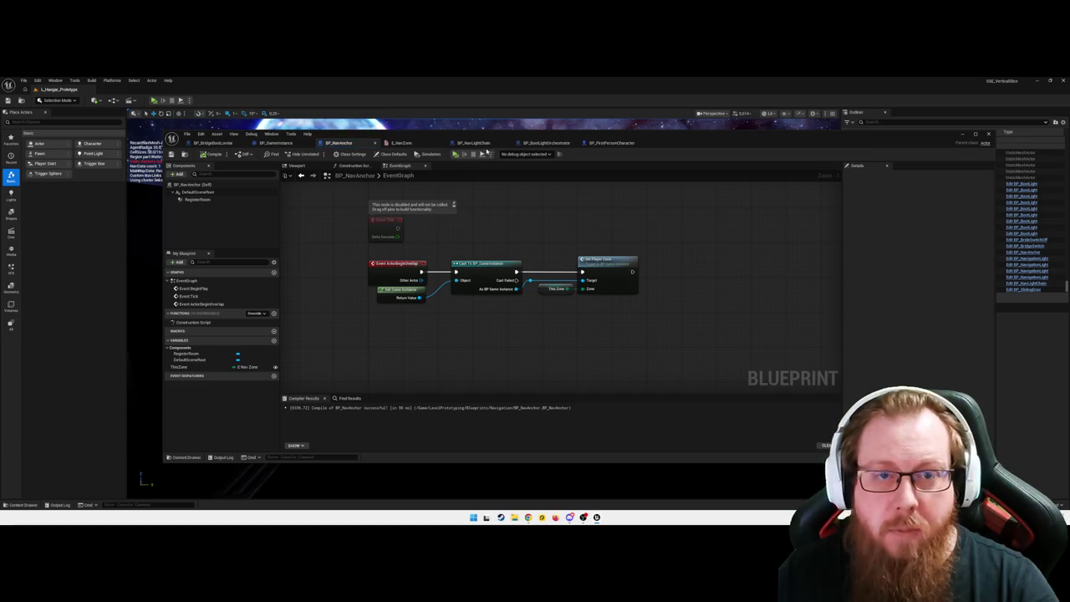
{"action": "left_click", "coordinate": [610, 143]}
{"action": "mouse_move", "coordinate": [679, 328]}
{"action": "left_mouse_down"}
{"action": "mouse_move", "coordinate": [598, 324]}
{"action": "mouse_move", "coordinate": [741, 326]}
{"action": "left_mouse_up"}
- Add a Print String after Activate Chain that prints the chain's object reference, then compile
{"action": "left_click_drag", "start_coordinate": [598, 258], "coordinate": [629, 257]}
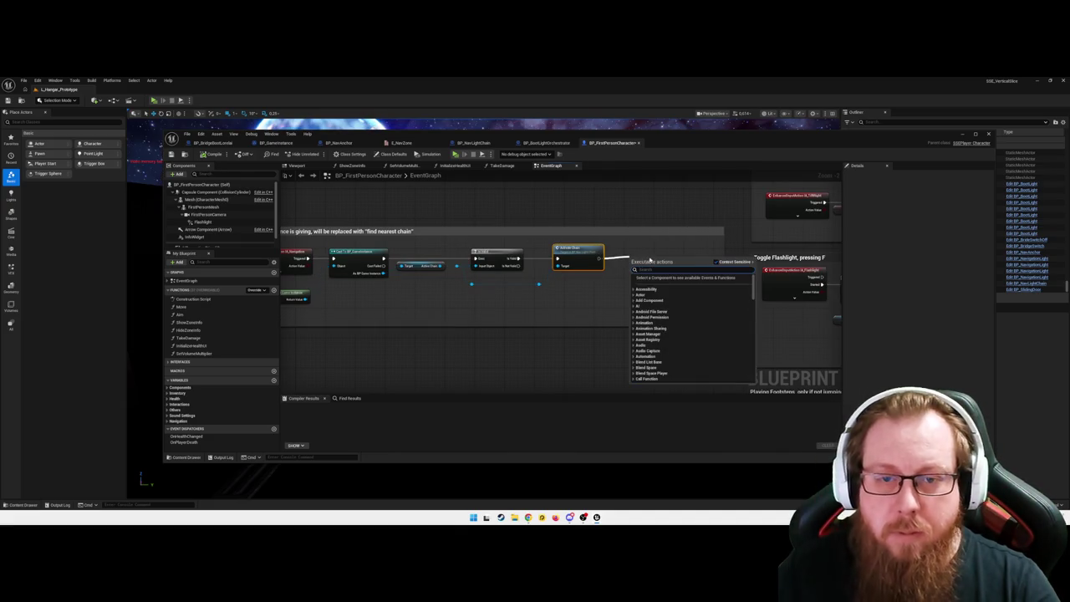
{"action": "type", "text": "print debu"}
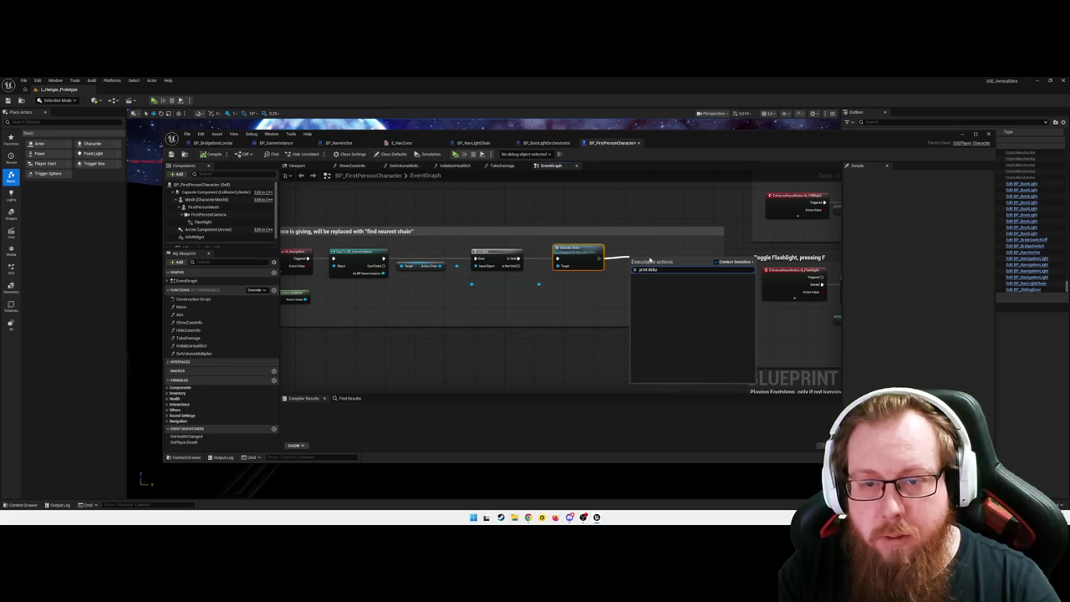
{"action": "type", "text": "debug print"}
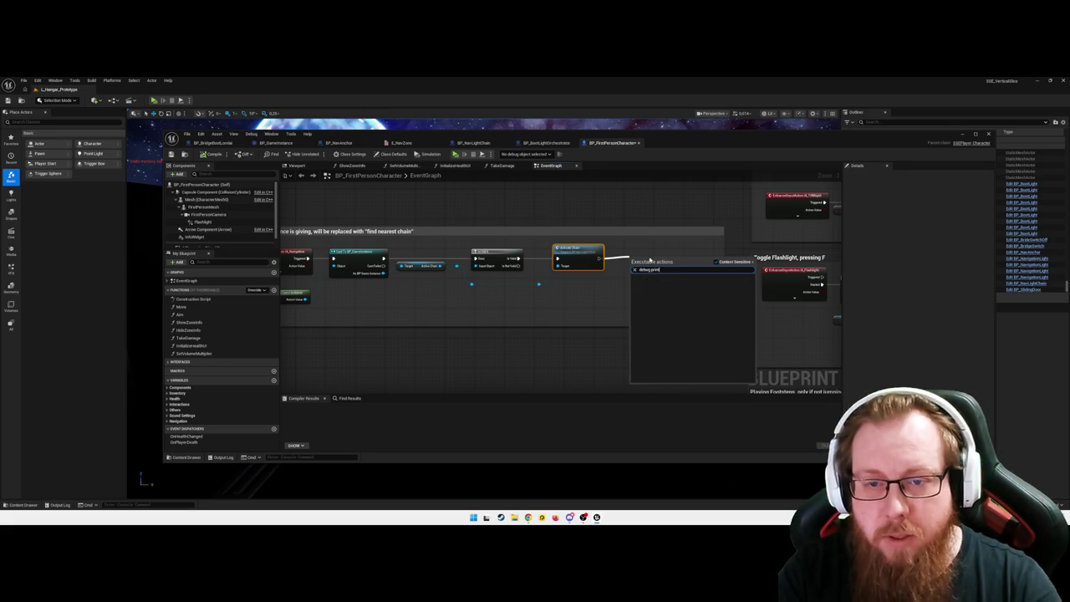
{"action": "key", "text": "ctrl+a"}
{"action": "type", "text": "print str"}
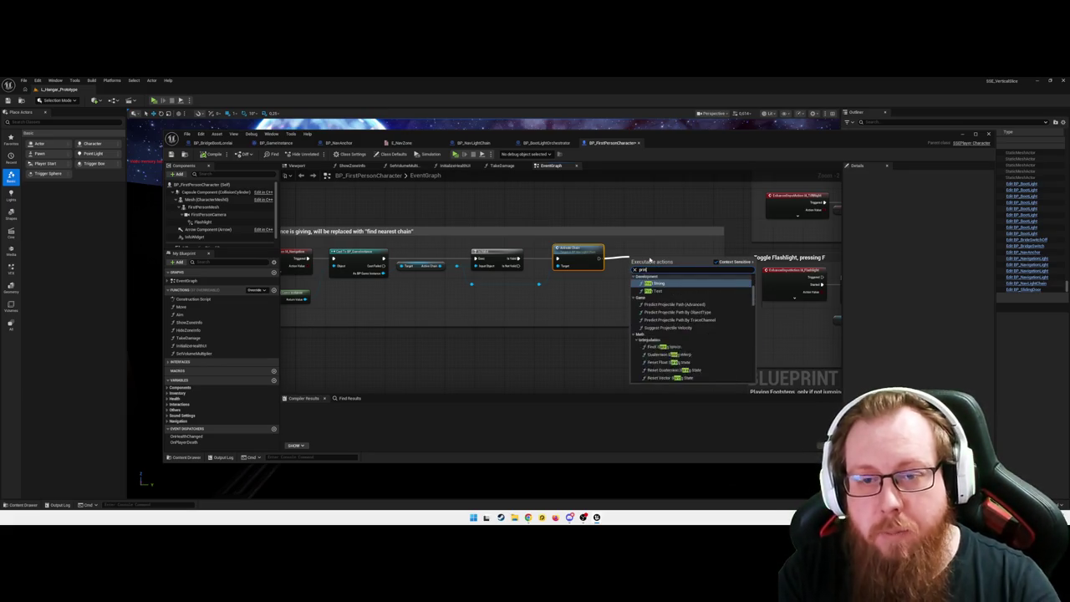
{"action": "key", "text": "Return"}
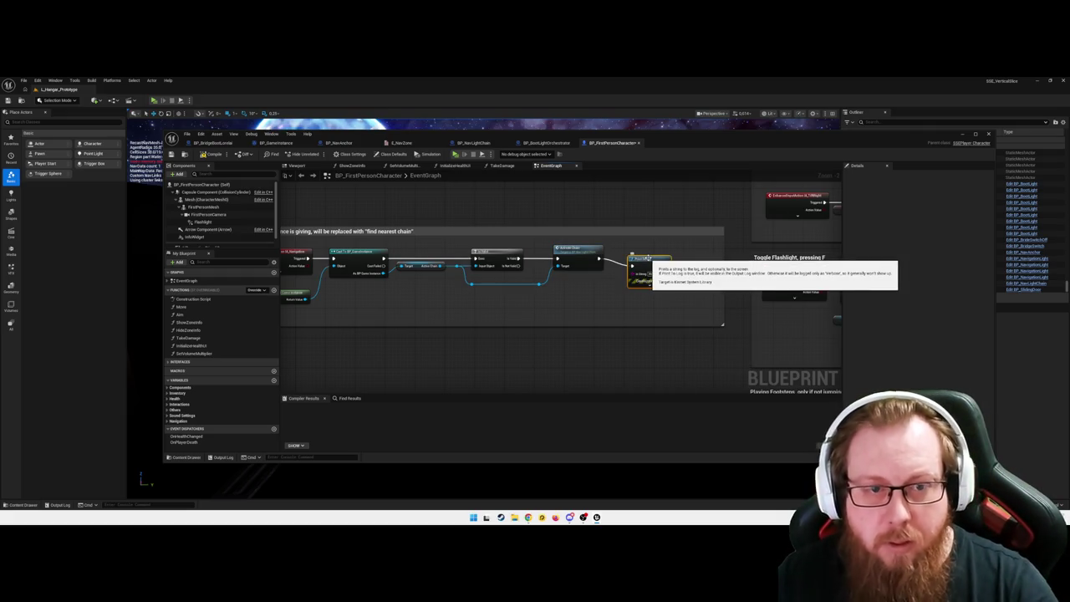
{"action": "left_click_drag", "start_coordinate": [647, 259], "coordinate": [654, 251]}
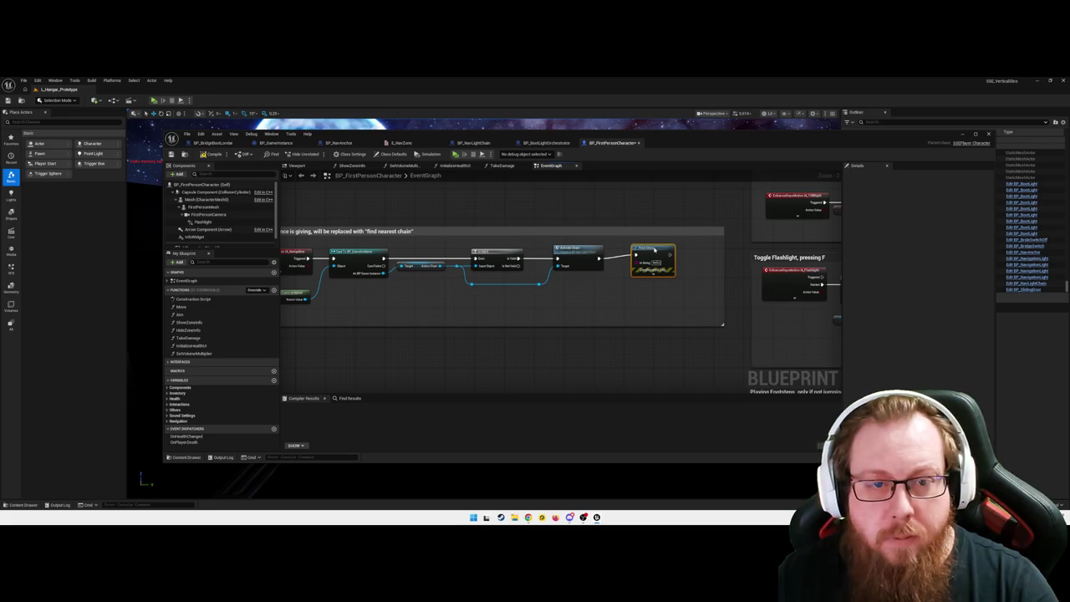
{"action": "left_click_drag", "start_coordinate": [654, 250], "coordinate": [657, 245]}
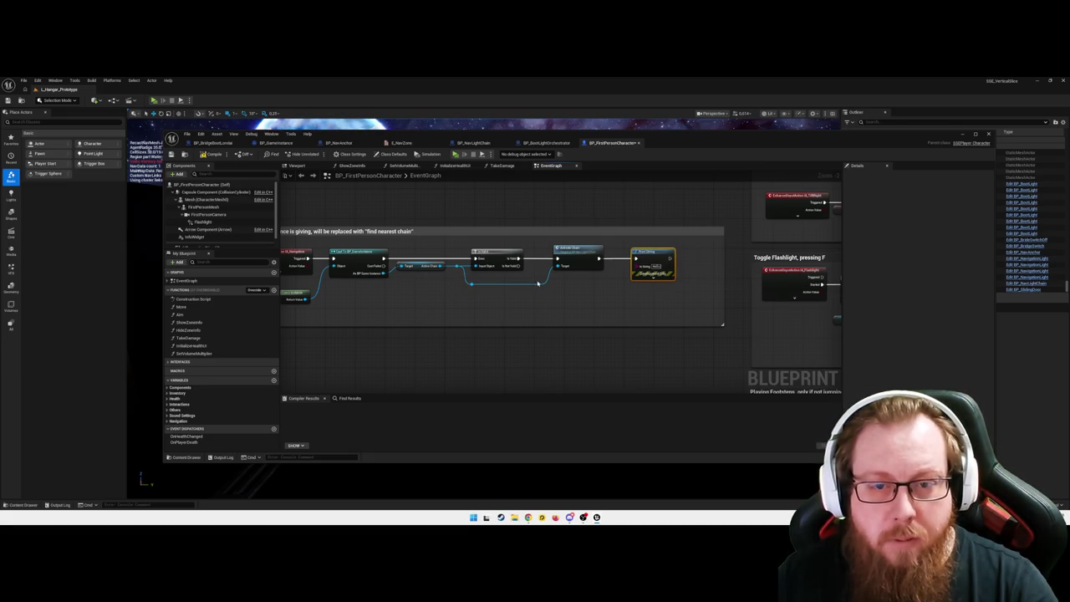
{"action": "mouse_move", "coordinate": [539, 282]}
{"action": "left_mouse_down"}
{"action": "mouse_move", "coordinate": [643, 272]}
{"action": "mouse_move", "coordinate": [595, 286]}
{"action": "left_mouse_up"}
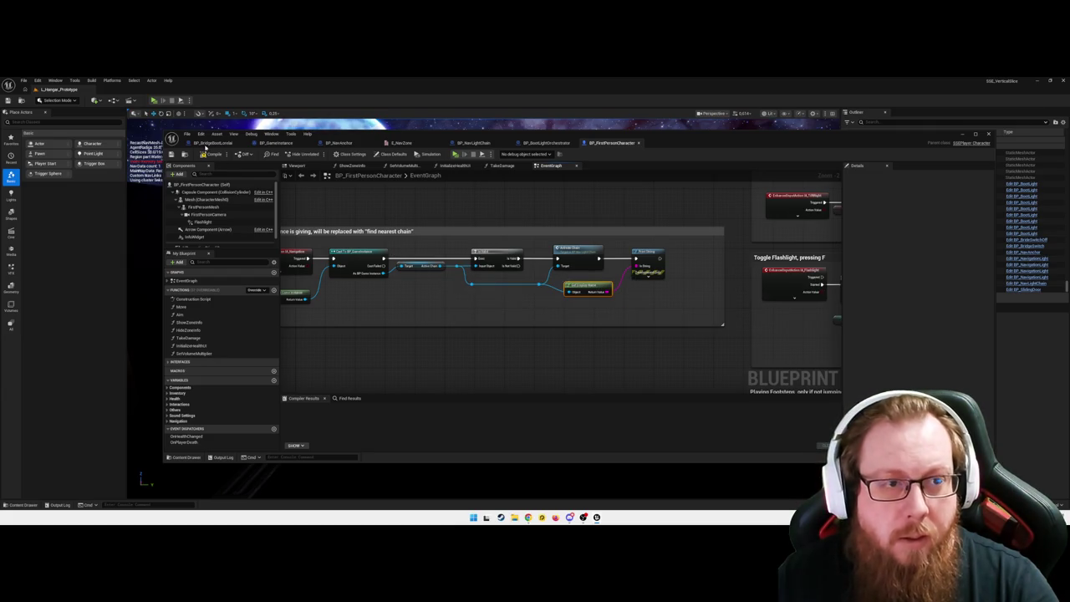
{"action": "left_click", "coordinate": [209, 154]}
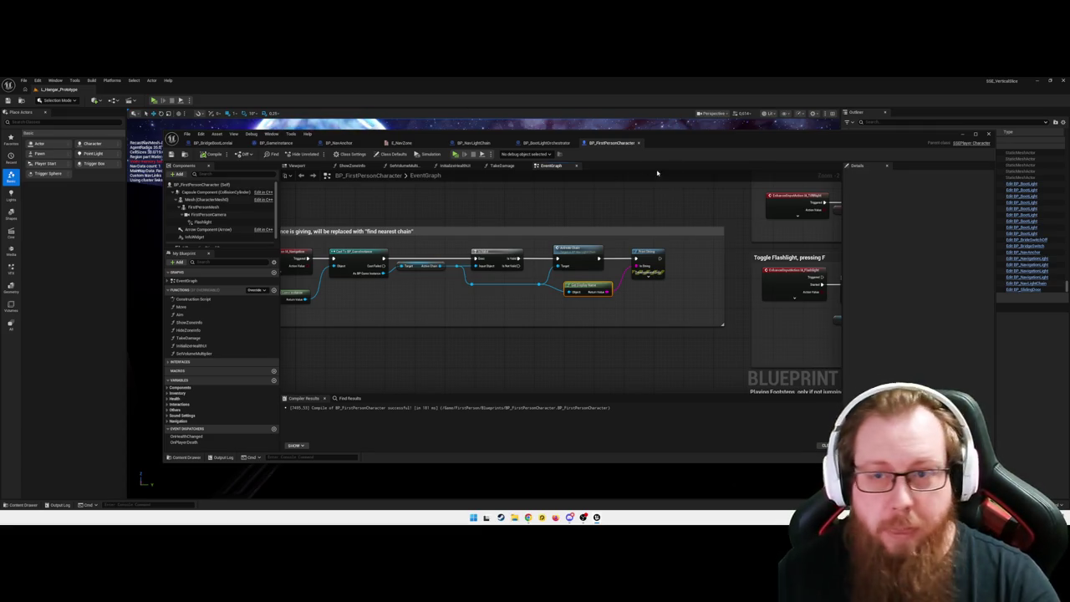
{"action": "left_click", "coordinate": [962, 135]}
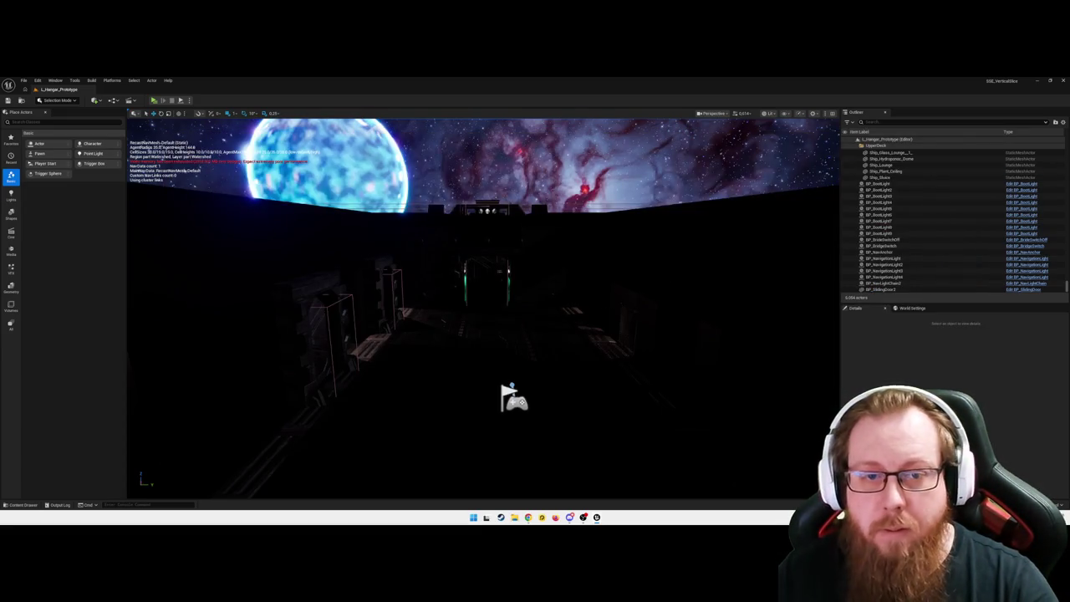
{"action": "left_click_drag", "start_coordinate": [147, 298], "coordinate": [180, 288]}
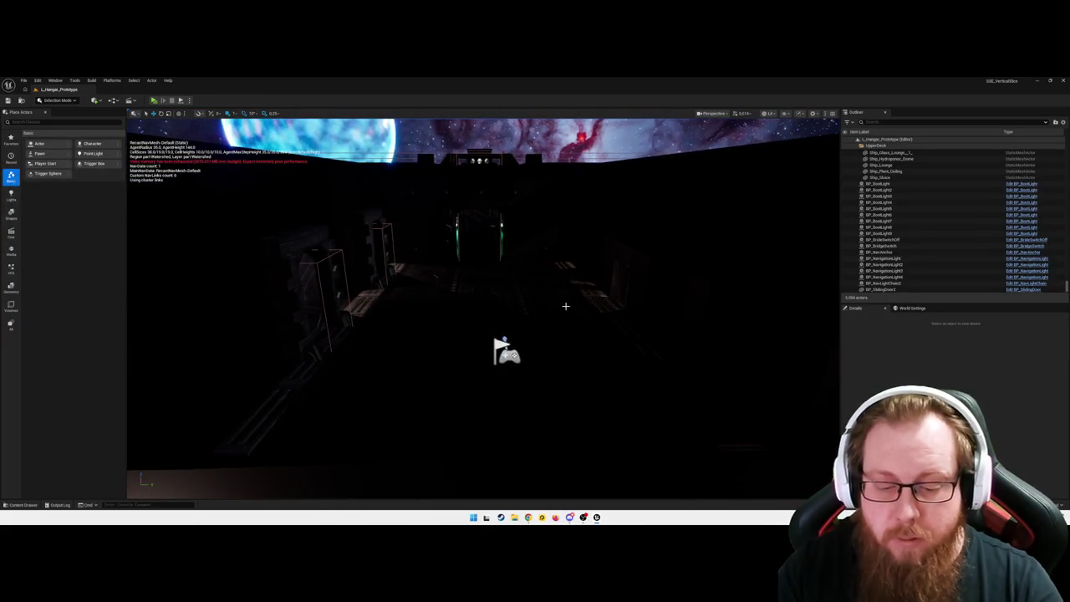
{"action": "key", "text": "alt+p"}
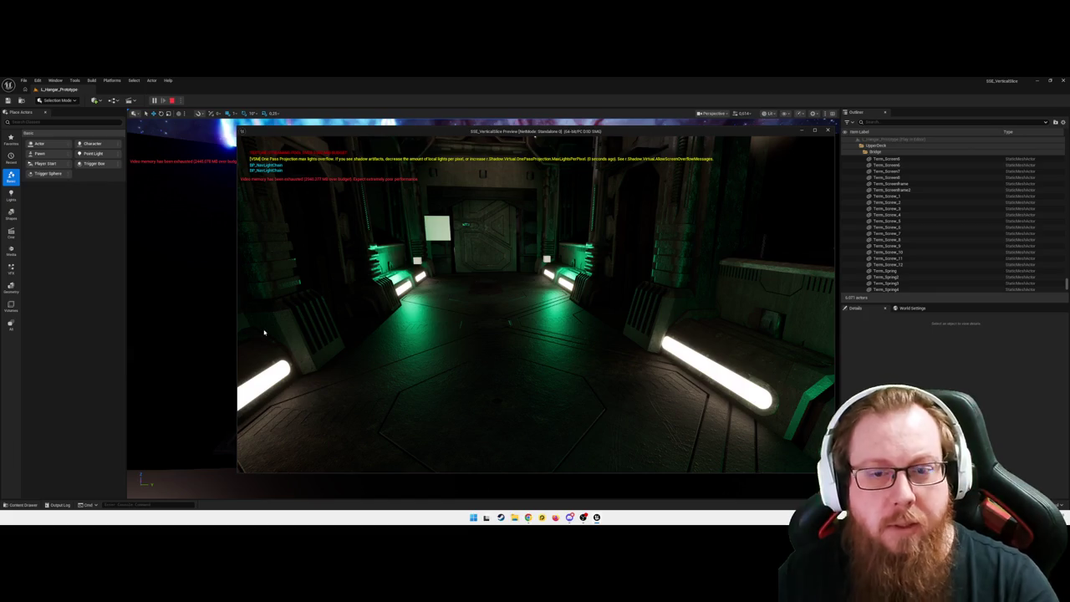
{"action": "key", "text": "Escape"}
{"action": "left_click", "coordinate": [534, 337]}
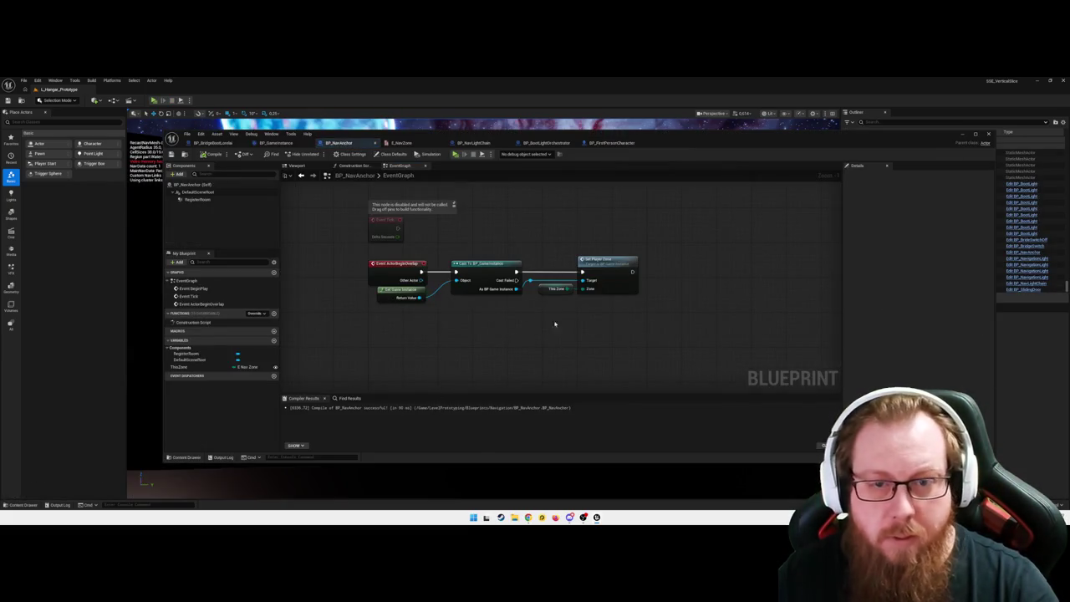
{"action": "left_click", "coordinate": [962, 135]}
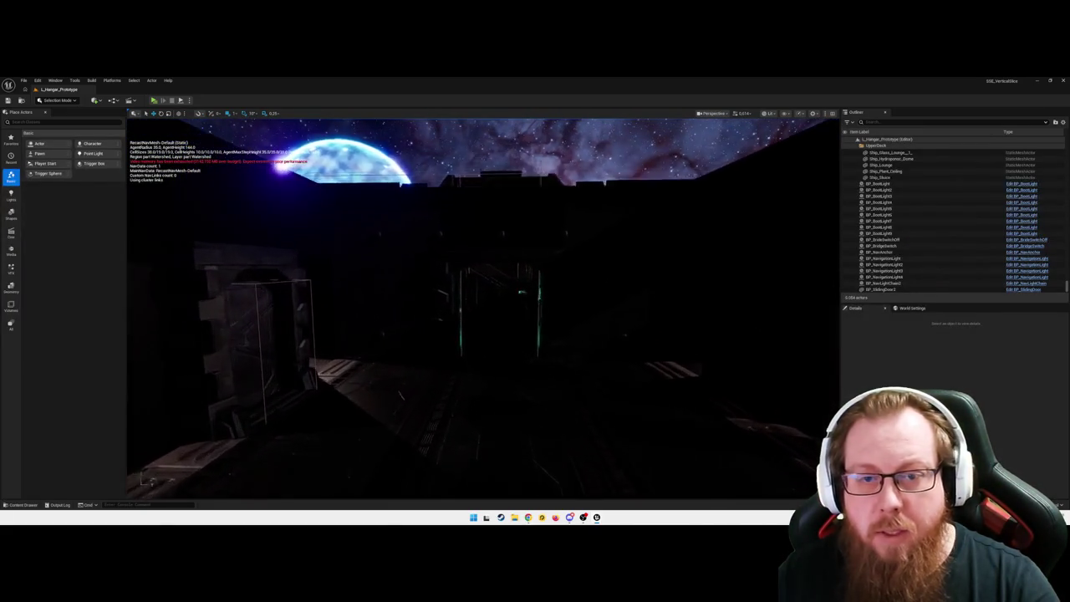
{"action": "key", "text": "w"}
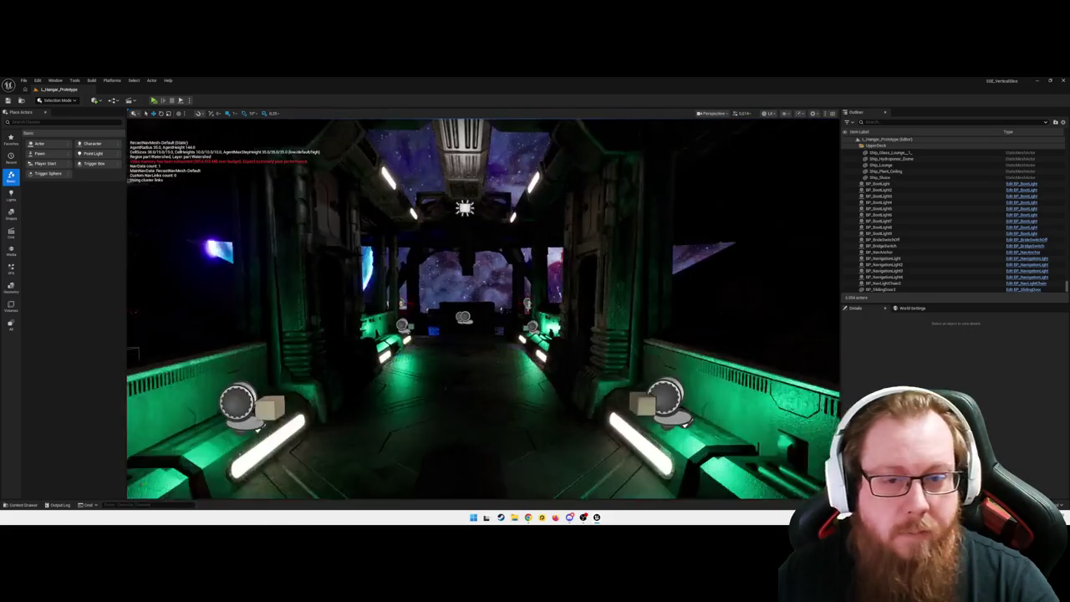
{"action": "key", "text": "w"}
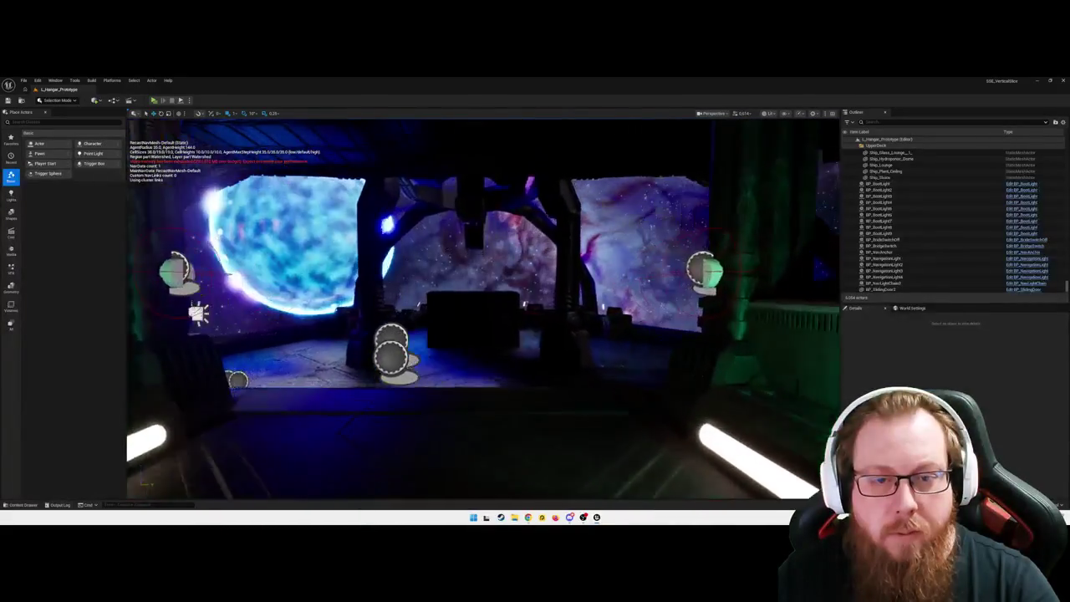
{"action": "key", "text": "w"}
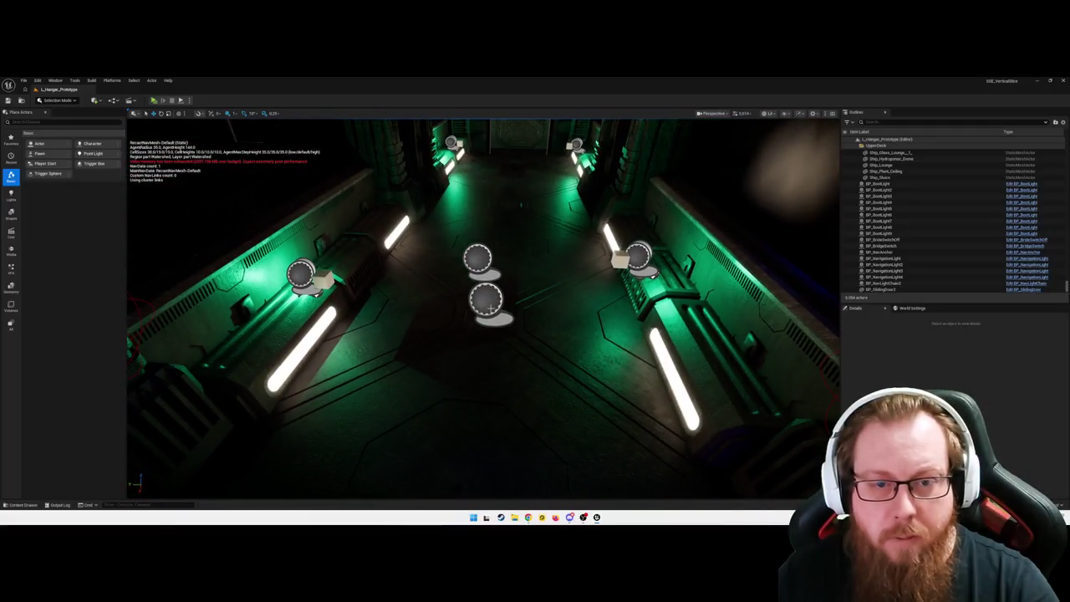
{"action": "left_click", "coordinate": [487, 298]}
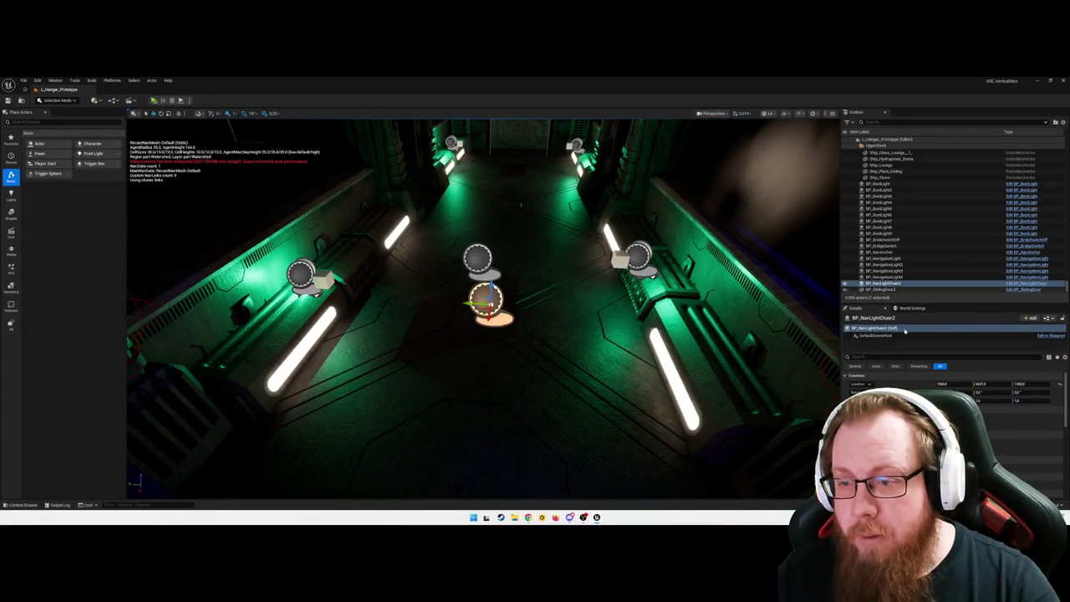
{"action": "scroll", "coordinate": [953, 393], "scroll_direction": "down", "scroll_amount": 3}
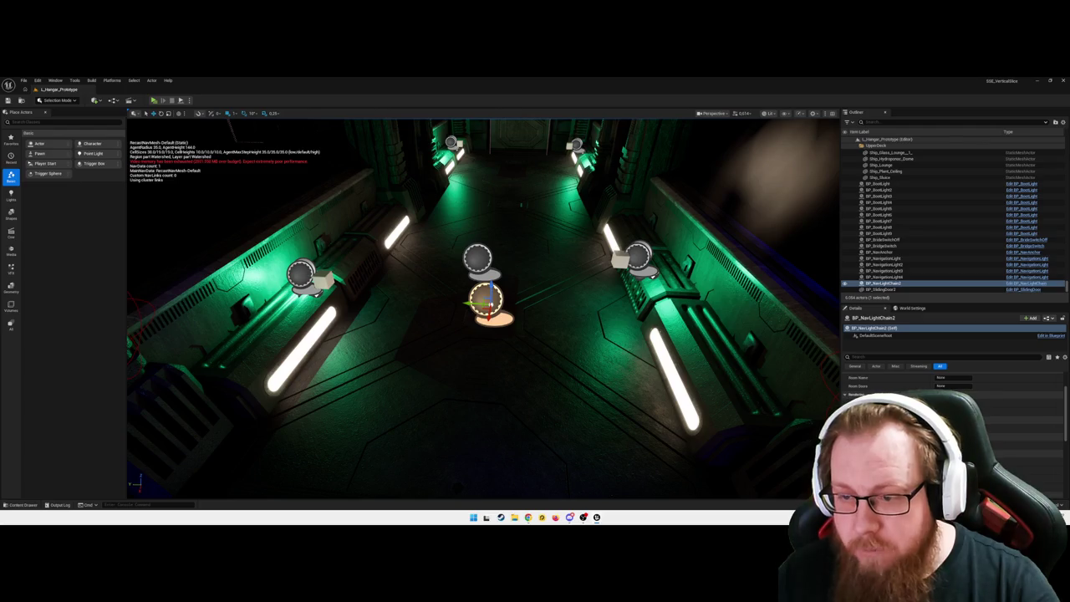
{"action": "scroll", "coordinate": [952, 389], "scroll_direction": "up", "scroll_amount": 3}
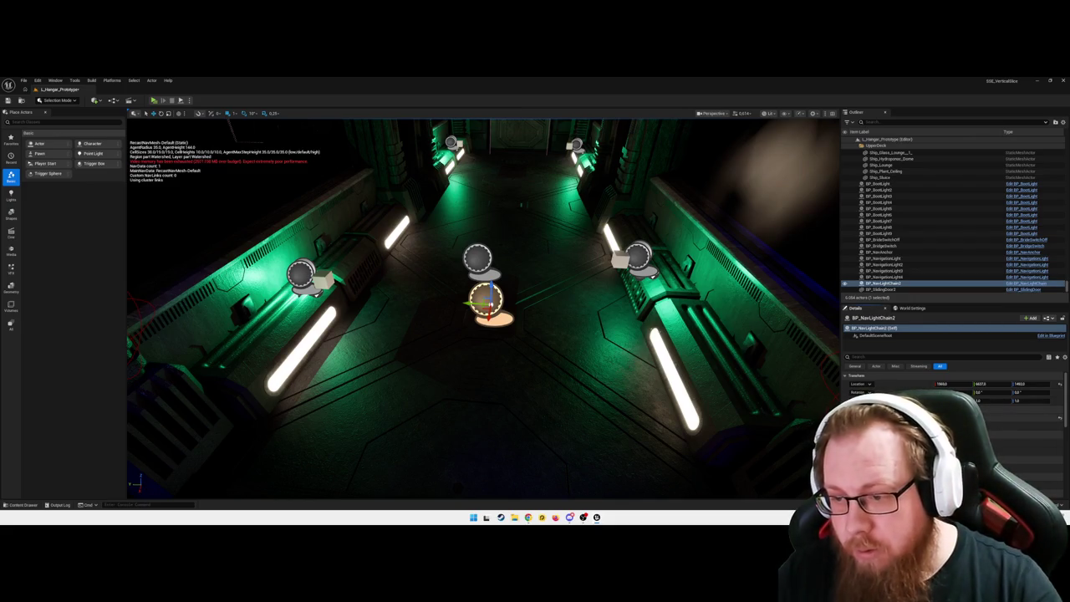
{"action": "double_click", "coordinate": [883, 251]}
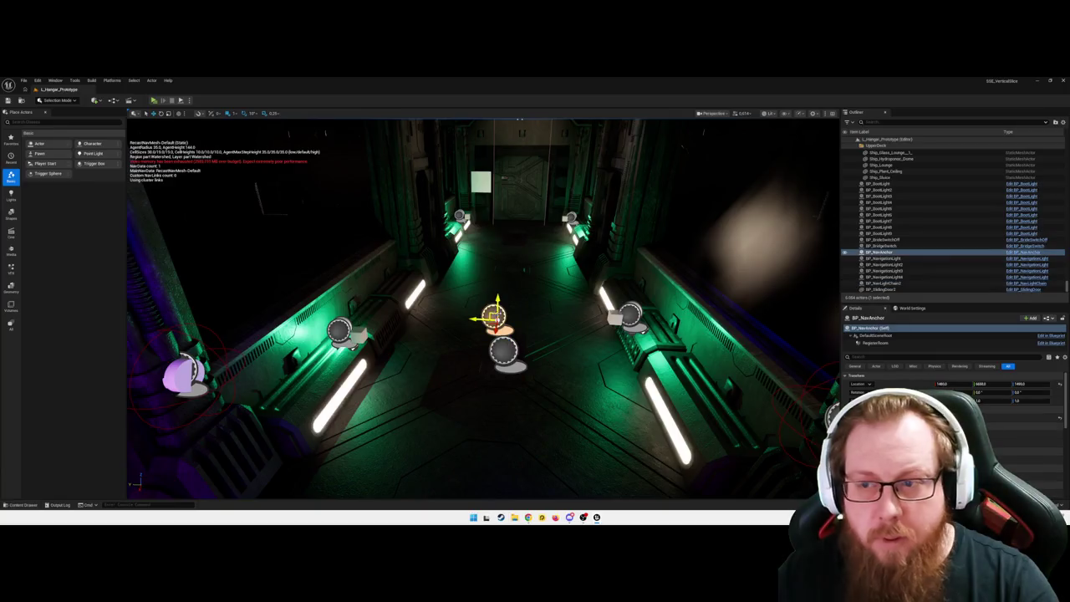
{"action": "double_click", "coordinate": [878, 342]}
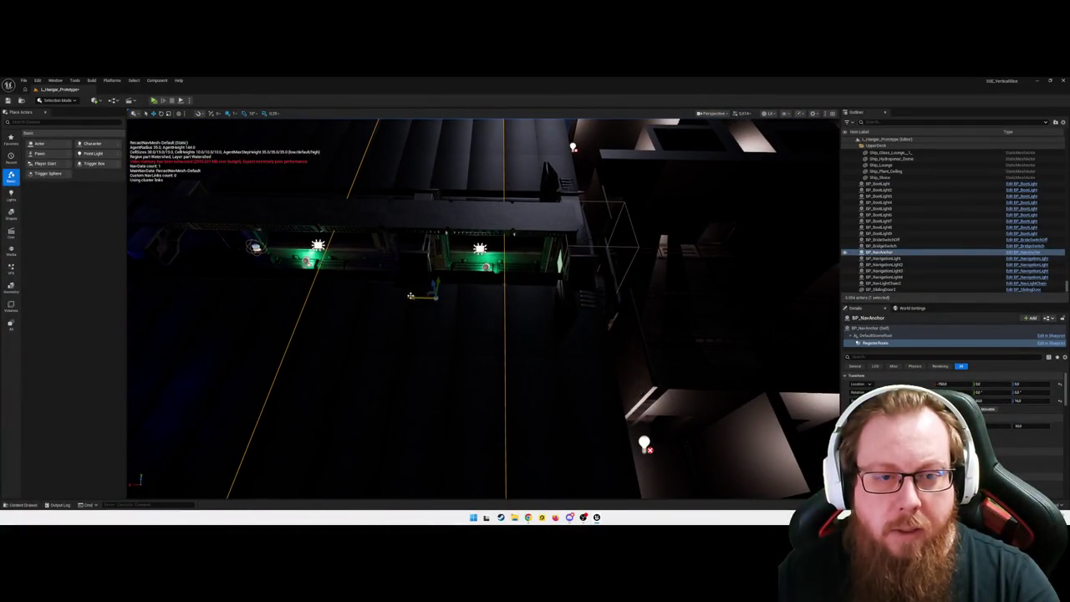
{"action": "left_click_drag", "start_coordinate": [410, 296], "coordinate": [474, 298]}
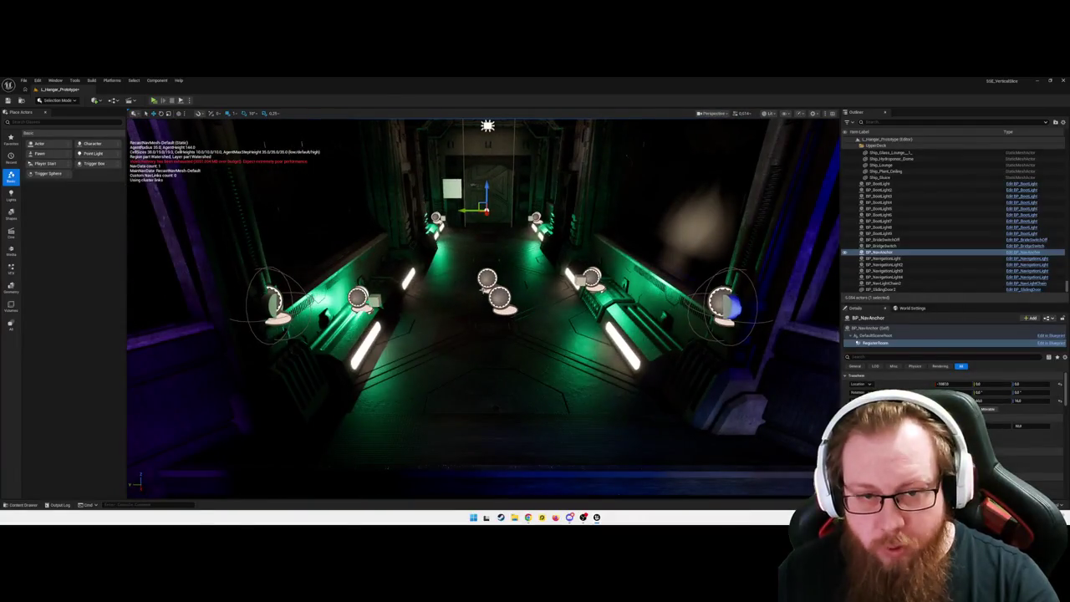
{"action": "left_click", "coordinate": [873, 335]}
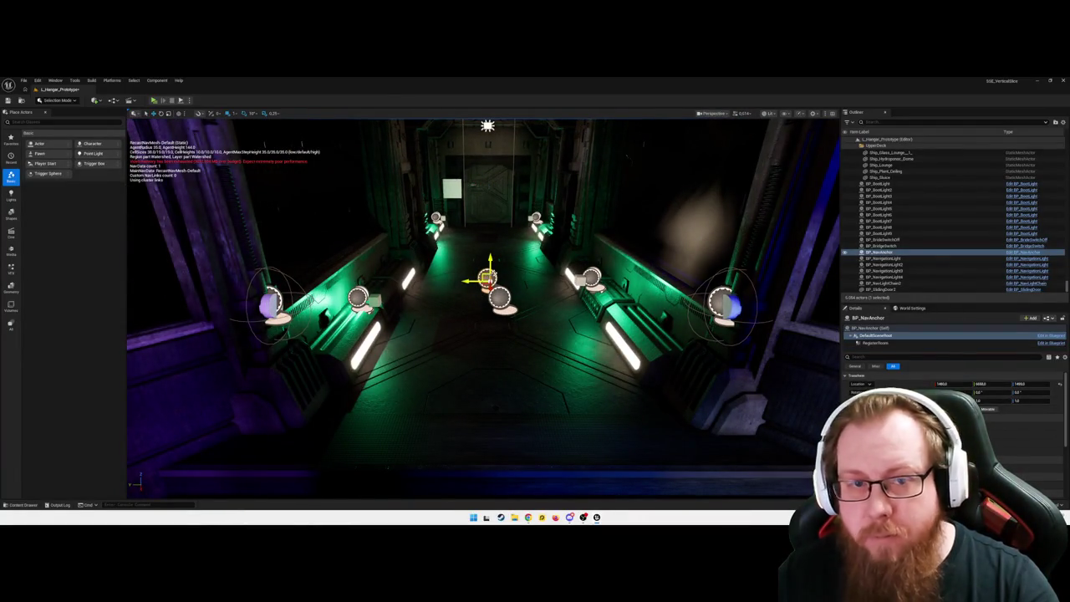
{"action": "left_click", "coordinate": [489, 201]}
{"action": "key", "text": "f"}
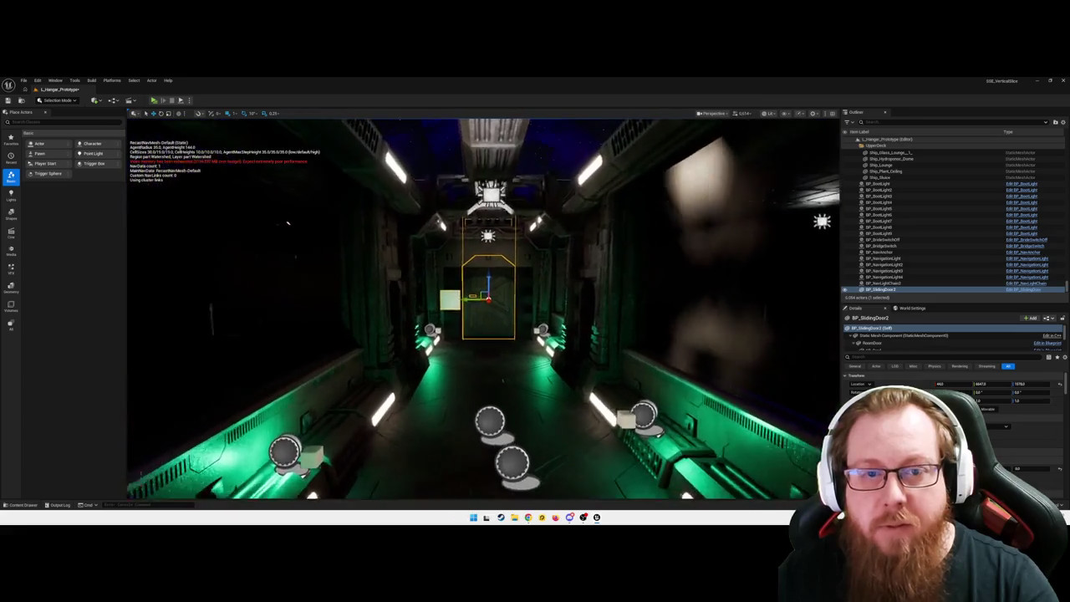
{"action": "left_click_drag", "start_coordinate": [257, 210], "coordinate": [257, 276]}
{"action": "left_click", "coordinate": [479, 363]}
{"action": "key", "text": "f"}
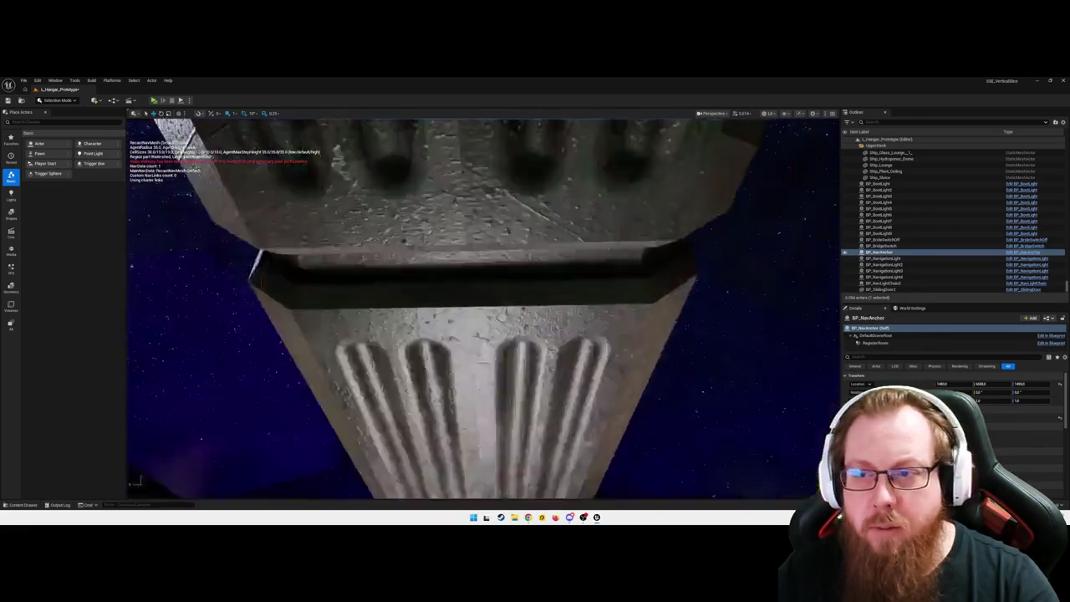
{"action": "mouse_move", "coordinate": [587, 269]}
{"action": "left_mouse_down"}
{"action": "mouse_move", "coordinate": [568, 284]}
{"action": "mouse_move", "coordinate": [588, 269]}
{"action": "left_mouse_up"}
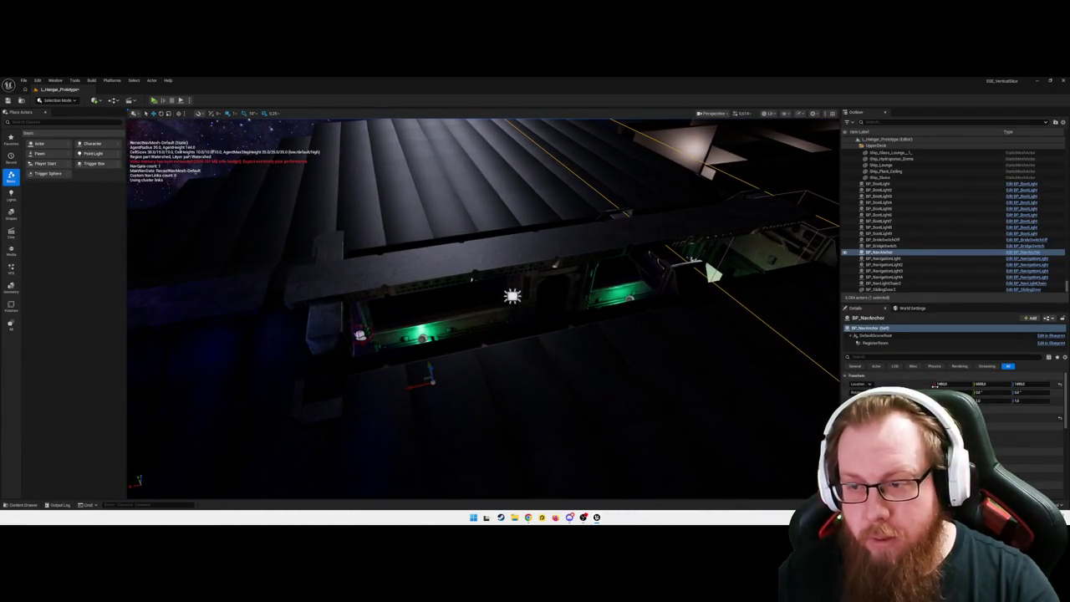
- Set the nav anchor's RegisterRoom component Location X to 0
{"action": "left_click_drag", "start_coordinate": [587, 269], "coordinate": [588, 269]}
{"action": "left_click", "coordinate": [866, 344]}
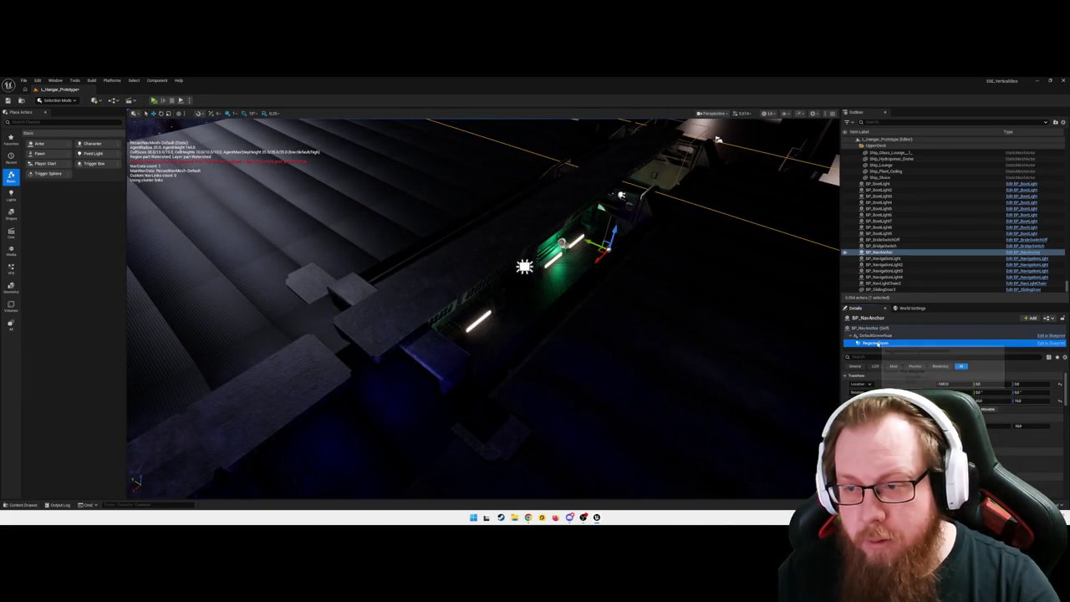
{"action": "left_click", "coordinate": [956, 384]}
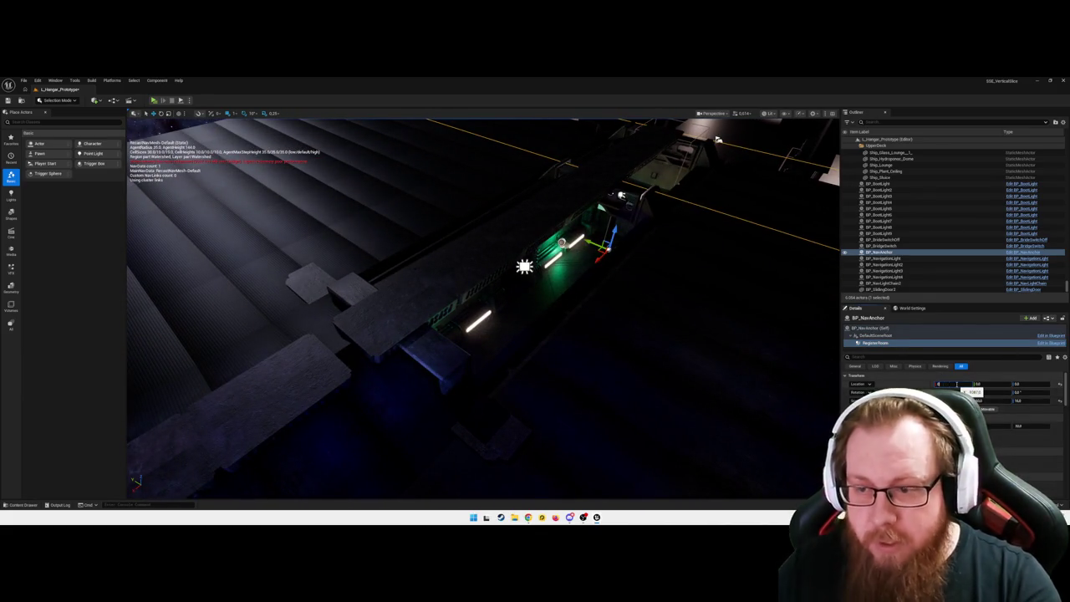
{"action": "type", "text": "0"}
{"action": "key", "text": "Return"}
{"action": "left_click", "coordinate": [885, 329]}
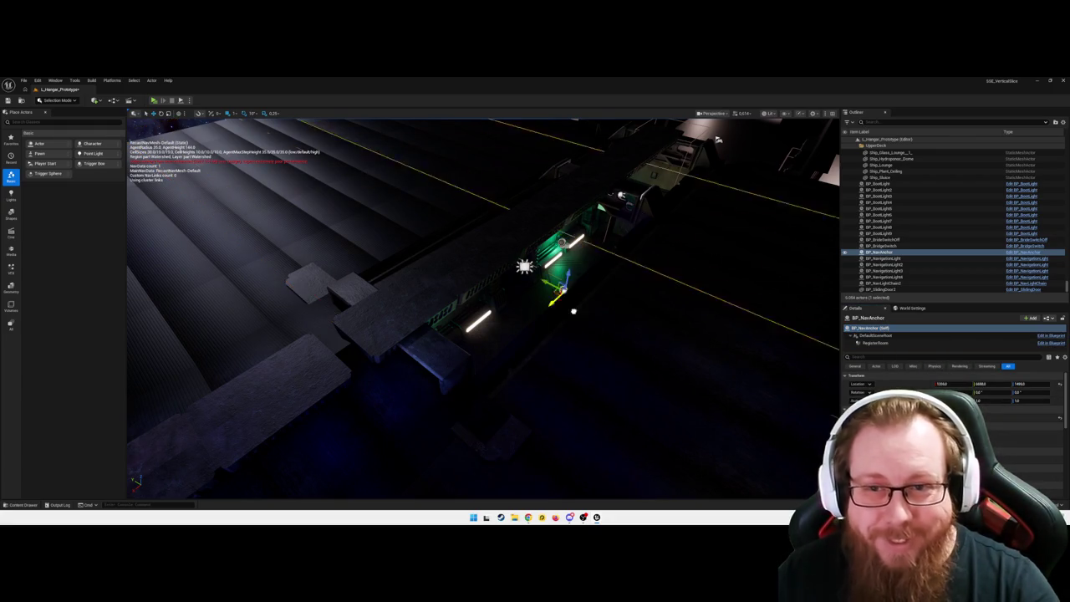
- Move BP_NavAnchor left along the hangar corridor
{"action": "mouse_move", "coordinate": [450, 397]}
{"action": "left_mouse_down"}
{"action": "mouse_move", "coordinate": [690, 383]}
{"action": "mouse_move", "coordinate": [642, 428]}
{"action": "mouse_move", "coordinate": [662, 241]}
{"action": "left_mouse_up"}
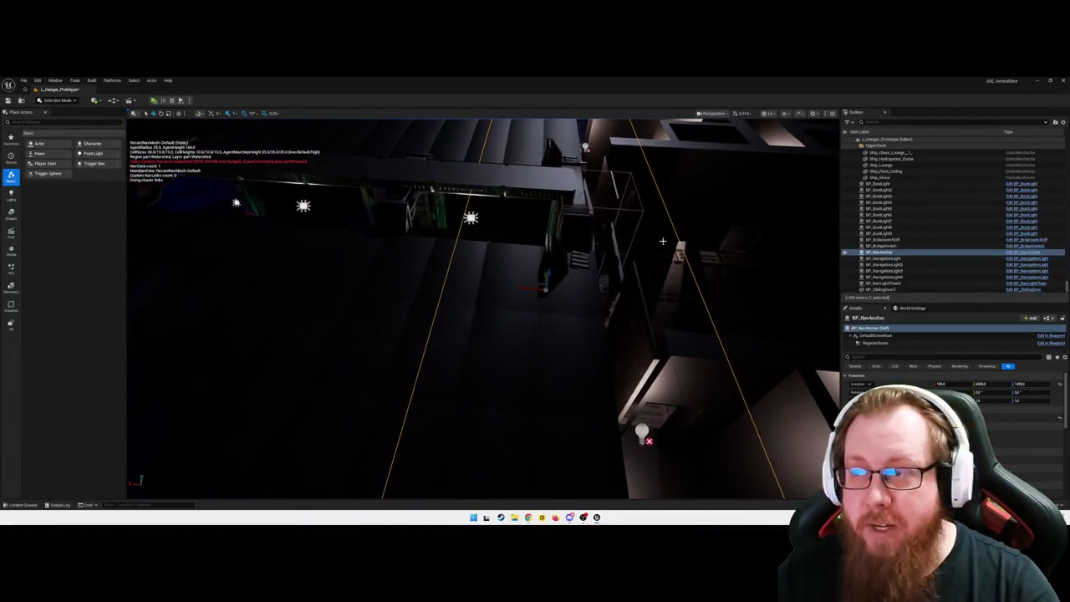
{"action": "mouse_move", "coordinate": [522, 288]}
{"action": "left_mouse_down"}
{"action": "mouse_move", "coordinate": [487, 282]}
{"action": "mouse_move", "coordinate": [499, 284]}
{"action": "mouse_move", "coordinate": [493, 251]}
{"action": "mouse_move", "coordinate": [518, 334]}
{"action": "left_mouse_up"}
{"action": "key", "text": "f"}
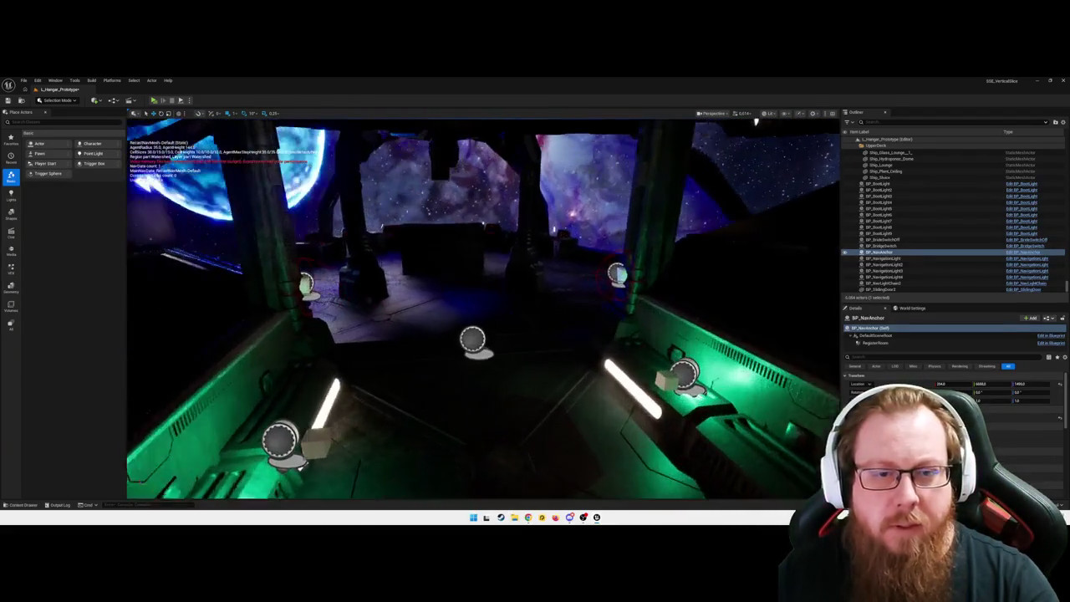
- Rename BP_NavLightChain2 to BP_NavLightChainBridge in the Outliner
{"action": "double_click", "coordinate": [882, 283]}
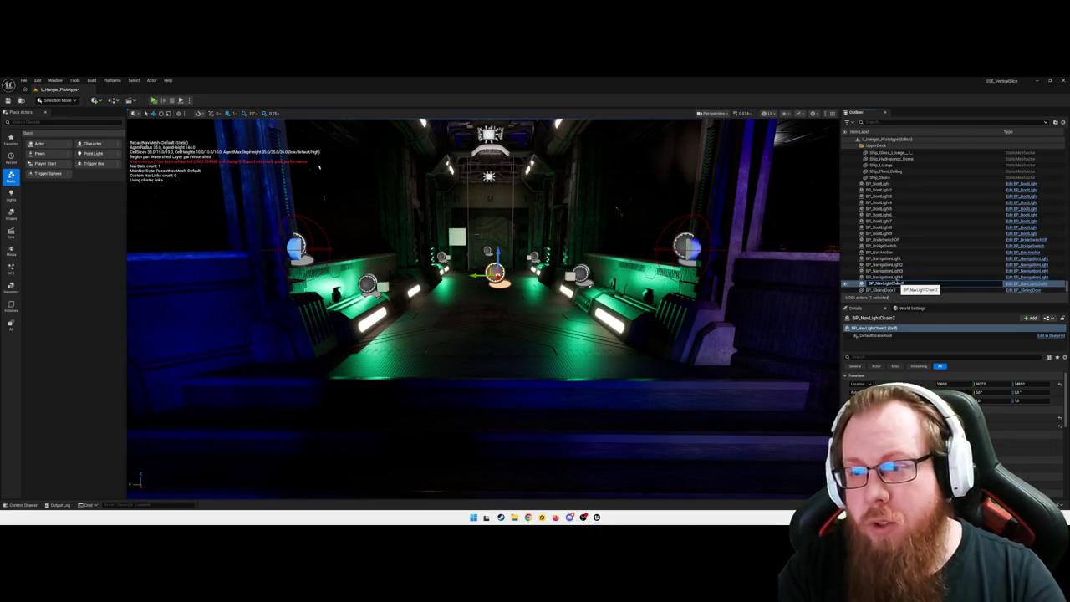
{"action": "type", "text": "Bridge"}
{"action": "key", "text": "Return"}
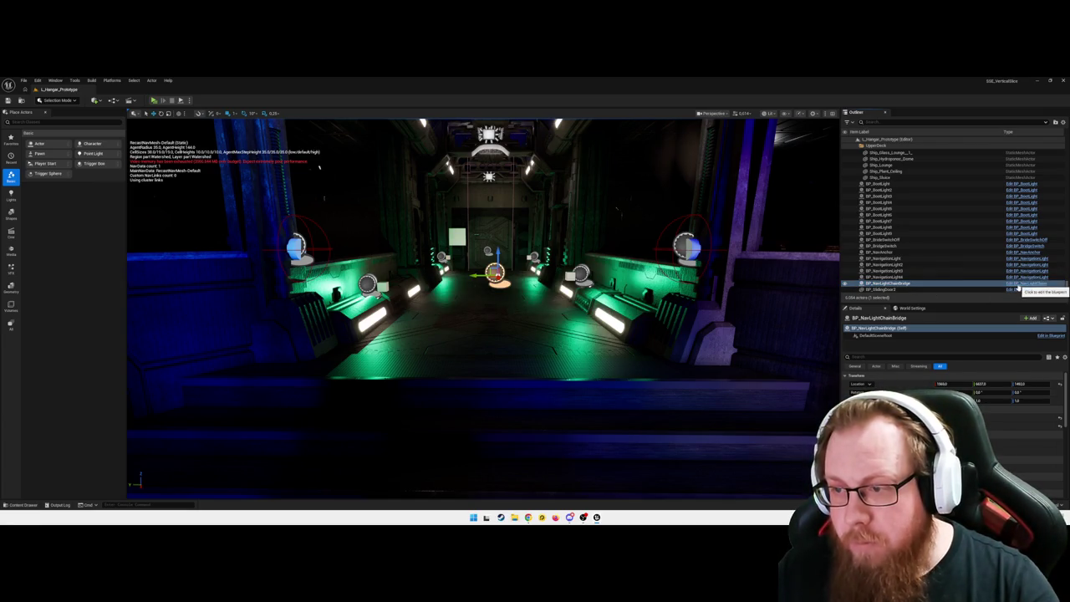
{"action": "left_click", "coordinate": [923, 357]}
{"action": "scroll", "coordinate": [953, 410], "scroll_direction": "down", "scroll_amount": 5}
{"action": "scroll", "coordinate": [865, 388], "scroll_direction": "up", "scroll_amount": 5}
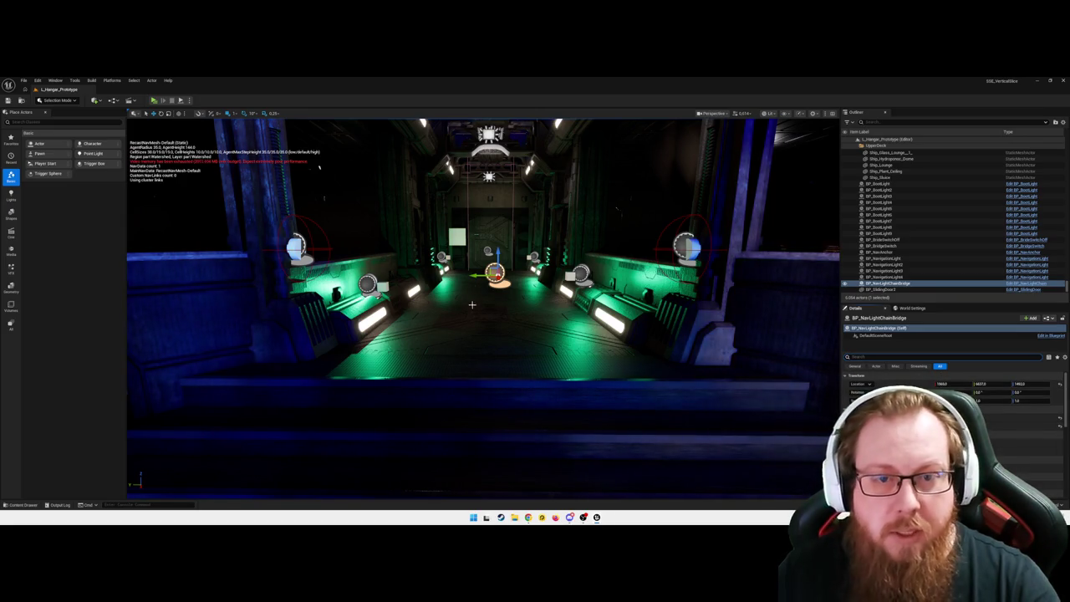
{"action": "key", "text": "ctrl+space"}
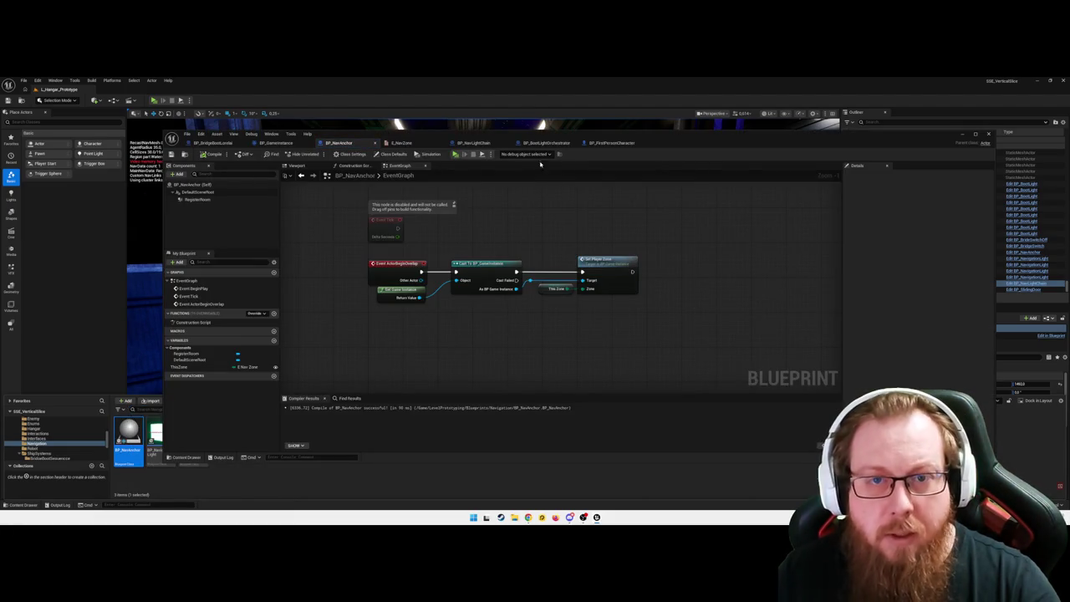
- In BP_FirstPersonCharacter, feed a Get Room Name node from the chain reference into Print String's In String
{"action": "left_click", "coordinate": [611, 143]}
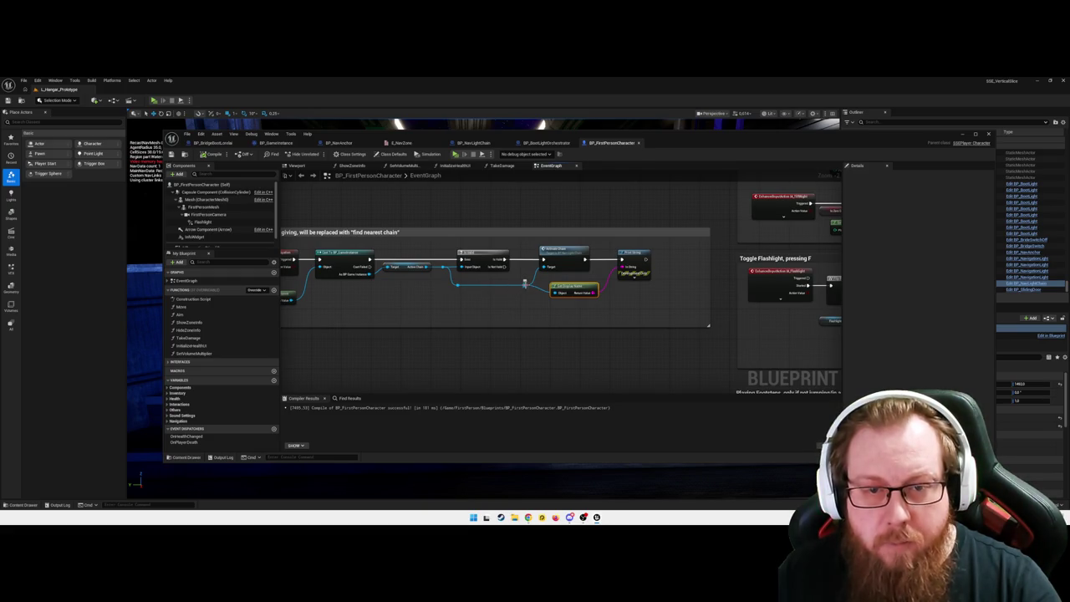
{"action": "left_click_drag", "start_coordinate": [524, 285], "coordinate": [535, 311]}
{"action": "type", "text": "get name"}
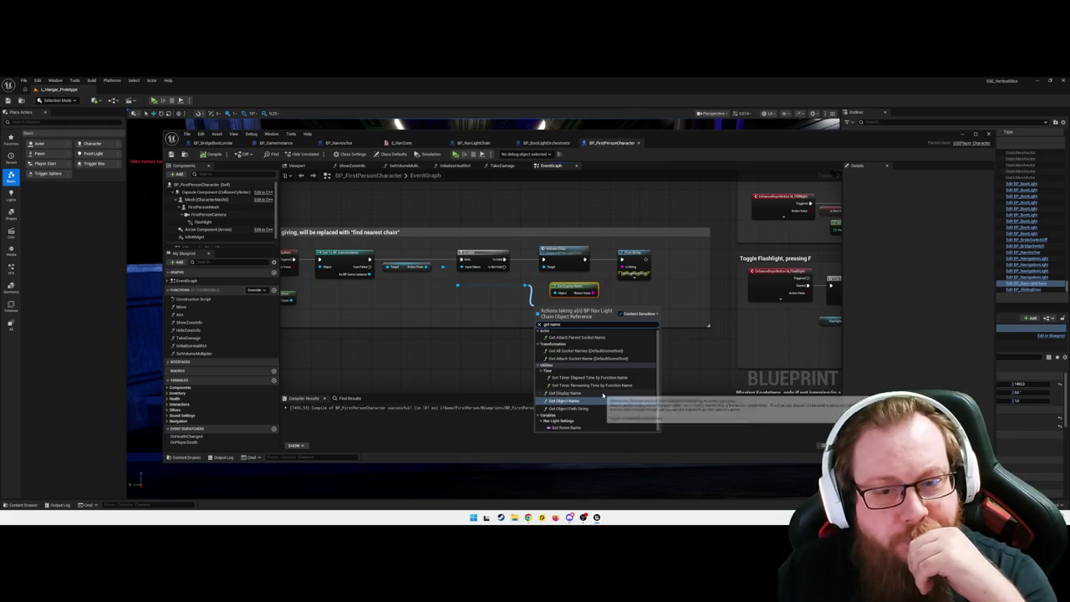
{"action": "left_click", "coordinate": [567, 427]}
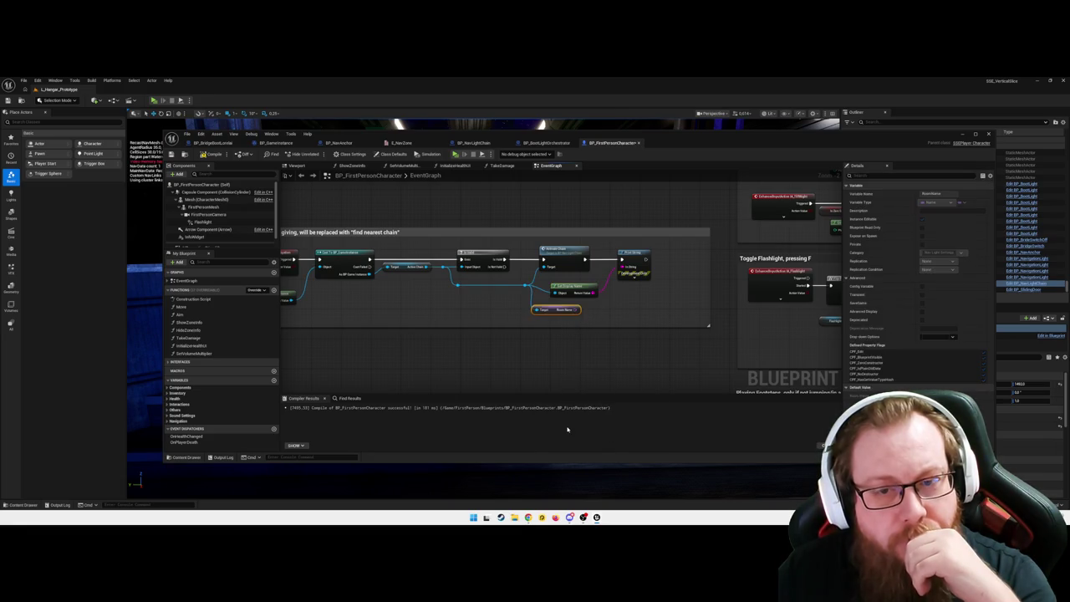
{"action": "mouse_move", "coordinate": [576, 310]}
{"action": "left_mouse_down"}
{"action": "mouse_move", "coordinate": [623, 268]}
{"action": "mouse_move", "coordinate": [633, 302]}
{"action": "left_mouse_up"}
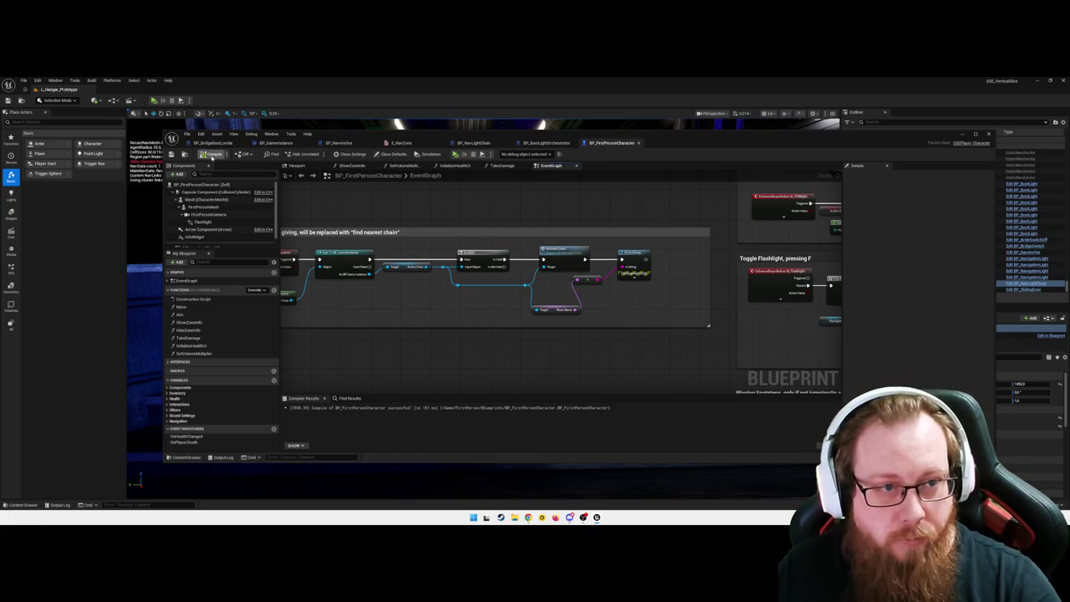
{"action": "left_click", "coordinate": [961, 135]}
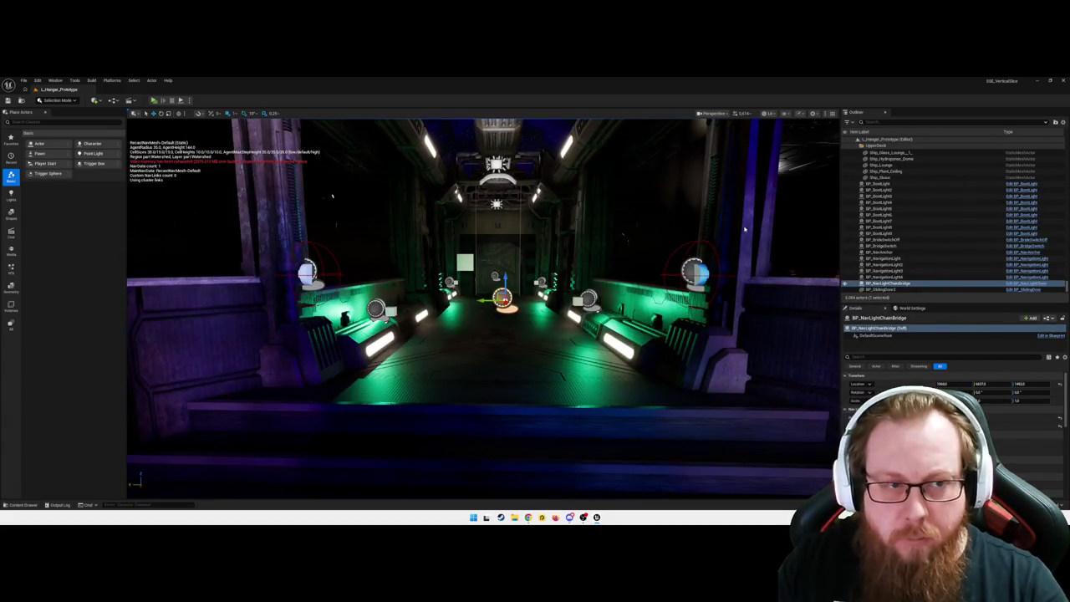
- Run an Alt+P play-test of the corridor, quit it, and open the Content Drawer
{"action": "key", "text": "alt+p"}
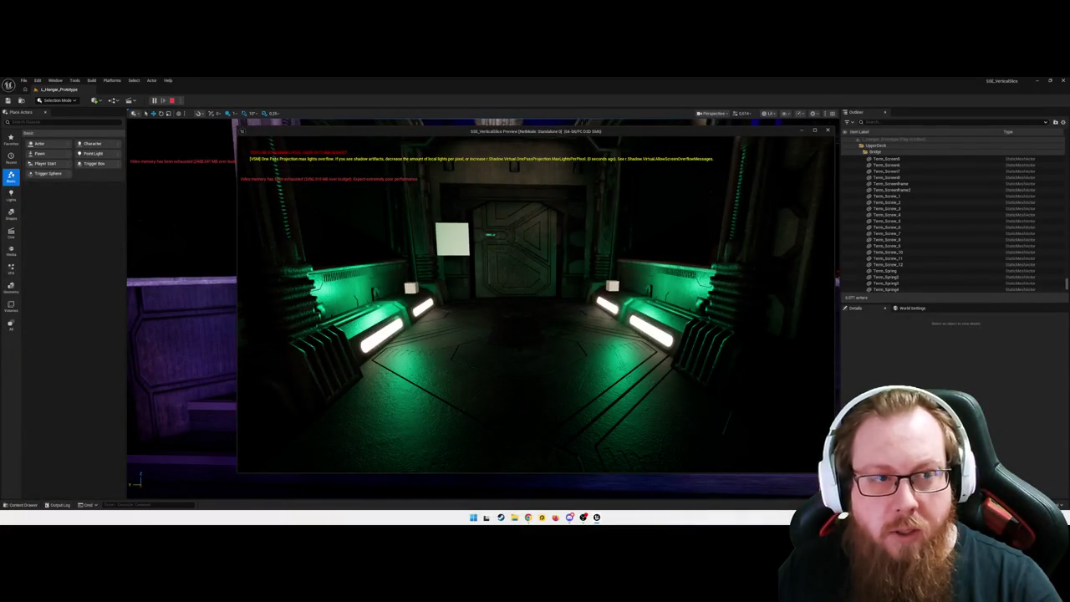
{"action": "key", "text": "Escape"}
{"action": "left_click", "coordinate": [536, 338]}
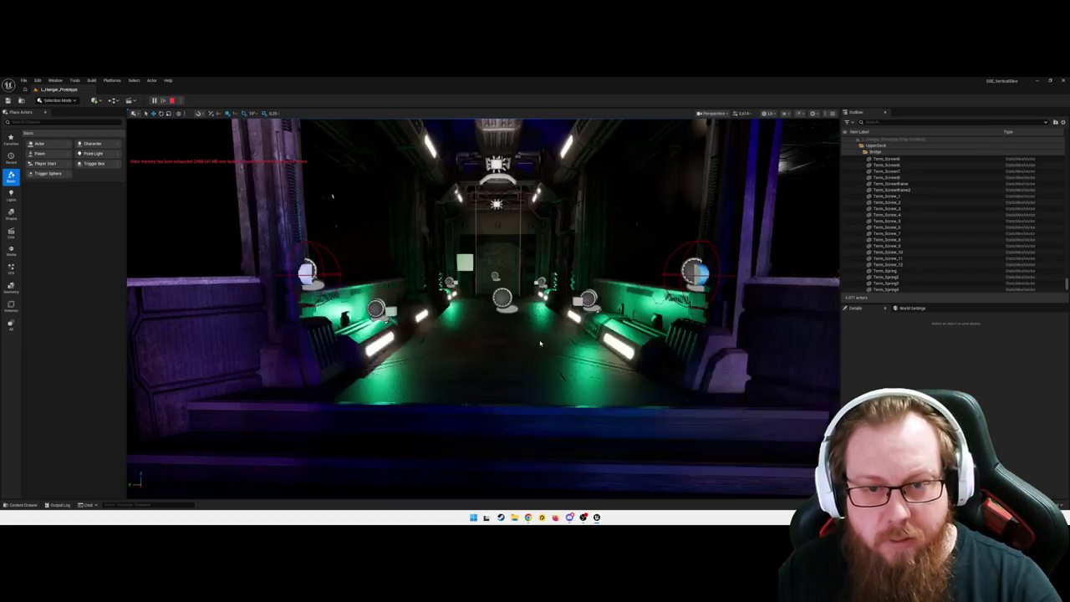
{"action": "key", "text": "ctrl+space"}
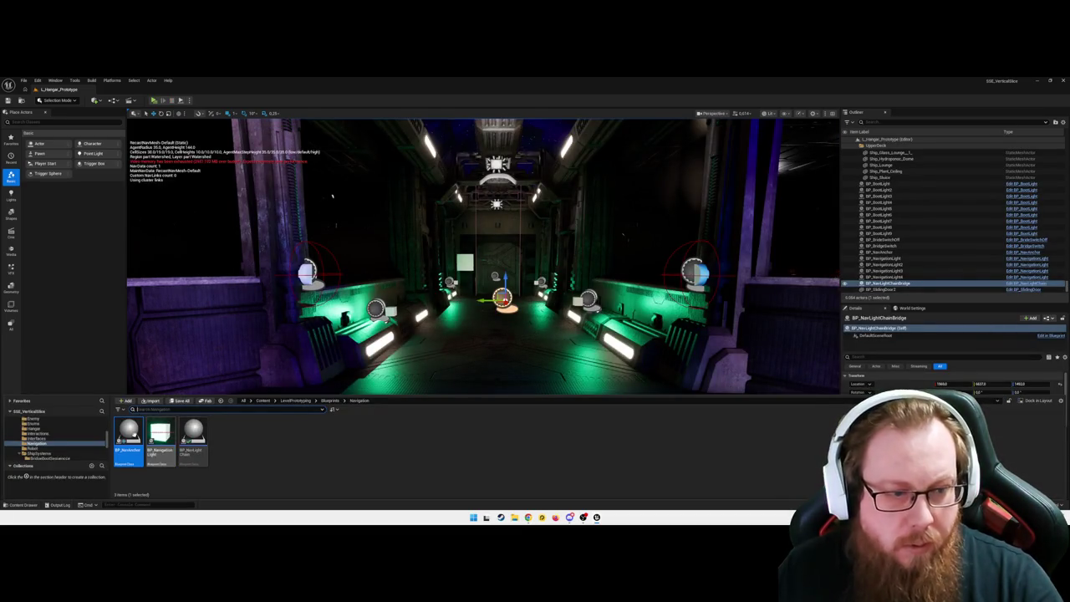
- Open the nav light chain's event graph via the Blueprint editor
{"action": "double_click", "coordinate": [128, 430]}
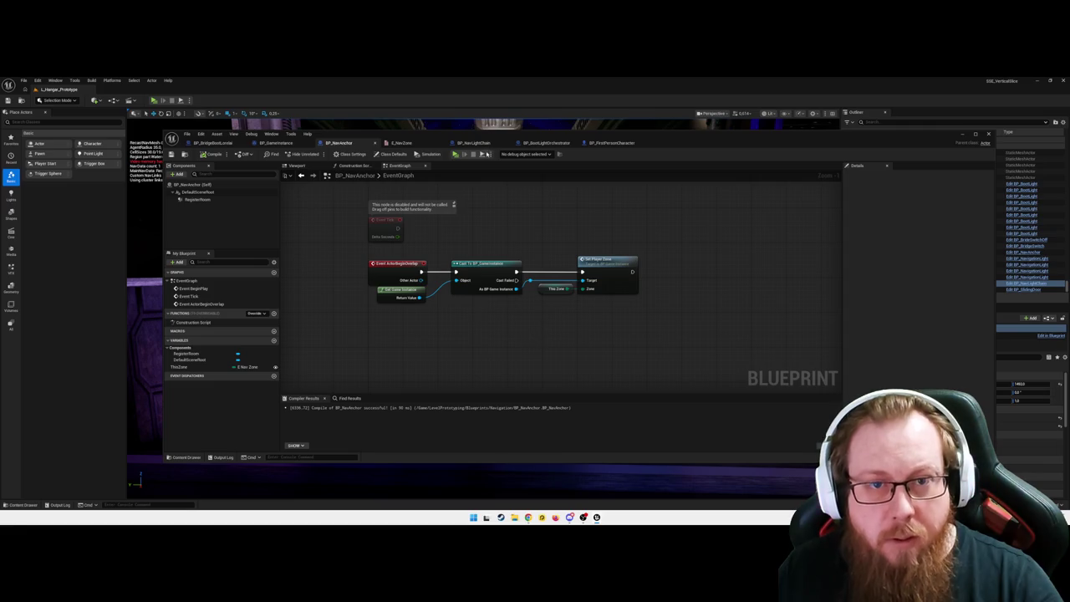
{"action": "left_click", "coordinate": [605, 144]}
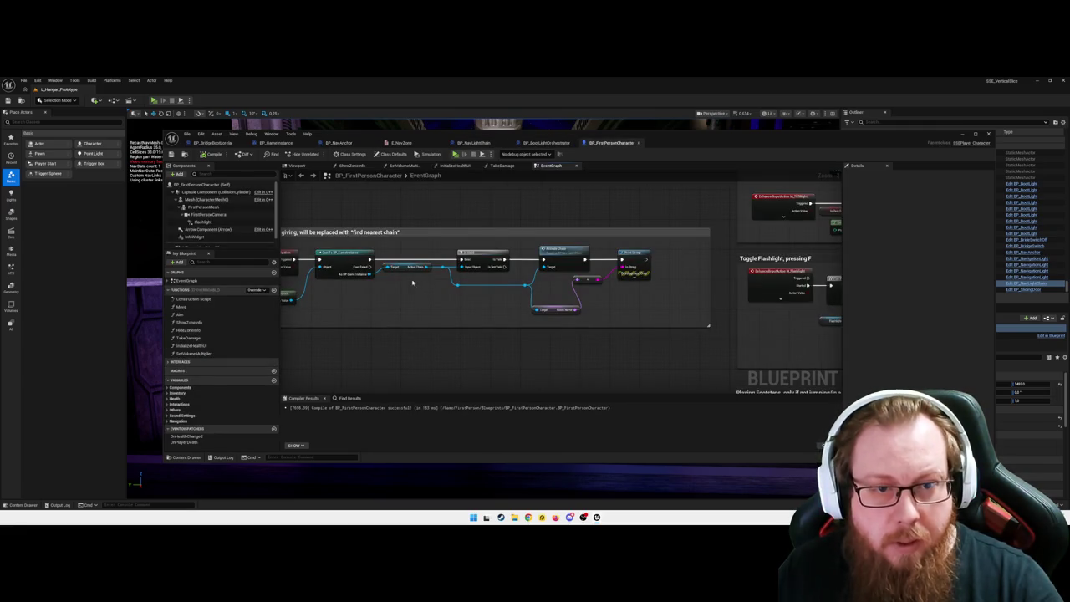
{"action": "left_click", "coordinate": [962, 134]}
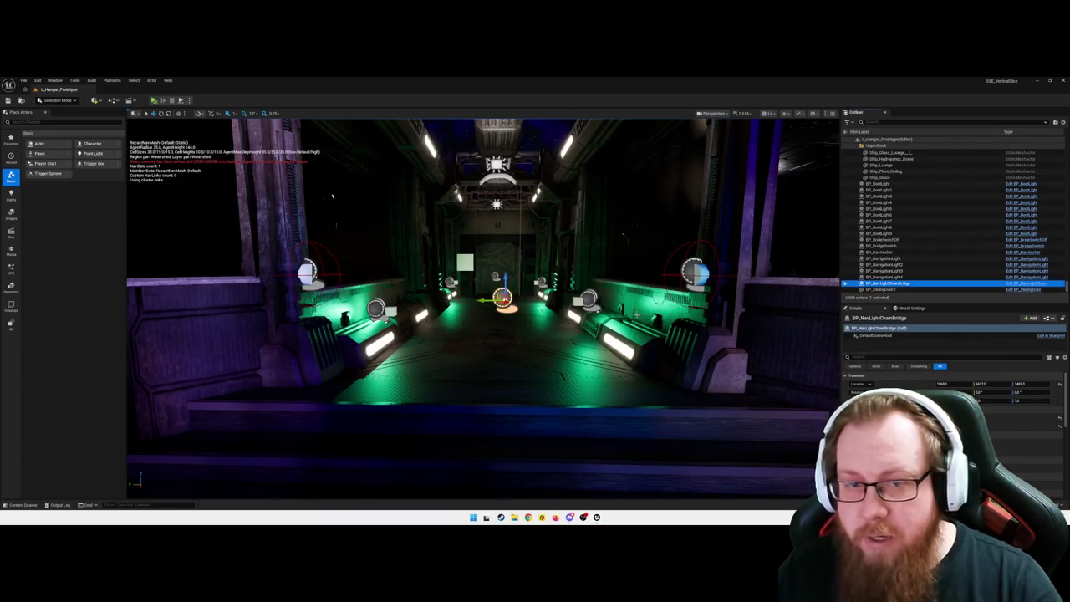
{"action": "left_click", "coordinate": [1026, 284]}
- Select the row of chain nodes and move it down and left into place
{"action": "scroll", "coordinate": [711, 317], "scroll_direction": "up", "scroll_amount": 5}
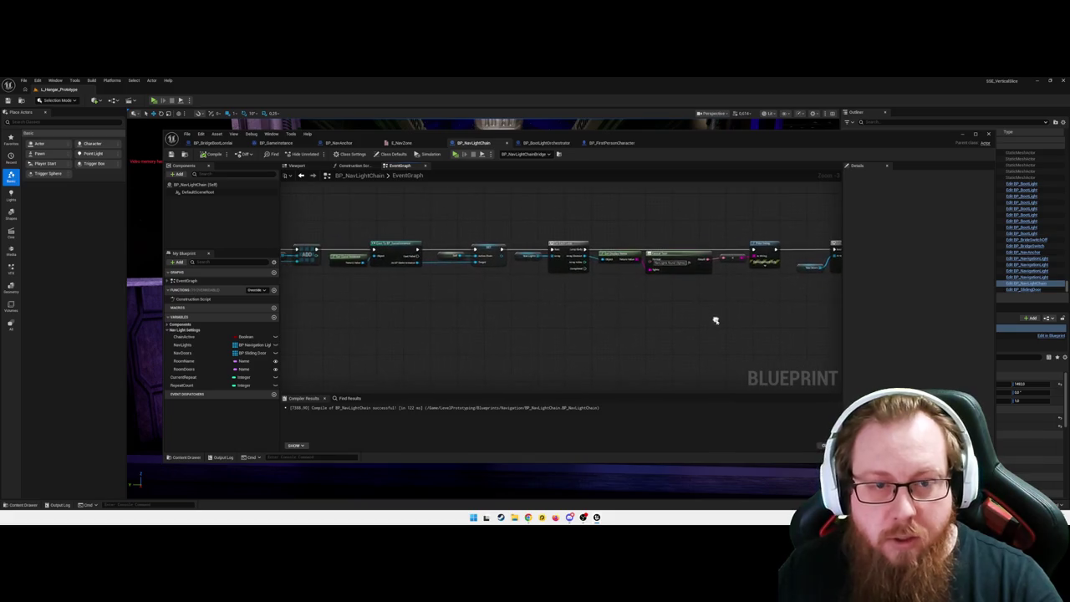
{"action": "left_click_drag", "start_coordinate": [617, 334], "coordinate": [651, 321]}
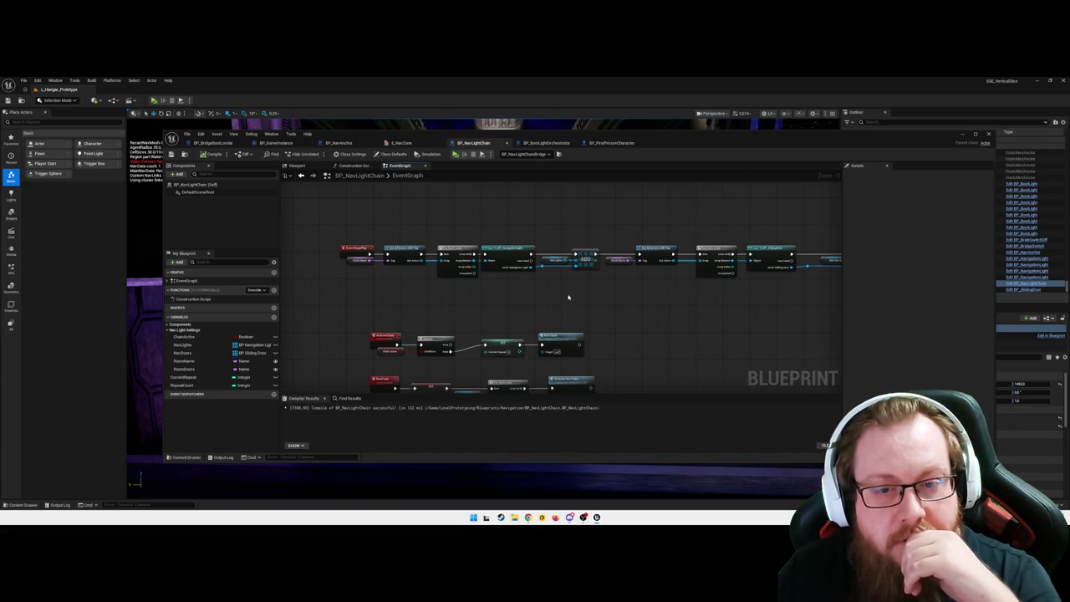
{"action": "mouse_move", "coordinate": [614, 319]}
{"action": "left_mouse_down"}
{"action": "mouse_move", "coordinate": [393, 294]}
{"action": "mouse_move", "coordinate": [599, 314]}
{"action": "mouse_move", "coordinate": [583, 311]}
{"action": "left_mouse_up"}
{"action": "left_click_drag", "start_coordinate": [338, 308], "coordinate": [513, 296]}
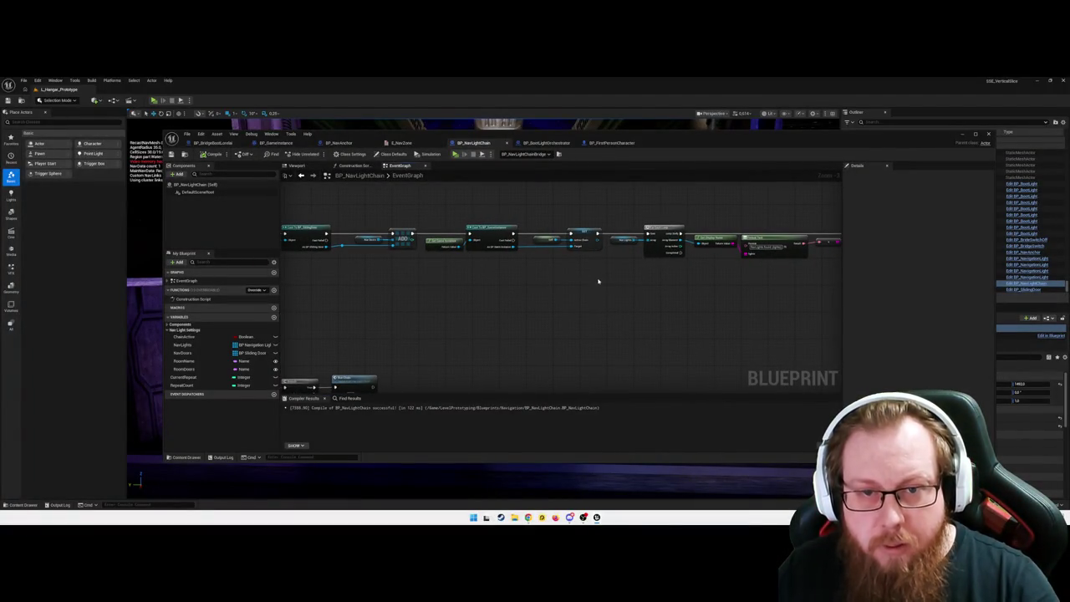
{"action": "left_click_drag", "start_coordinate": [599, 281], "coordinate": [561, 284]}
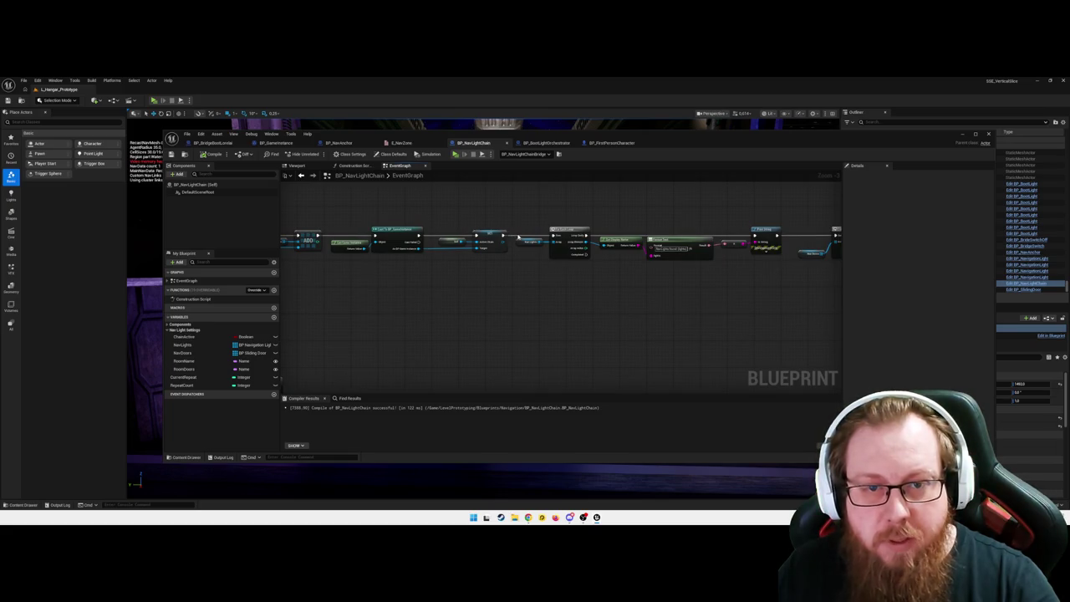
{"action": "scroll", "coordinate": [459, 300], "scroll_direction": "down", "scroll_amount": 2}
{"action": "left_click_drag", "start_coordinate": [431, 243], "coordinate": [716, 337]}
{"action": "scroll", "coordinate": [624, 289], "scroll_direction": "up", "scroll_amount": 3}
{"action": "mouse_move", "coordinate": [619, 229]}
{"action": "left_mouse_down"}
{"action": "mouse_move", "coordinate": [523, 282]}
{"action": "mouse_move", "coordinate": [403, 275]}
{"action": "mouse_move", "coordinate": [559, 237]}
{"action": "mouse_move", "coordinate": [544, 244]}
{"action": "left_mouse_up"}
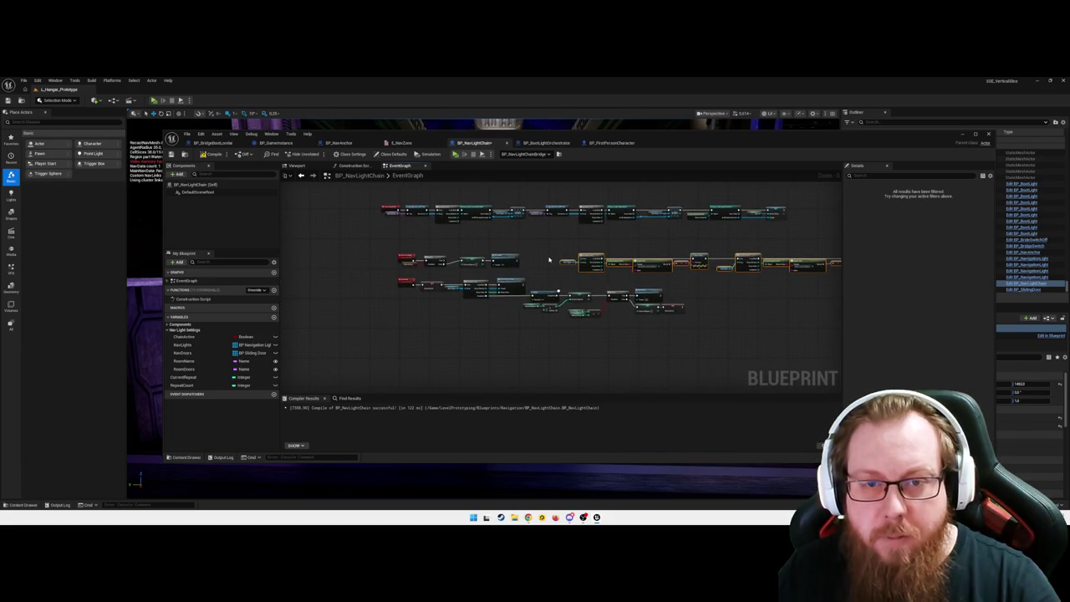
{"action": "scroll", "coordinate": [548, 262], "scroll_direction": "up", "scroll_amount": 4}
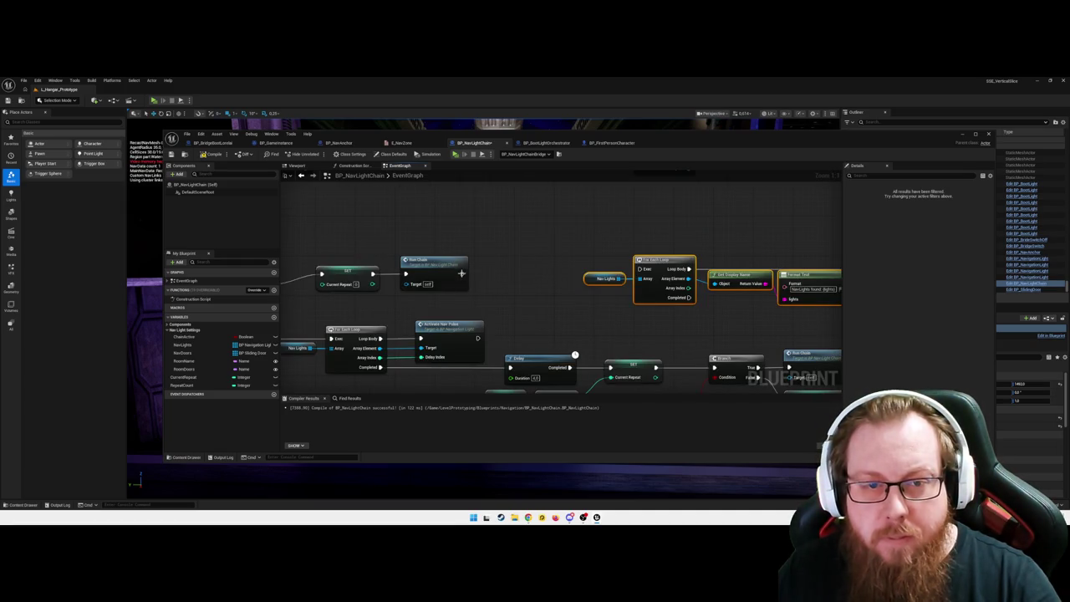
{"action": "mouse_move", "coordinate": [462, 273]}
{"action": "left_mouse_down"}
{"action": "mouse_move", "coordinate": [411, 263]}
{"action": "mouse_move", "coordinate": [583, 250]}
{"action": "left_mouse_up"}
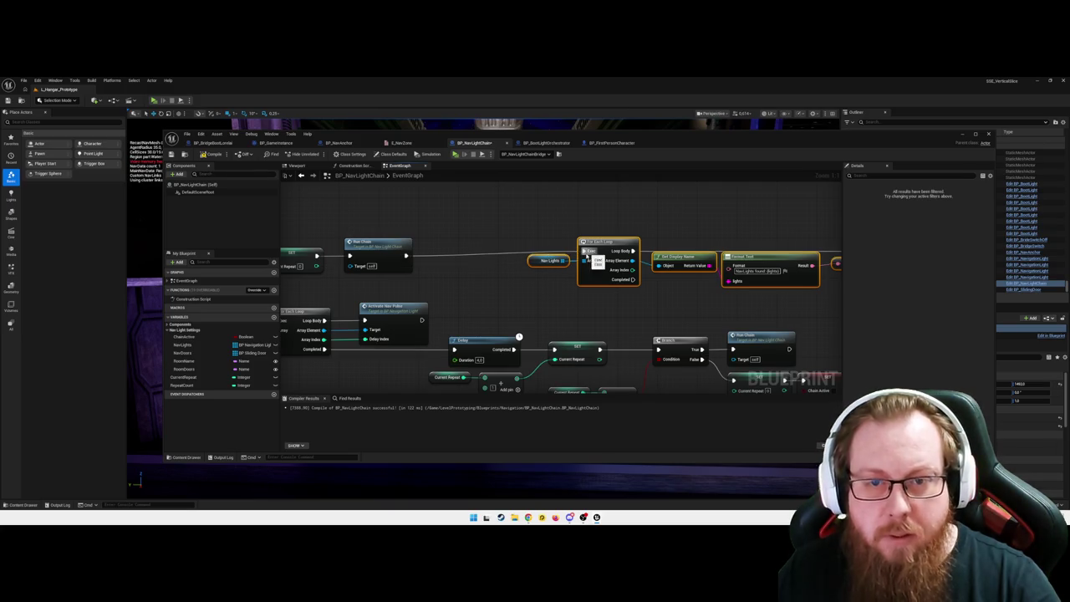
{"action": "left_click", "coordinate": [475, 289]}
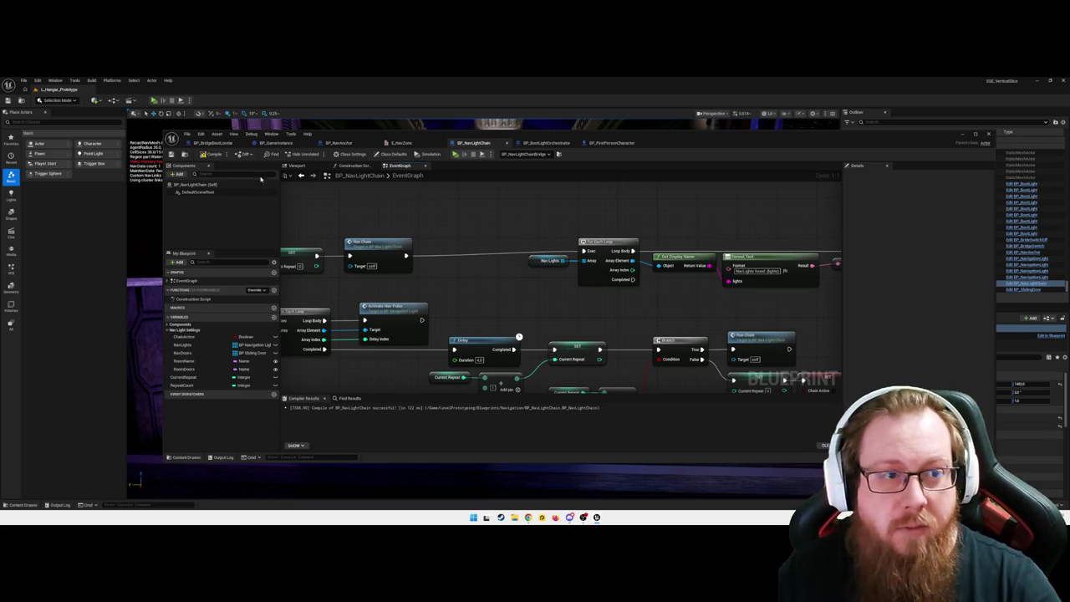
- Compile BP_NavLightChain and minimise the editor back to the level
{"action": "left_click", "coordinate": [206, 155]}
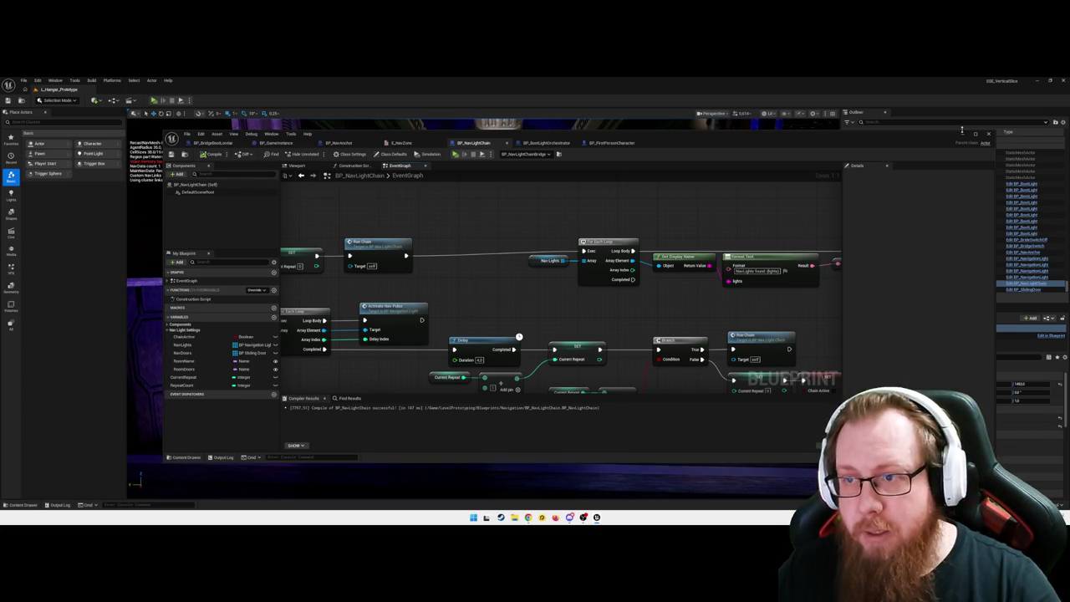
{"action": "left_click", "coordinate": [961, 132]}
{"action": "scroll", "coordinate": [331, 195], "scroll_direction": "down", "scroll_amount": 3}
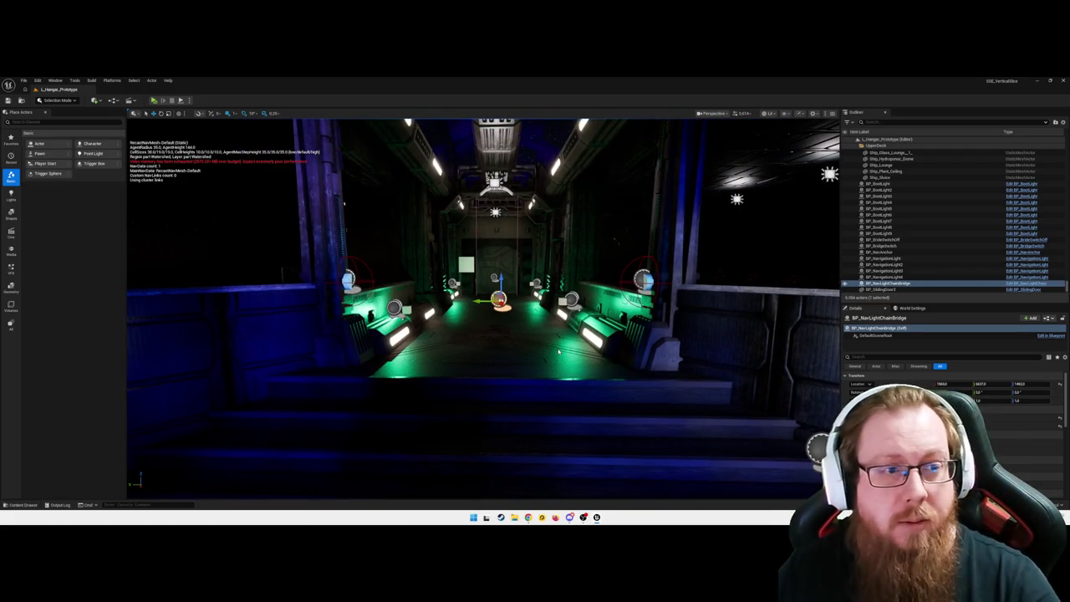
- Start a play test and walk across the bridge into the green-lit corridor
{"action": "key", "text": "alt+p"}
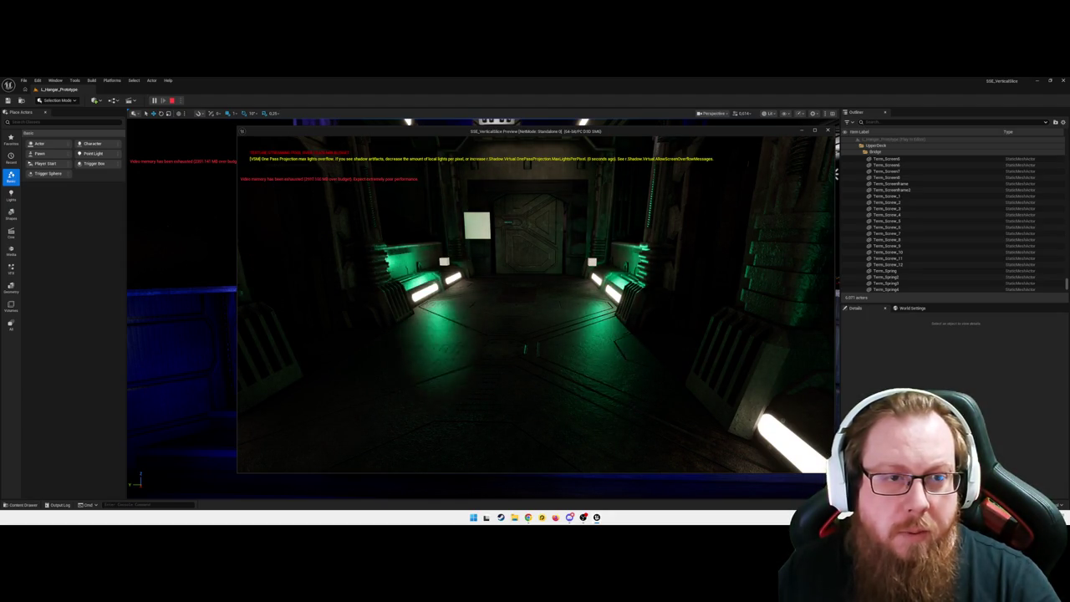
{"action": "key", "text": "w"}
{"action": "key", "text": "w"}
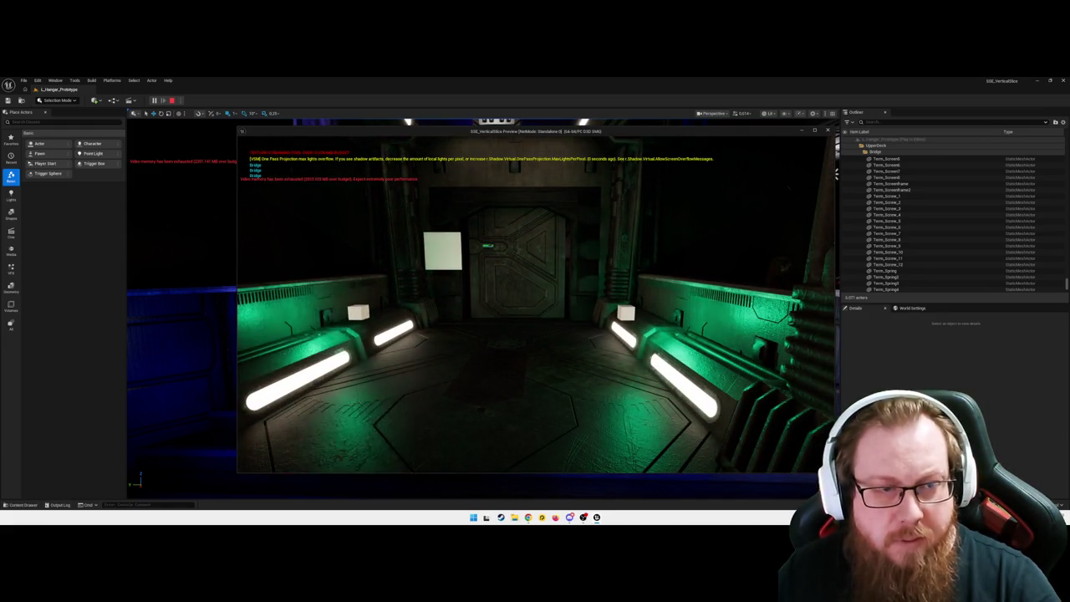
{"action": "key", "text": "w"}
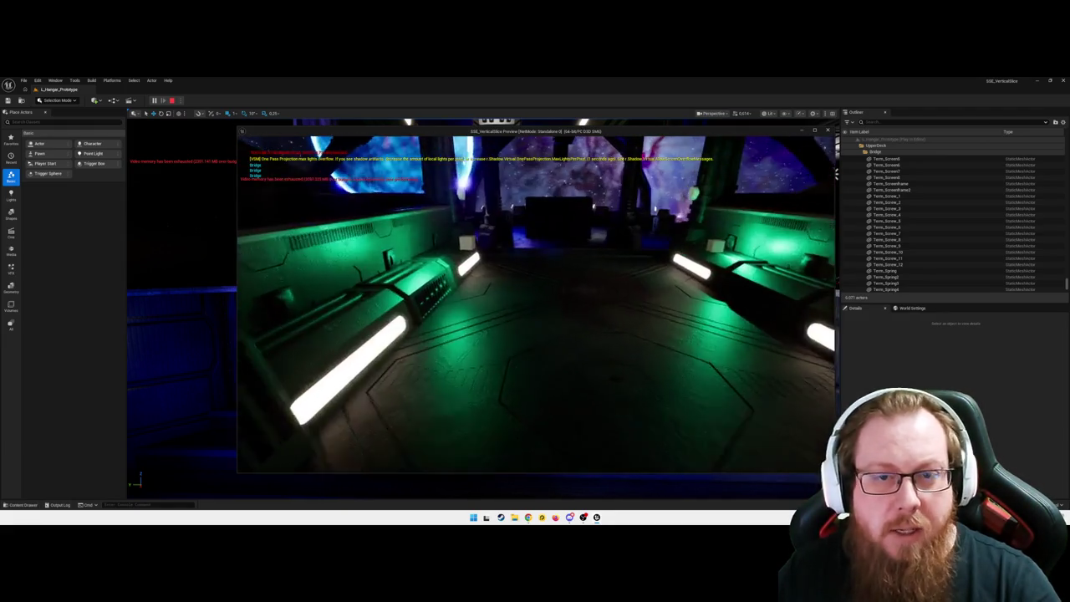
{"action": "key", "text": "w"}
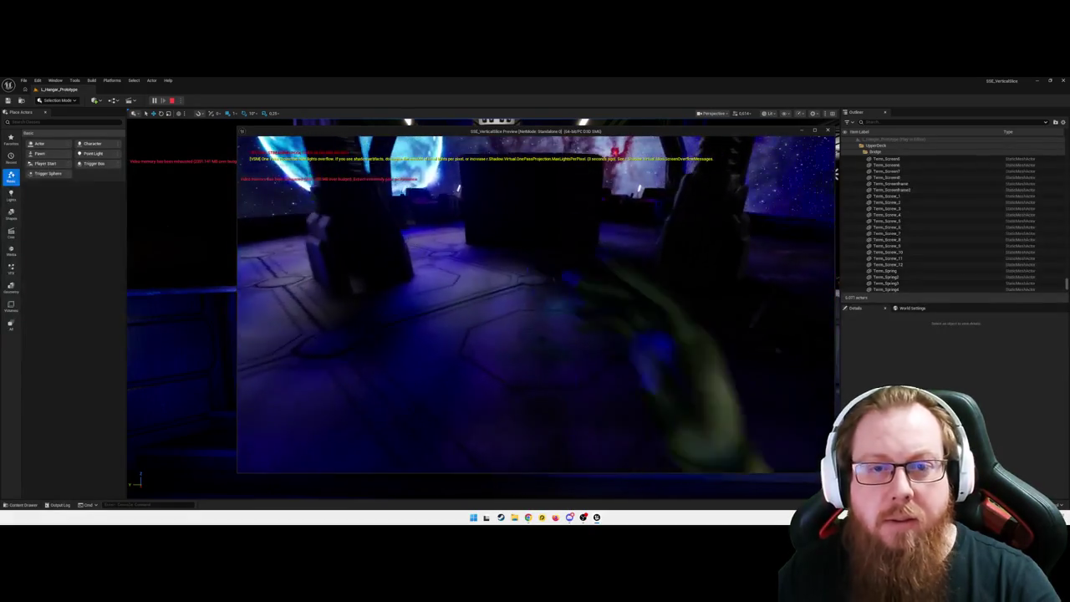
{"action": "key", "text": "w"}
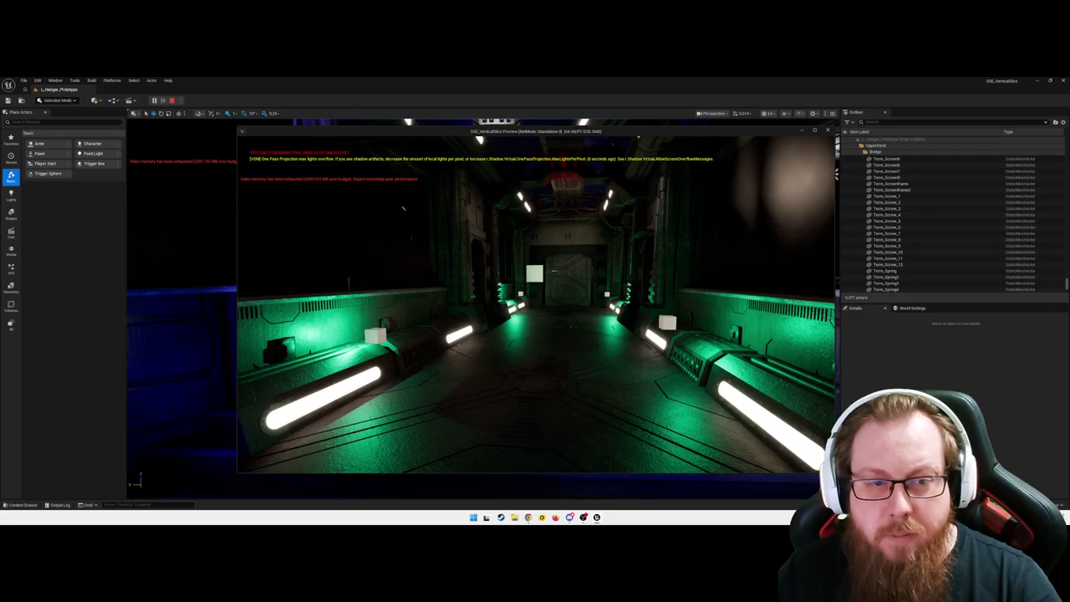
{"action": "key", "text": "w"}
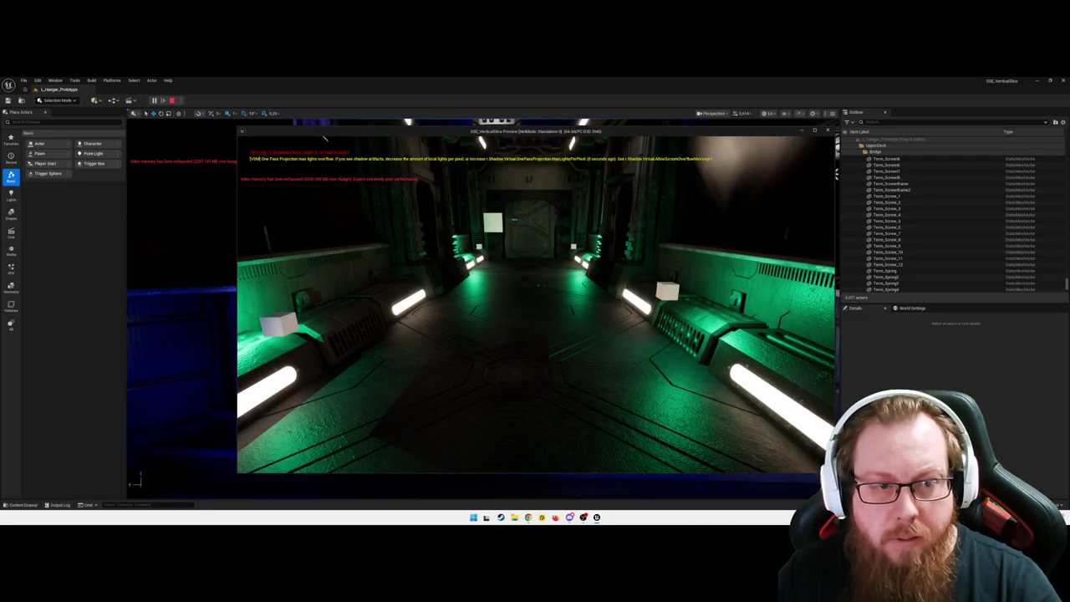
{"action": "key", "text": "w"}
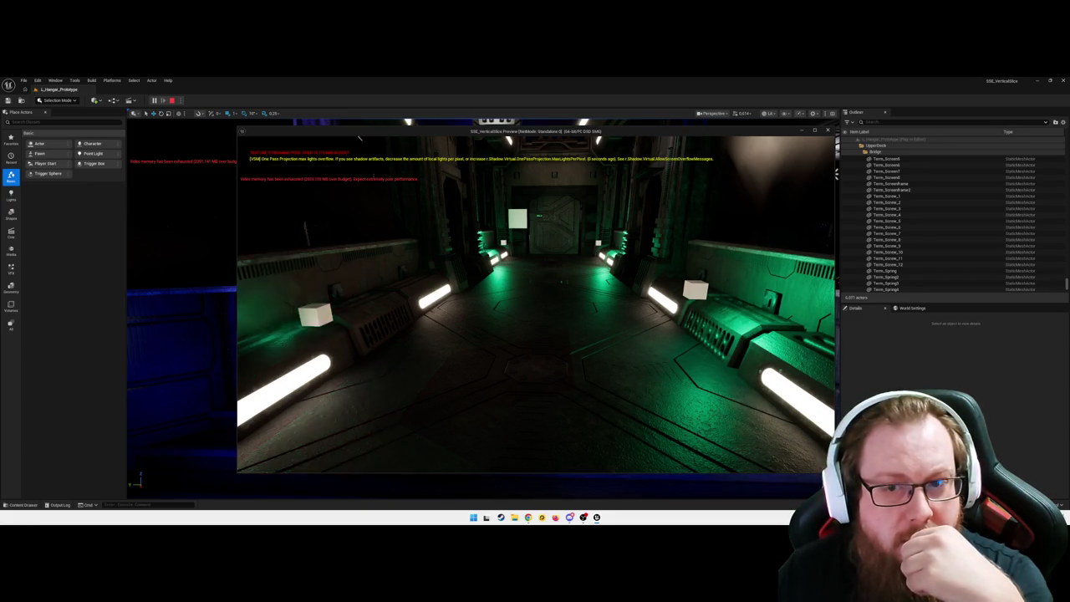
- Move around the corridor until Doors found and NavLights found messages print, then pause
{"action": "key", "text": "d"}
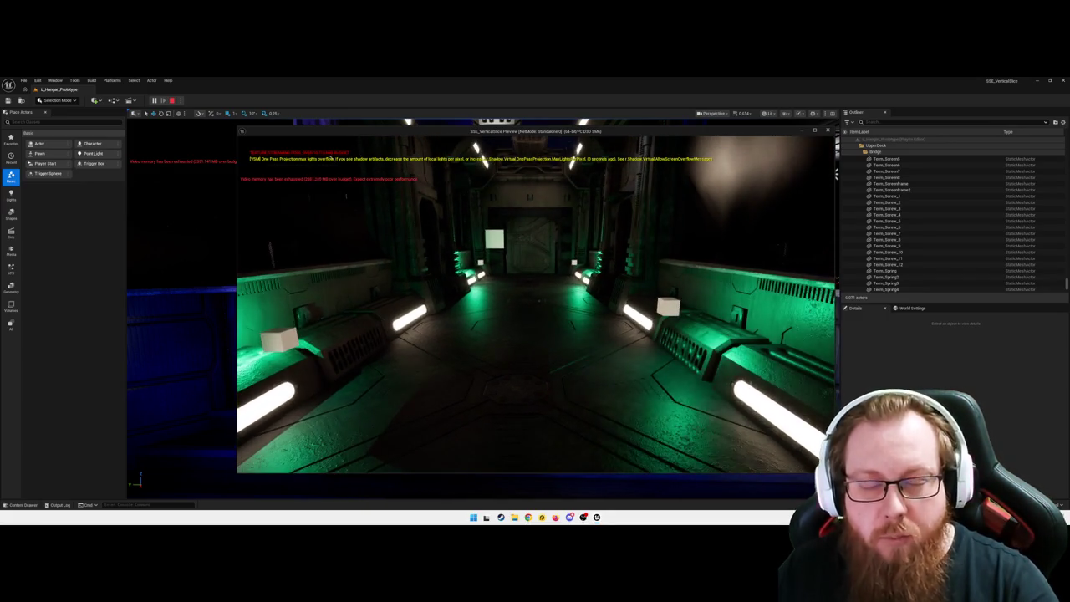
{"action": "key", "text": "s"}
{"action": "key", "text": "s"}
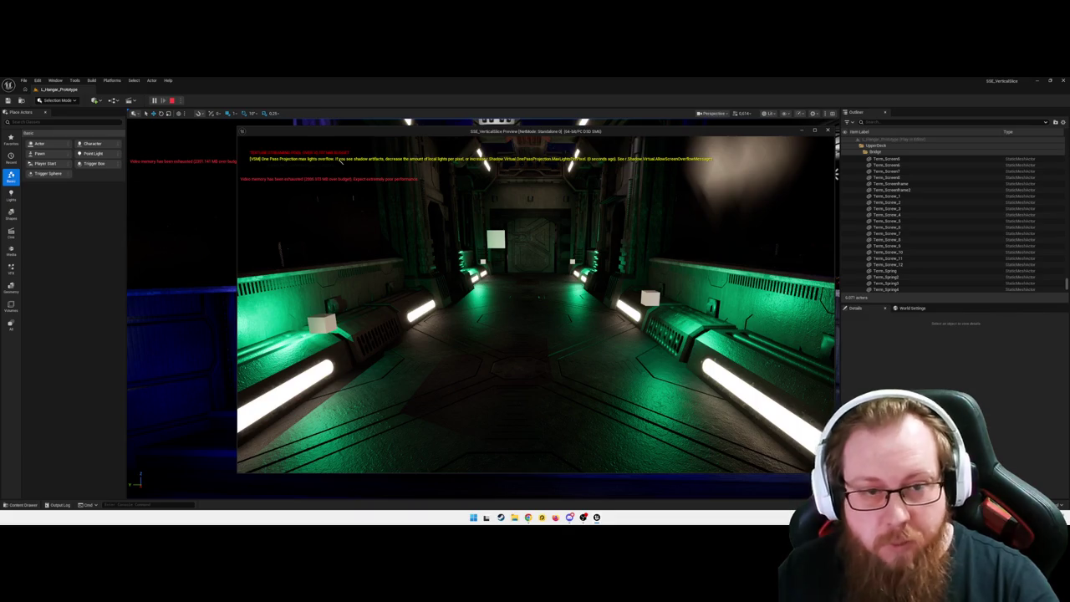
{"action": "key", "text": "a"}
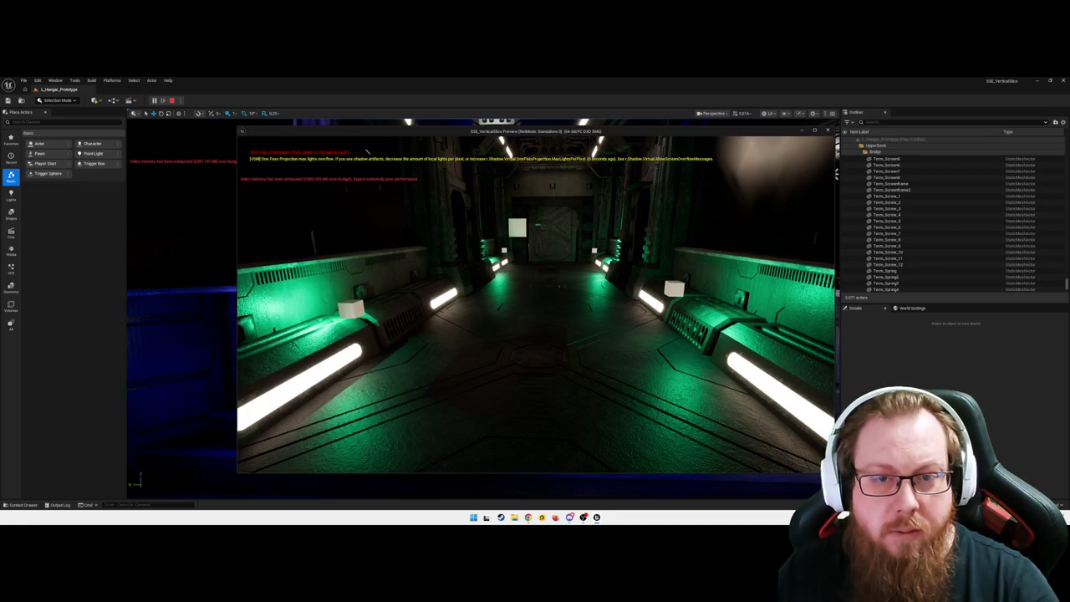
{"action": "key", "text": "d"}
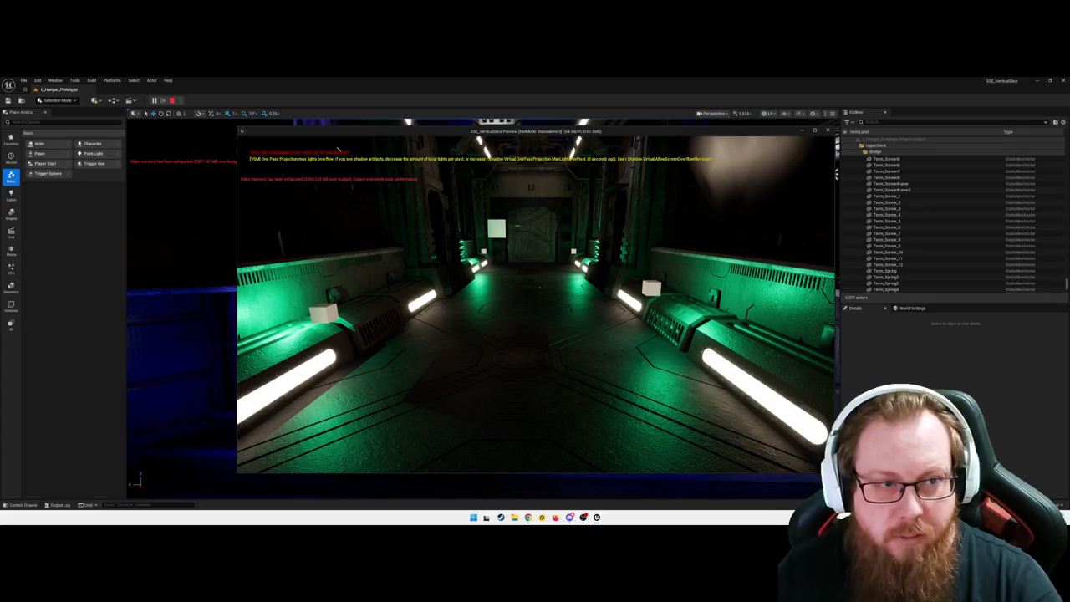
{"action": "key", "text": "w"}
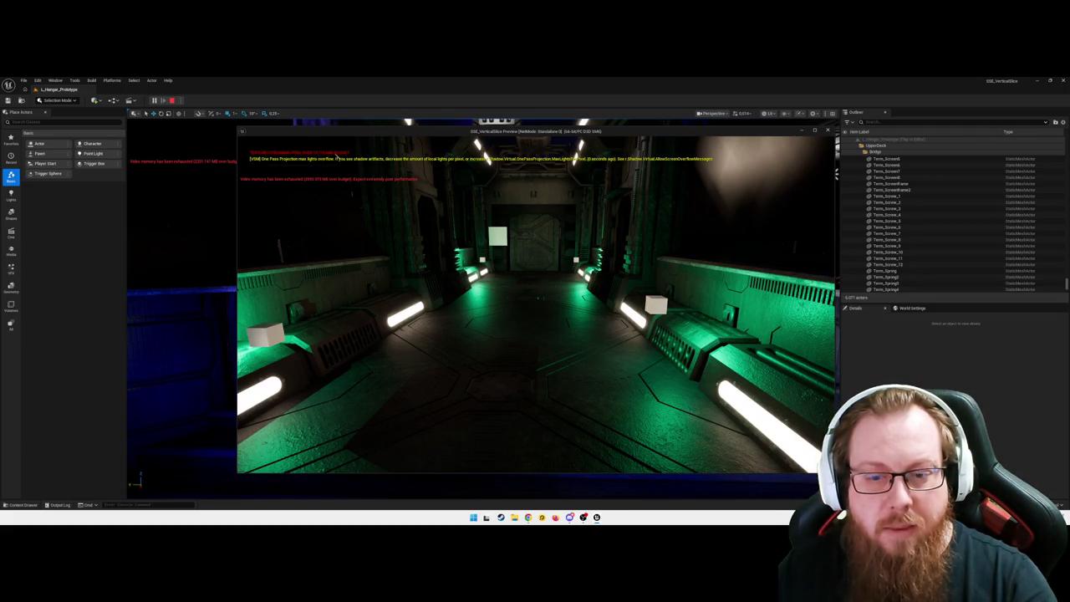
{"action": "key", "text": "w"}
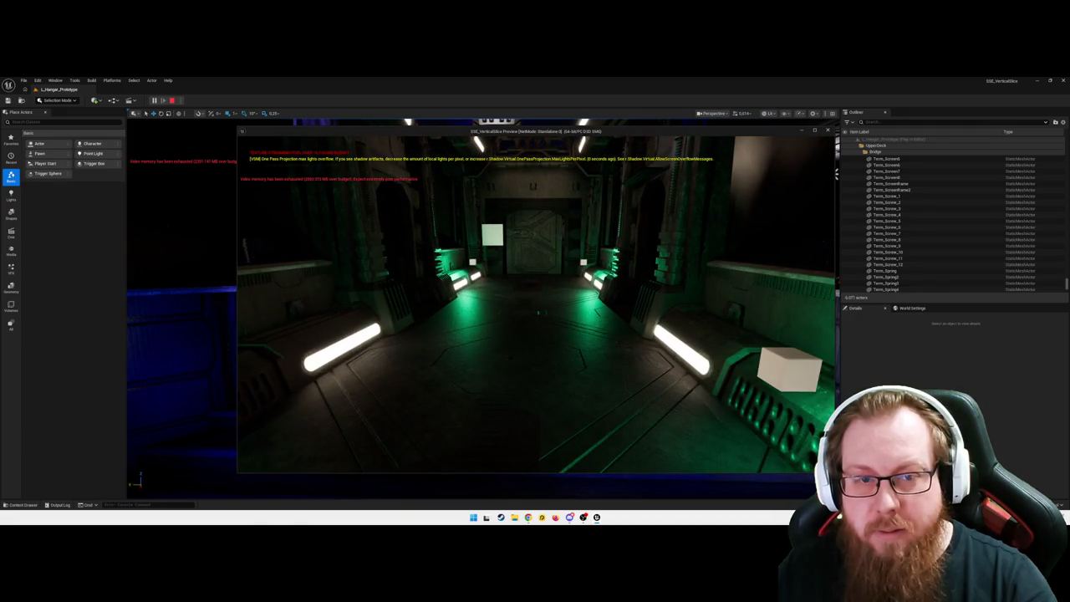
{"action": "key", "text": "w"}
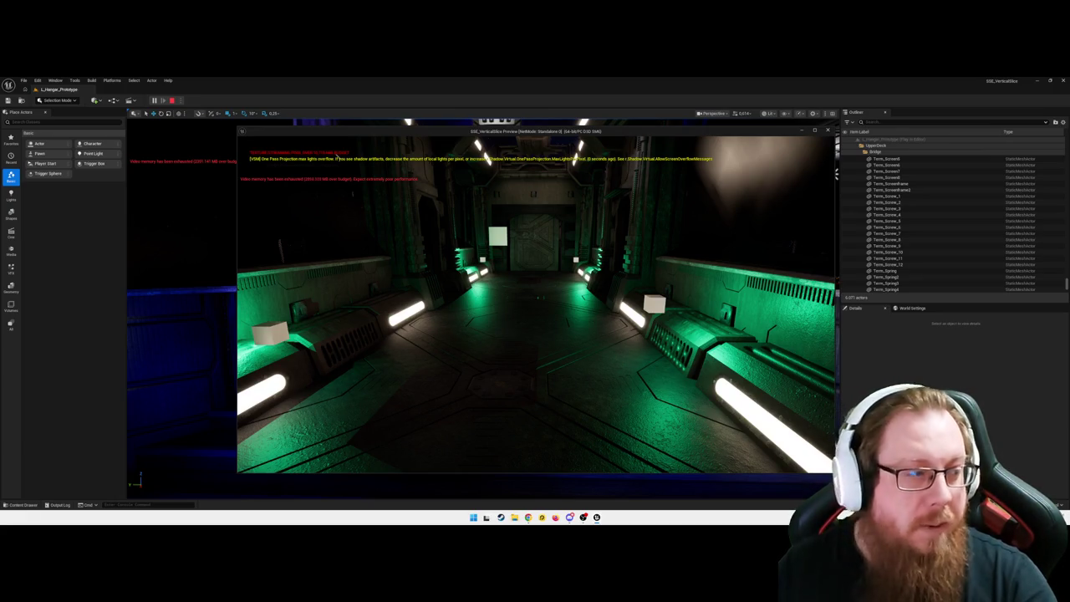
{"action": "key", "text": "w"}
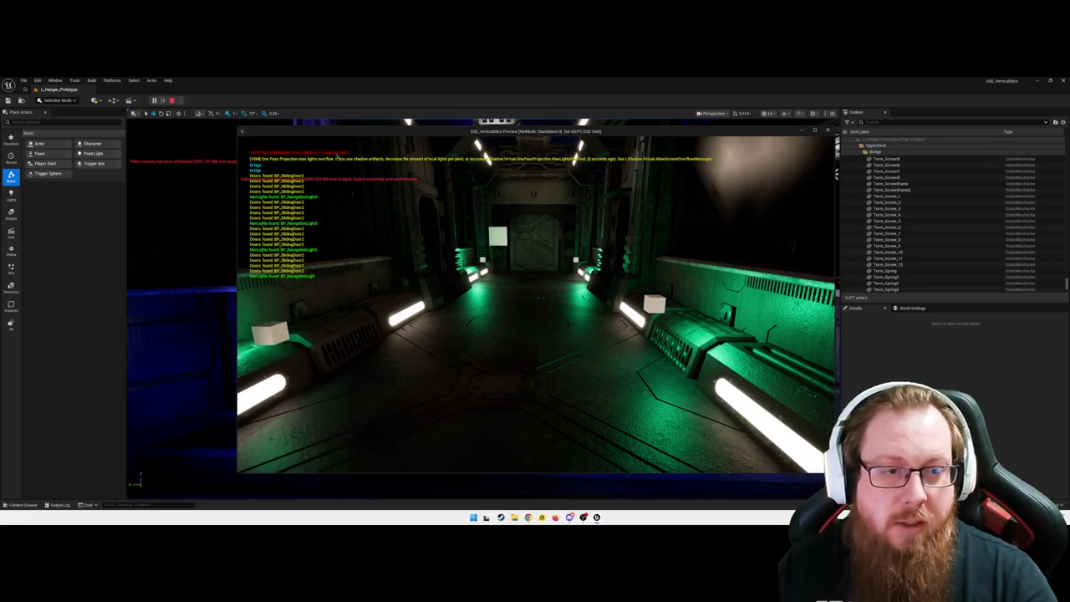
{"action": "key", "text": "w"}
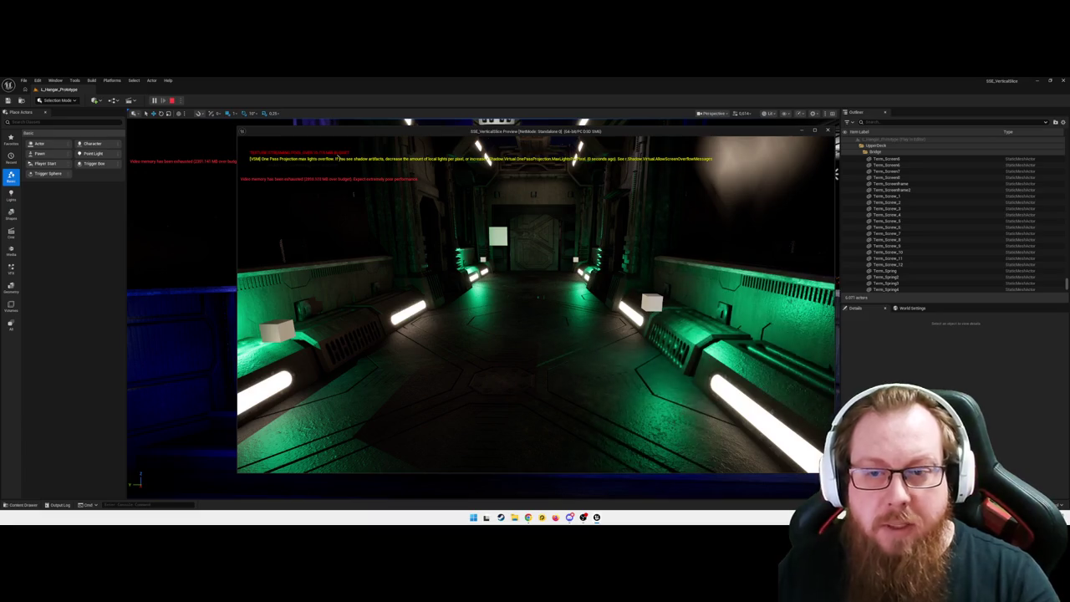
{"action": "key", "text": "Escape"}
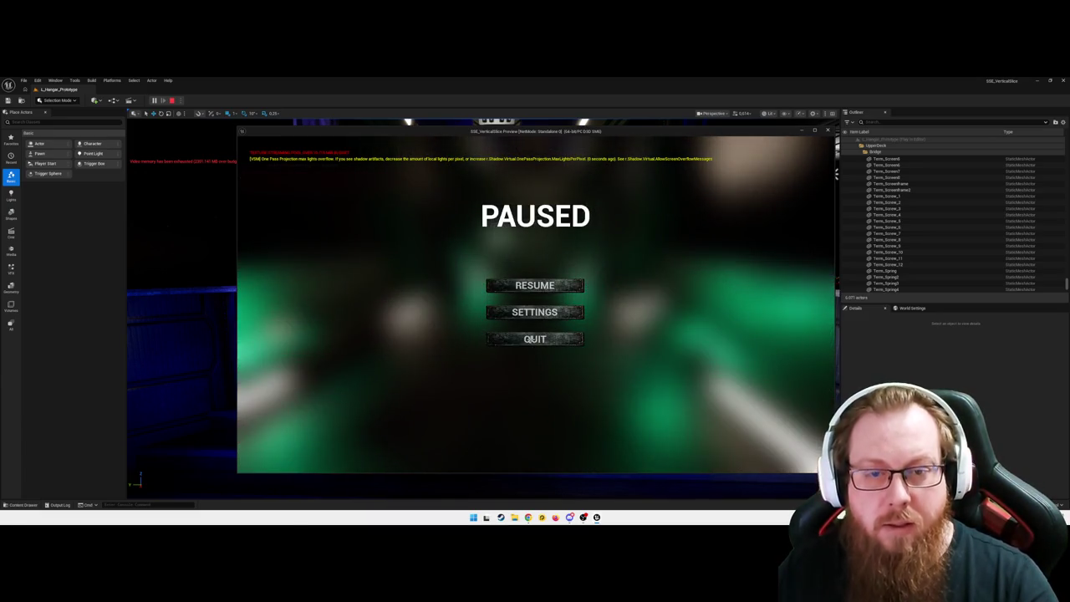
- End the play test and select the nav anchor by the side wall
{"action": "left_click", "coordinate": [537, 340]}
{"action": "scroll", "coordinate": [539, 342], "scroll_direction": "up", "scroll_amount": 5}
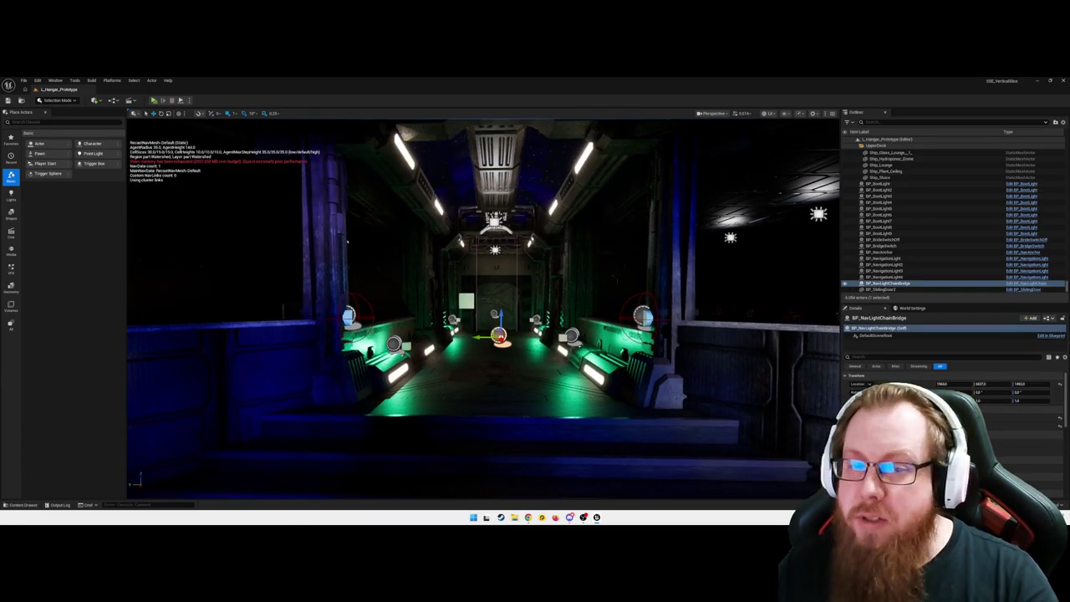
{"action": "scroll", "coordinate": [328, 231], "scroll_direction": "up", "scroll_amount": 4}
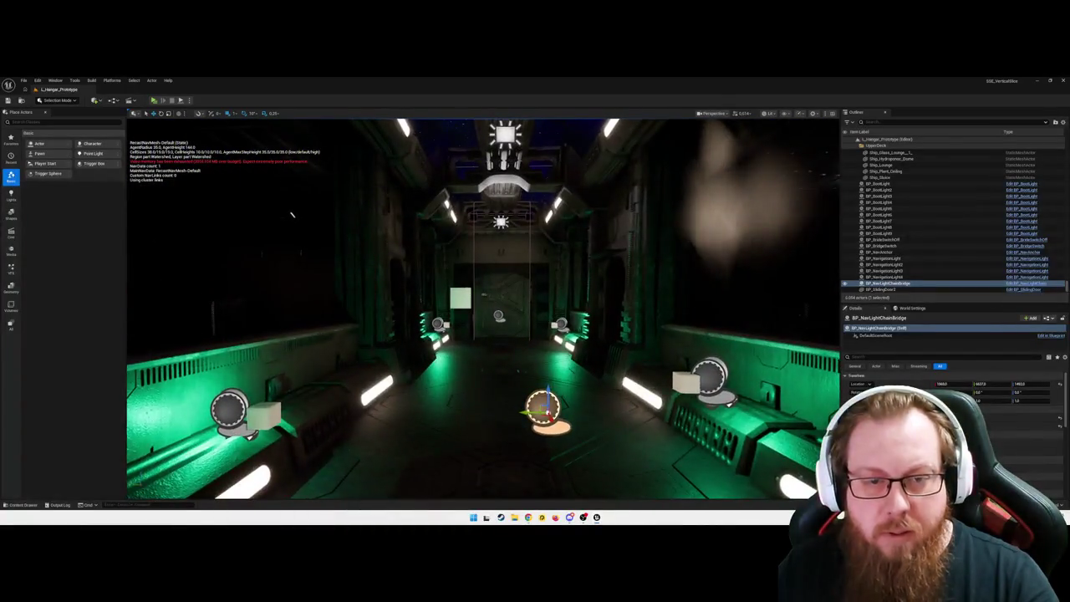
{"action": "scroll", "coordinate": [321, 227], "scroll_direction": "down", "scroll_amount": 3}
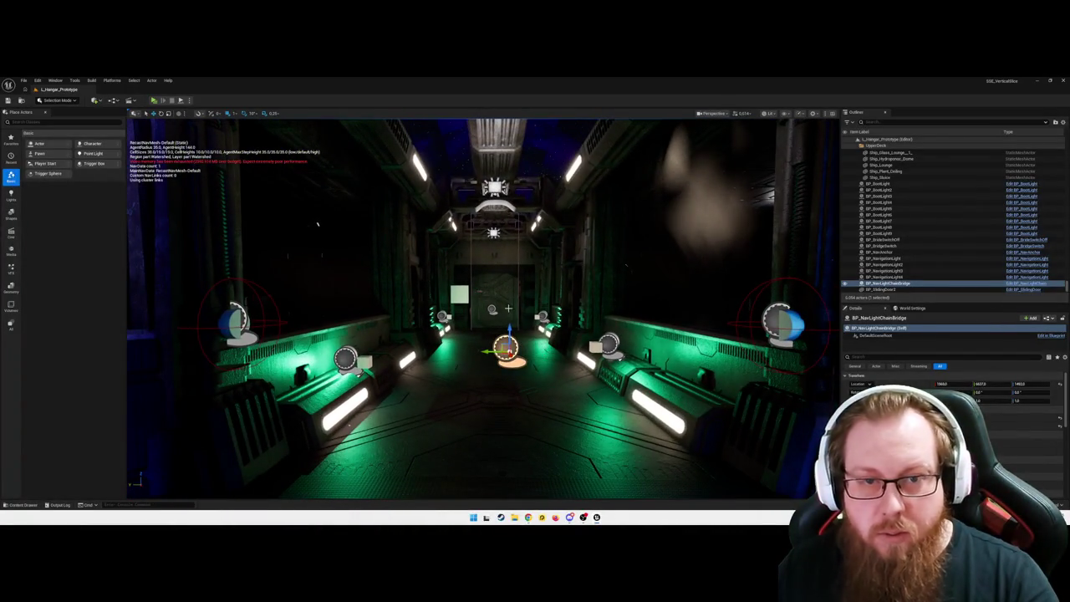
{"action": "scroll", "coordinate": [318, 224], "scroll_direction": "up", "scroll_amount": 8}
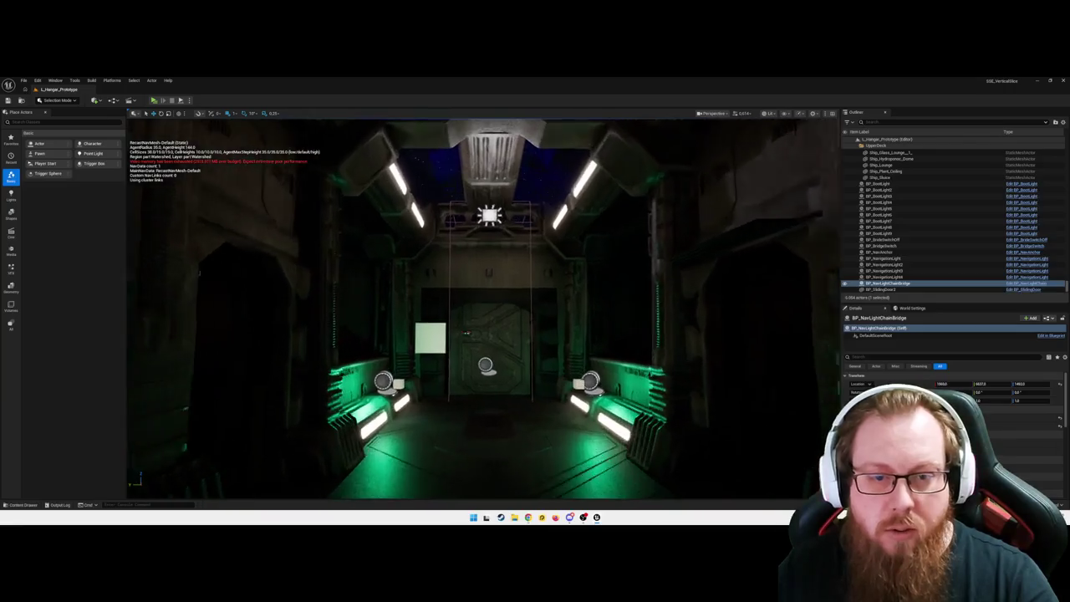
{"action": "scroll", "coordinate": [318, 223], "scroll_direction": "up", "scroll_amount": 8}
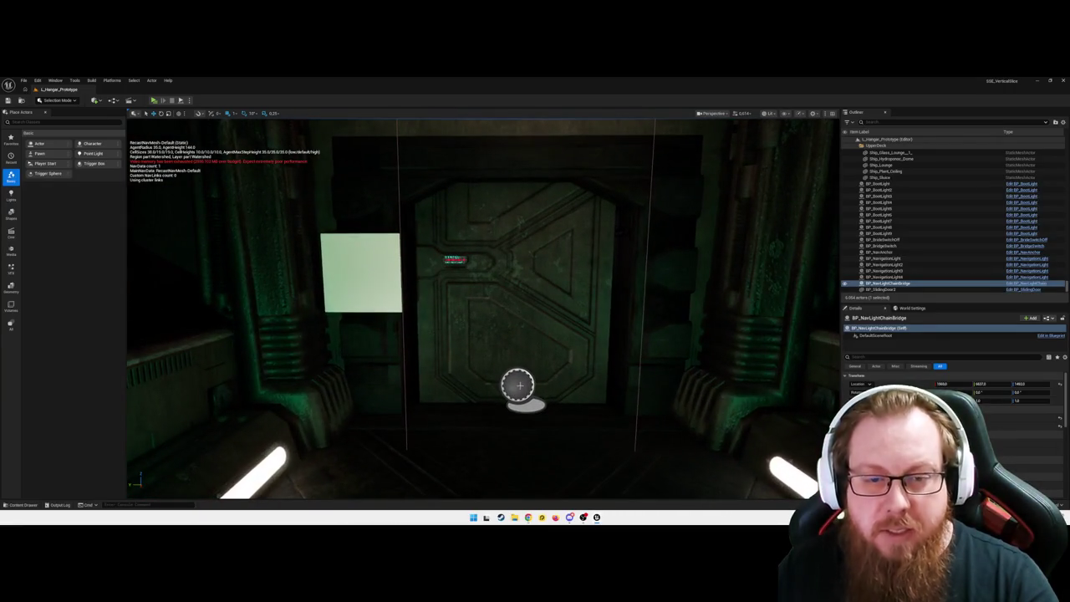
{"action": "left_click", "coordinate": [518, 385]}
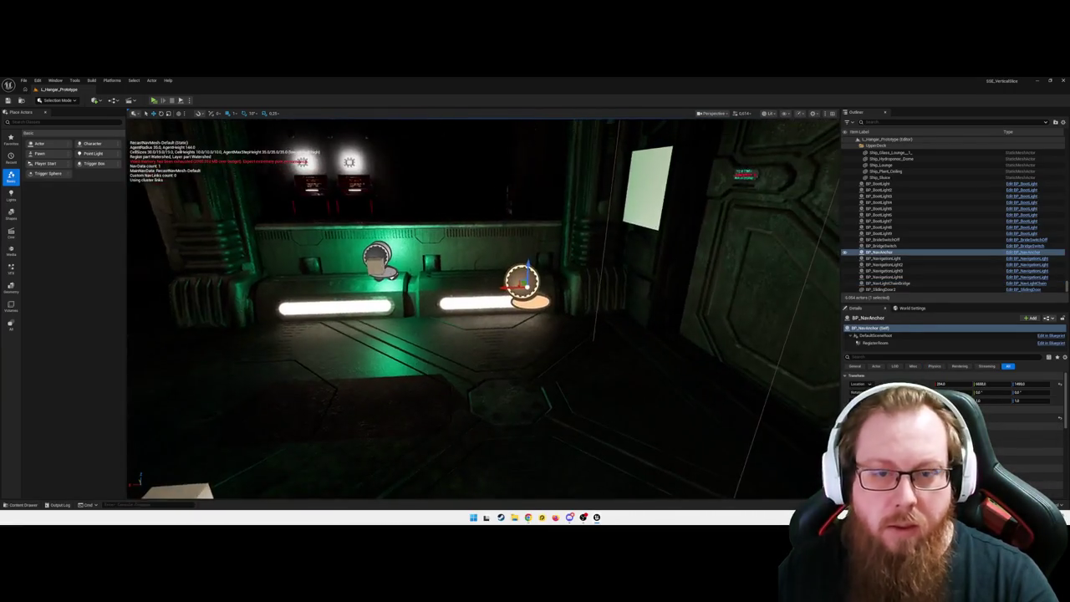
- Fly the view out across the ship and show the Navigation folder in the Content Drawer
{"action": "left_click_drag", "start_coordinate": [547, 296], "coordinate": [557, 298]}
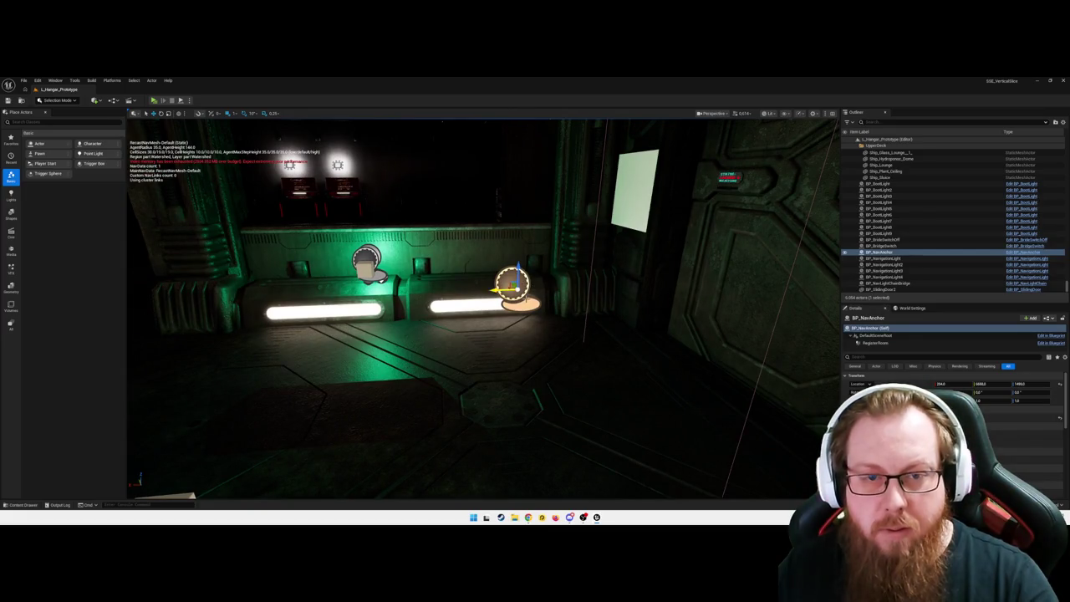
{"action": "scroll", "coordinate": [483, 309], "scroll_direction": "up", "scroll_amount": 10}
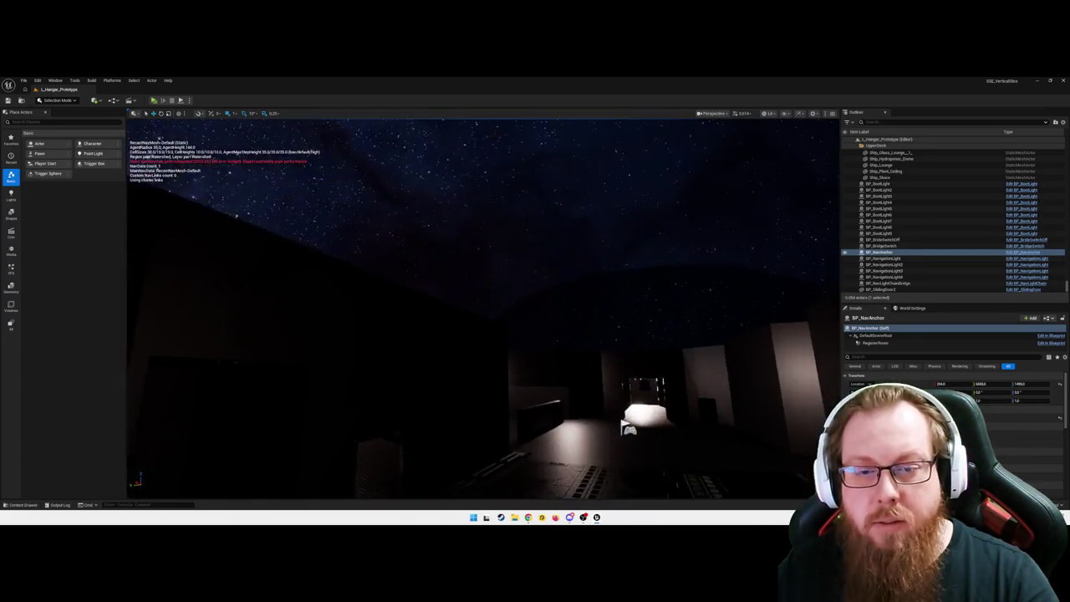
{"action": "mouse_move", "coordinate": [483, 309]}
{"action": "left_mouse_down"}
{"action": "mouse_move", "coordinate": [502, 330]}
{"action": "mouse_move", "coordinate": [489, 305]}
{"action": "mouse_move", "coordinate": [492, 259]}
{"action": "mouse_move", "coordinate": [534, 411]}
{"action": "left_mouse_up"}
{"action": "key", "text": "ctrl+space"}
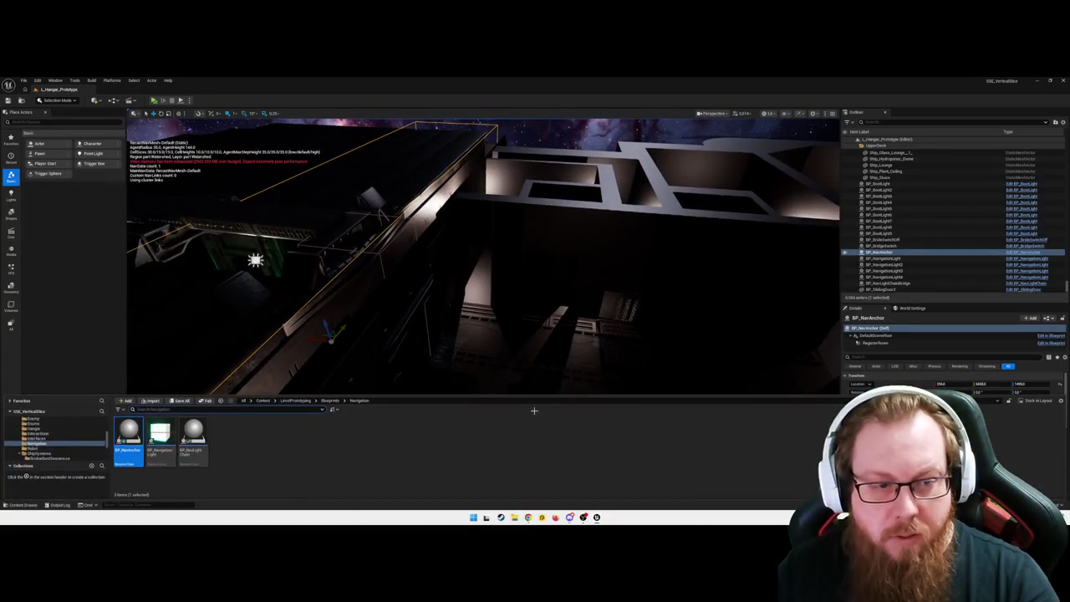
- Drop a second nav anchor, then edit the first anchor's RegisterRoom scale and zero its X offset
{"action": "mouse_move", "coordinate": [128, 433]}
{"action": "left_mouse_down"}
{"action": "mouse_move", "coordinate": [446, 361]}
{"action": "mouse_move", "coordinate": [502, 372]}
{"action": "left_mouse_up"}
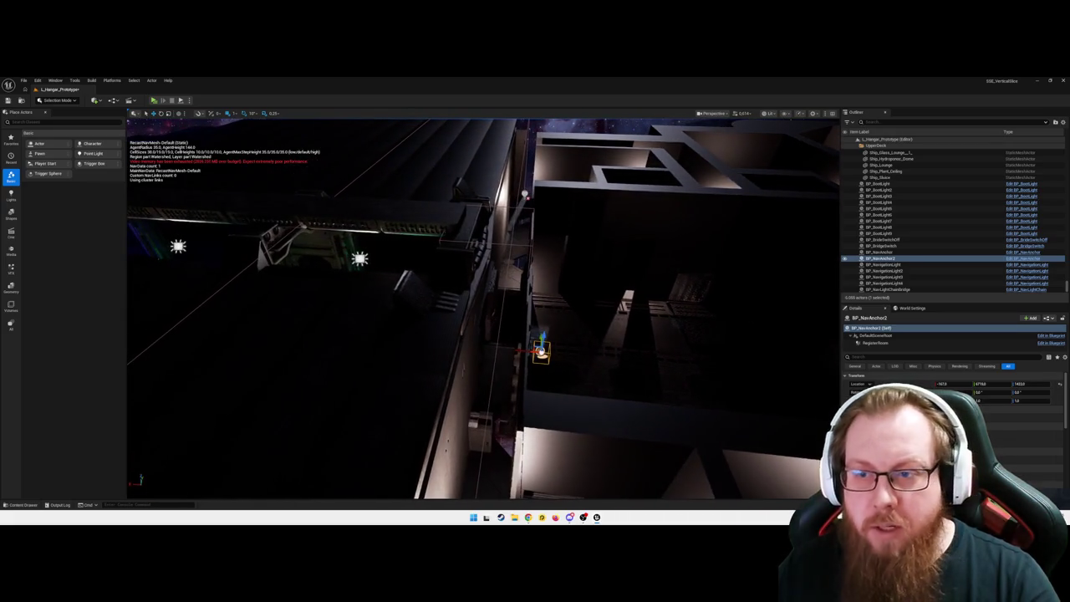
{"action": "left_click", "coordinate": [882, 252]}
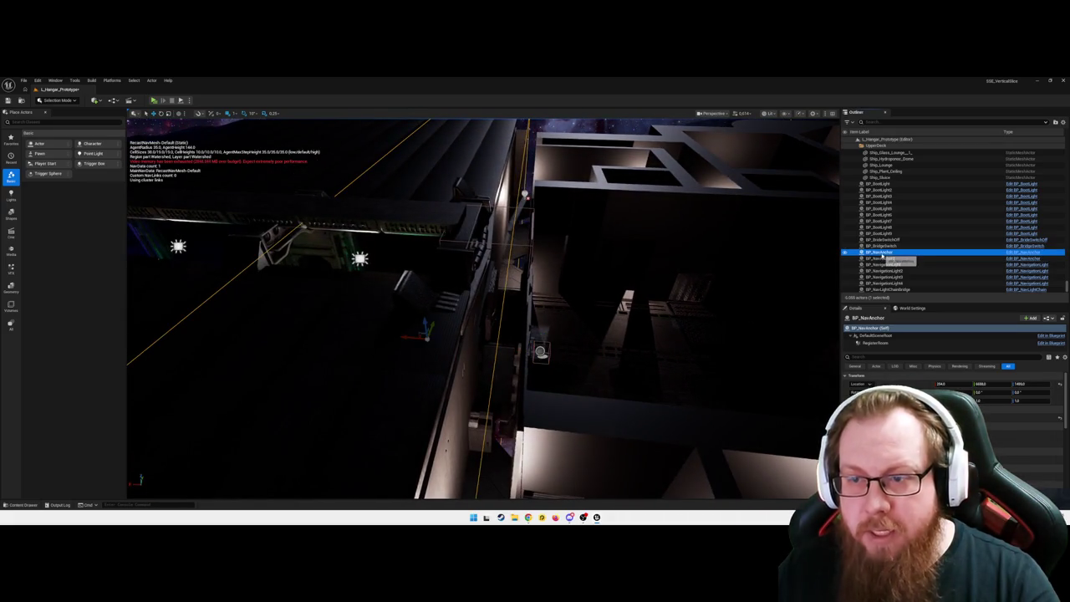
{"action": "left_click", "coordinate": [876, 343]}
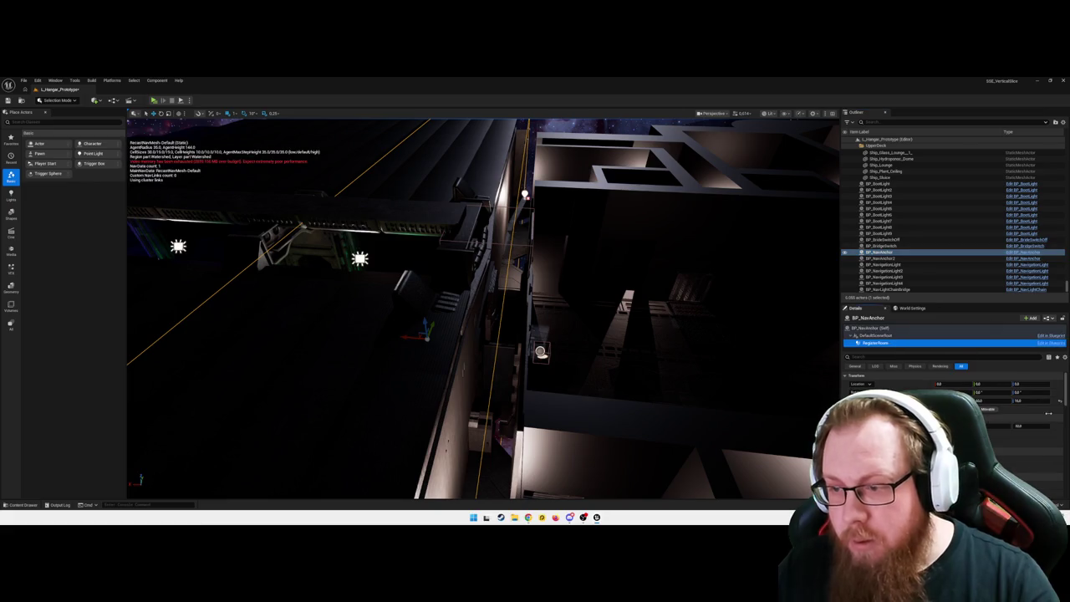
{"action": "left_click", "coordinate": [997, 403]}
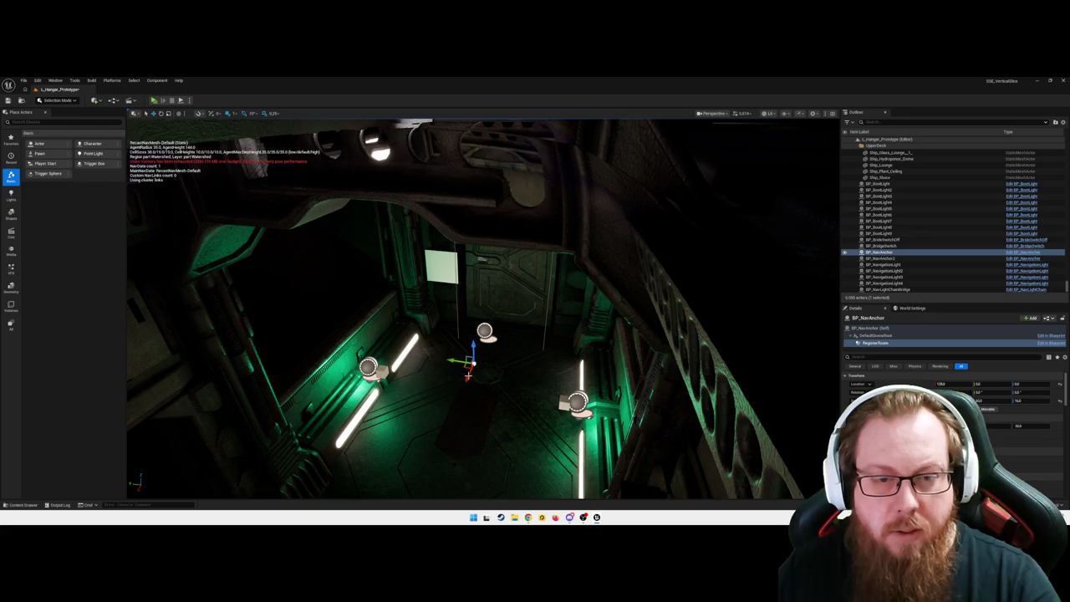
{"action": "left_click_drag", "start_coordinate": [472, 373], "coordinate": [473, 349]}
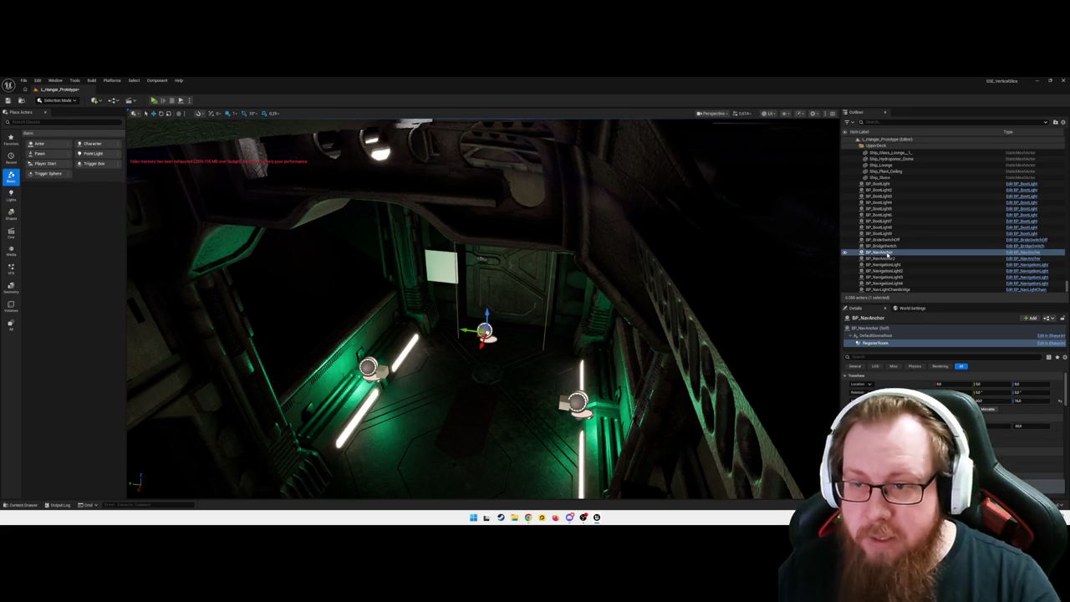
- Move BP_NavAnchor across the room floor, then focus the view on the second nav anchor
{"action": "left_click", "coordinate": [887, 252]}
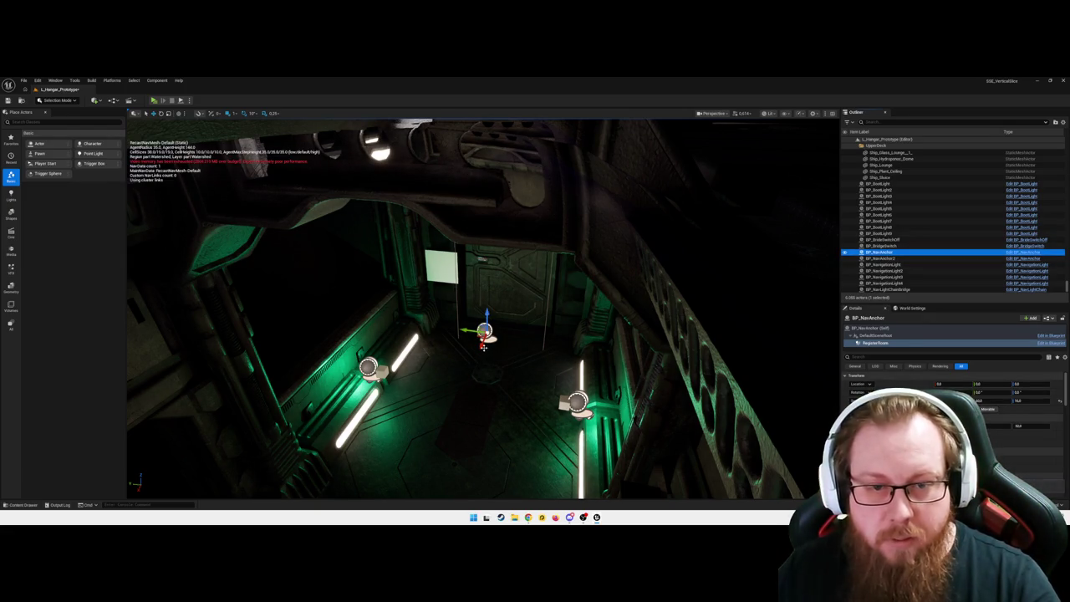
{"action": "mouse_move", "coordinate": [483, 335]}
{"action": "left_mouse_down"}
{"action": "mouse_move", "coordinate": [472, 357]}
{"action": "mouse_move", "coordinate": [474, 340]}
{"action": "left_mouse_up"}
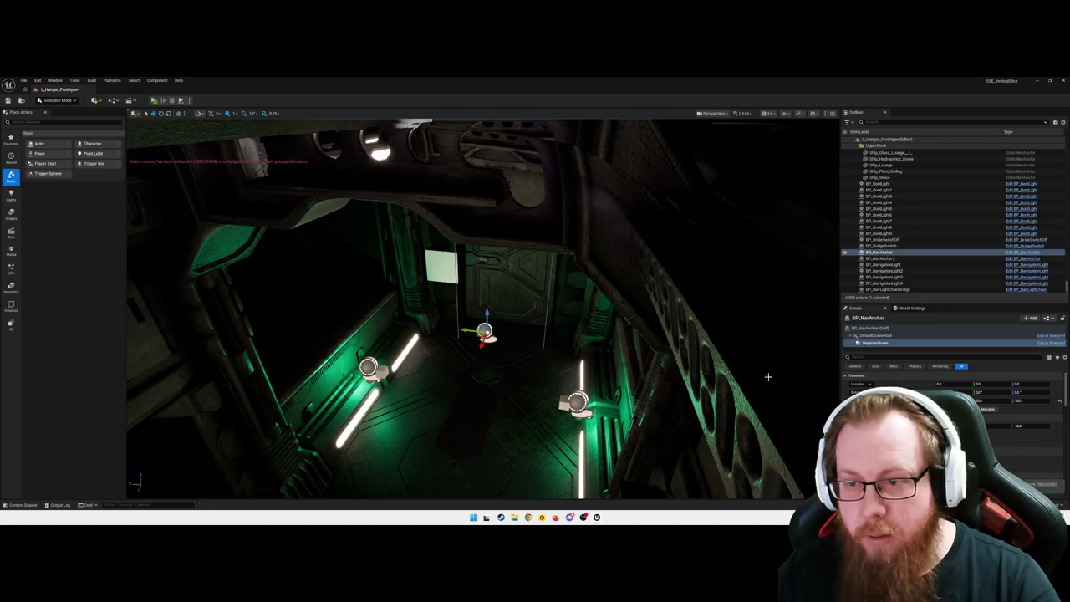
{"action": "left_click_drag", "start_coordinate": [481, 344], "coordinate": [478, 349]}
{"action": "left_click_drag", "start_coordinate": [459, 387], "coordinate": [459, 387]}
{"action": "left_click", "coordinate": [500, 351]}
{"action": "left_click_drag", "start_coordinate": [518, 365], "coordinate": [517, 365]}
{"action": "key", "text": "p"}
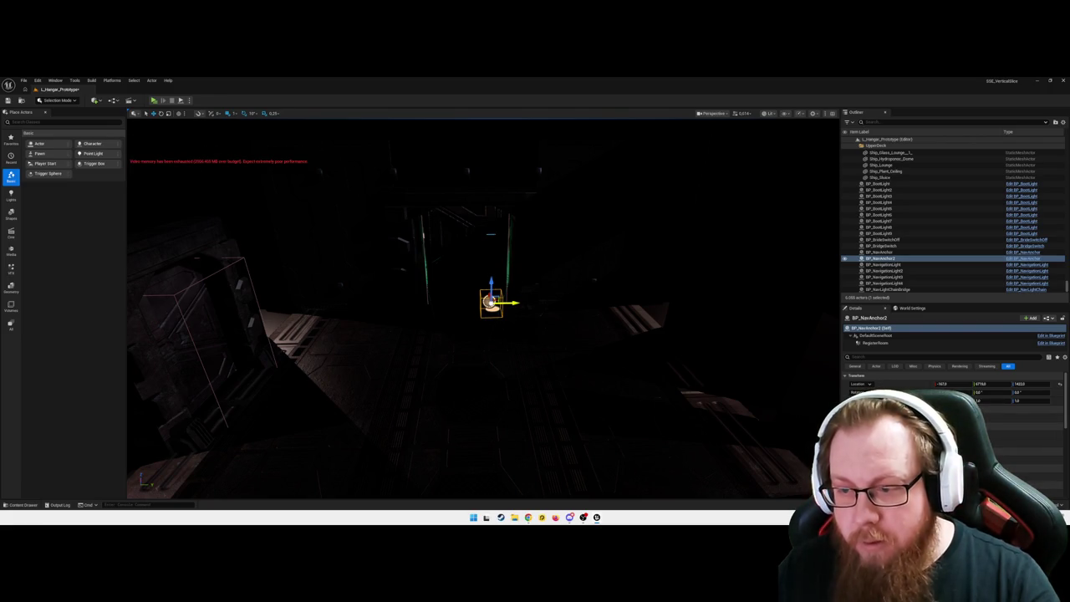
- Place a BP_NavLightChain in the corridor near the second nav anchor
{"action": "key", "text": "p"}
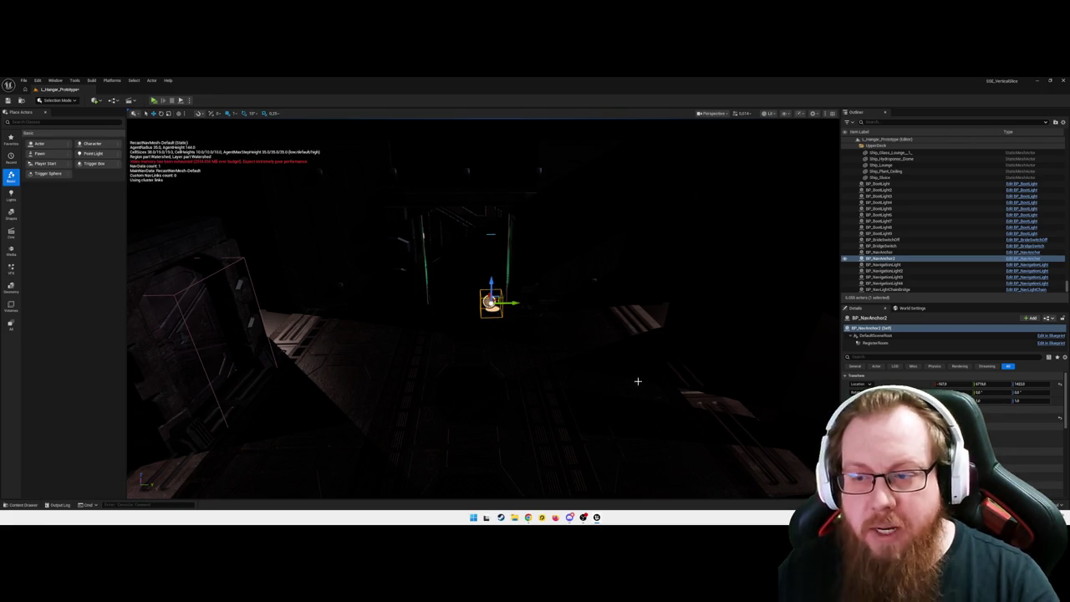
{"action": "left_click_drag", "start_coordinate": [537, 353], "coordinate": [537, 353]}
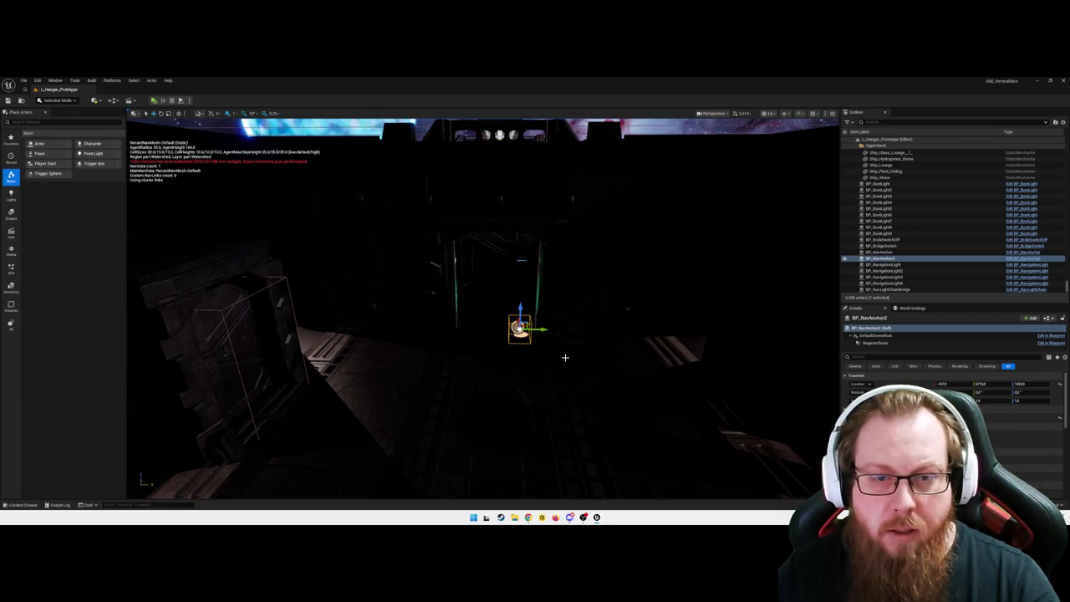
{"action": "key", "text": "ctrl+space"}
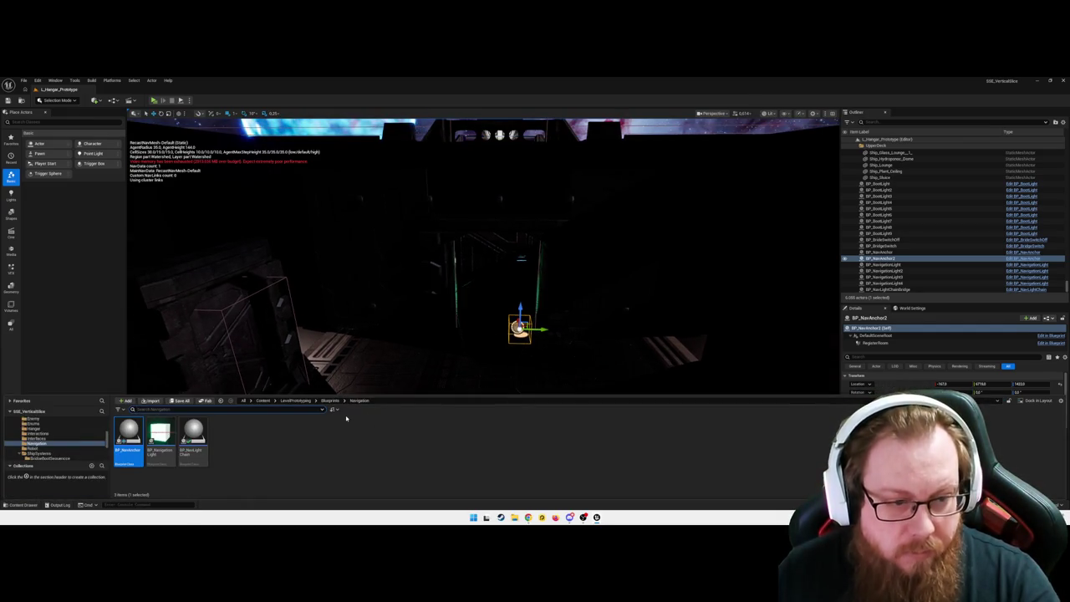
{"action": "mouse_move", "coordinate": [182, 431]}
{"action": "left_mouse_down"}
{"action": "mouse_move", "coordinate": [513, 361]}
{"action": "mouse_move", "coordinate": [491, 376]}
{"action": "left_mouse_up"}
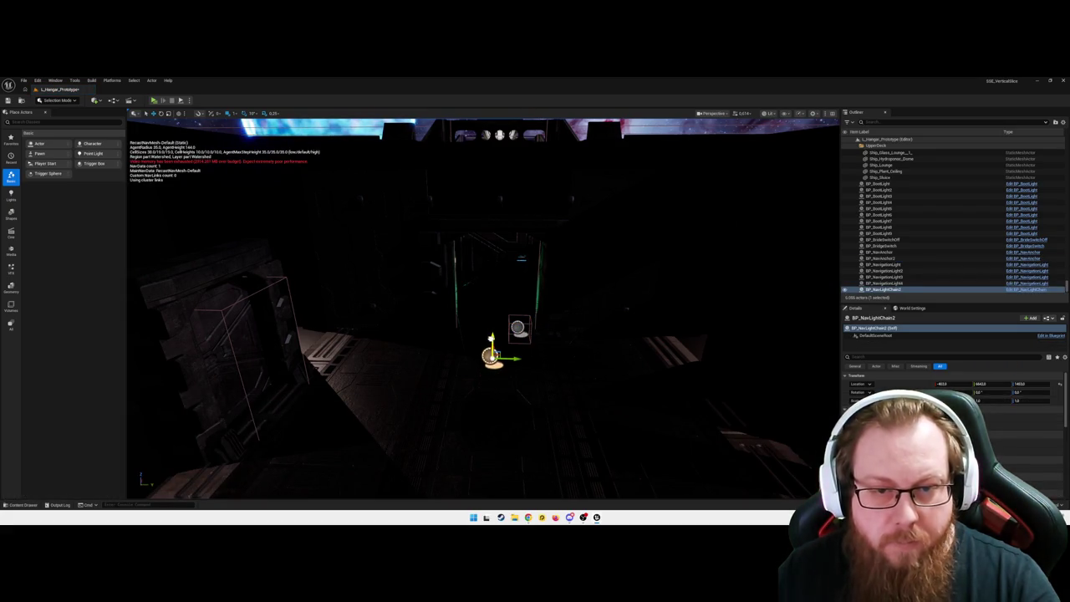
- Shift BP_NavAnchor2 along one axis and then sideways in the corridor
{"action": "left_click", "coordinate": [519, 328]}
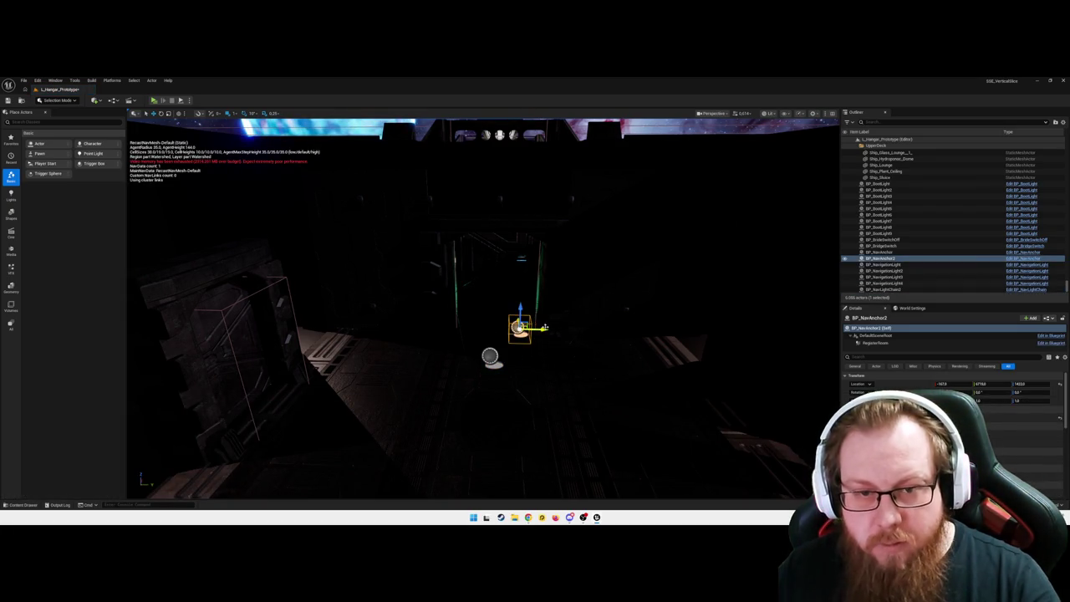
{"action": "left_click_drag", "start_coordinate": [539, 328], "coordinate": [516, 328]}
{"action": "mouse_move", "coordinate": [721, 183]}
{"action": "left_mouse_down"}
{"action": "mouse_move", "coordinate": [668, 192]}
{"action": "mouse_move", "coordinate": [635, 167]}
{"action": "mouse_move", "coordinate": [686, 217]}
{"action": "mouse_move", "coordinate": [721, 183]}
{"action": "left_mouse_up"}
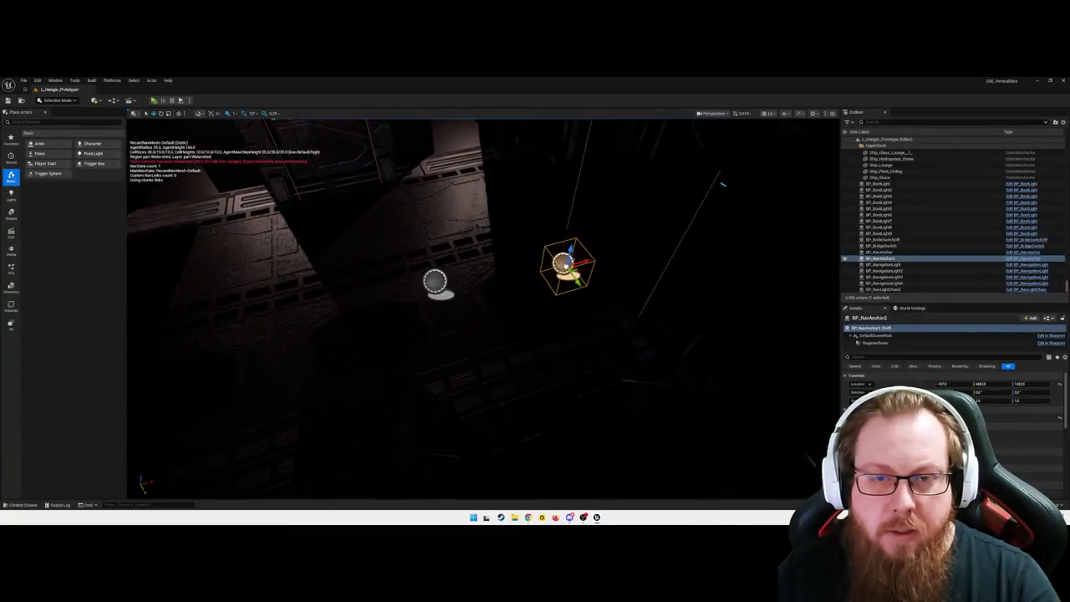
{"action": "left_click_drag", "start_coordinate": [543, 326], "coordinate": [552, 324]}
{"action": "left_click_drag", "start_coordinate": [577, 269], "coordinate": [643, 278]}
- Raise the anchor's RegisterRoom volume to Z 100, then slide the anchor with its room box
{"action": "left_click", "coordinate": [899, 342]}
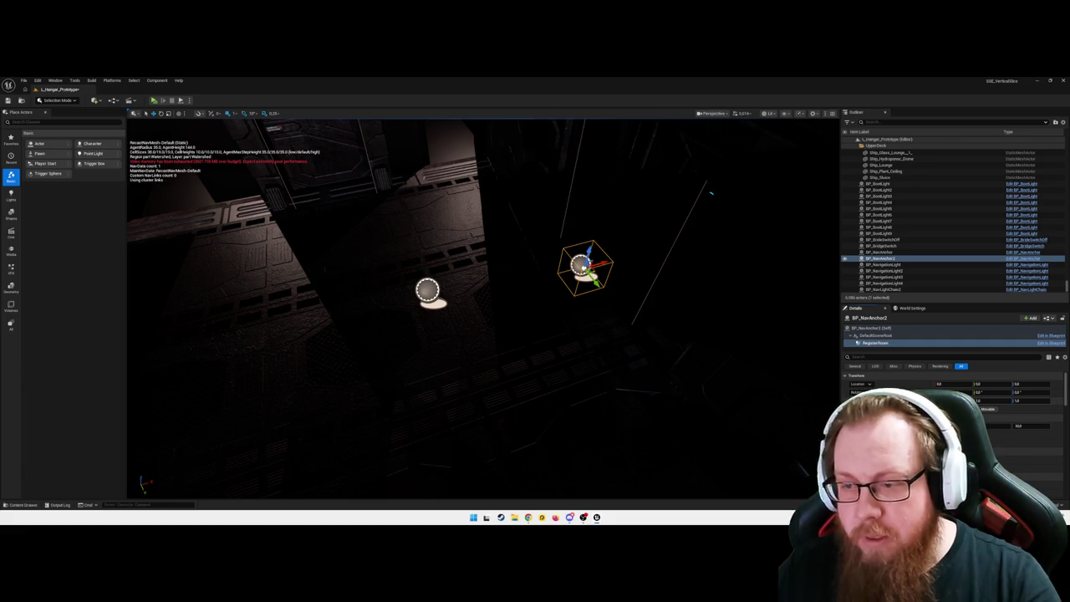
{"action": "left_click", "coordinate": [533, 322]}
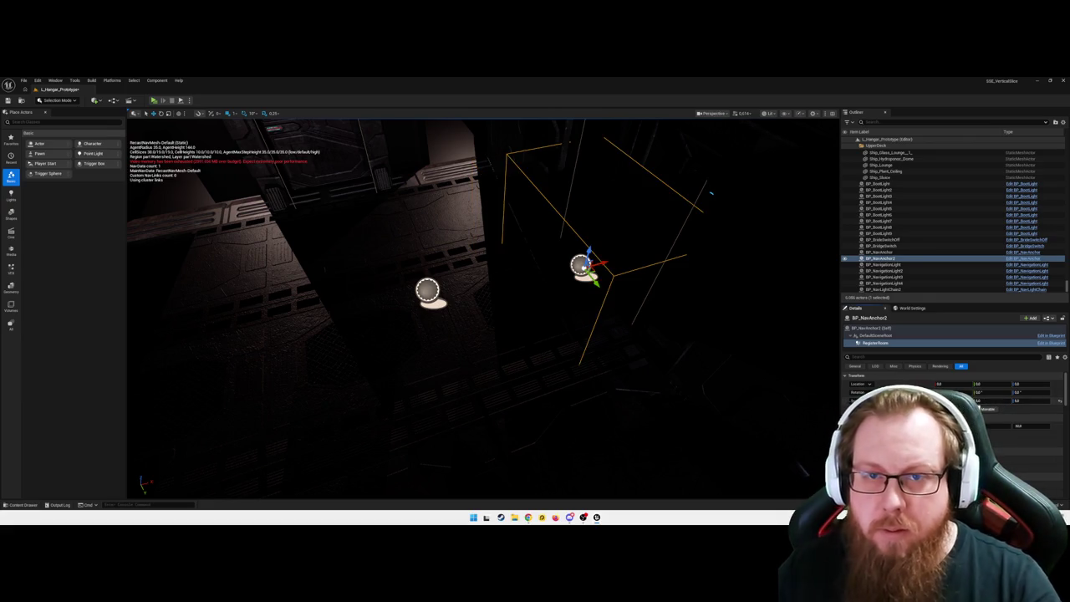
{"action": "left_click_drag", "start_coordinate": [589, 251], "coordinate": [604, 191]}
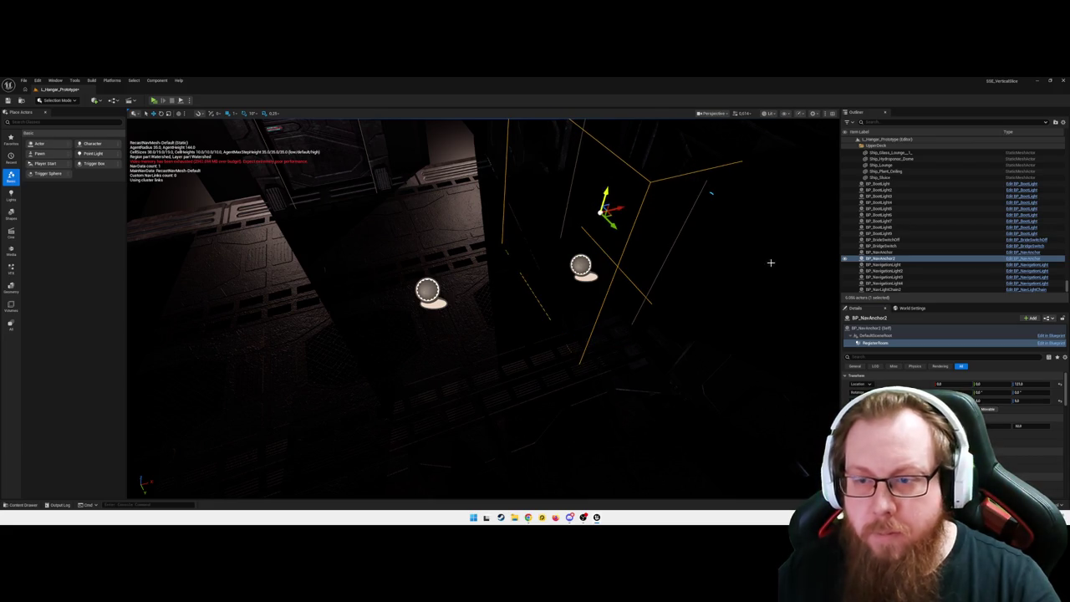
{"action": "left_click", "coordinate": [577, 280]}
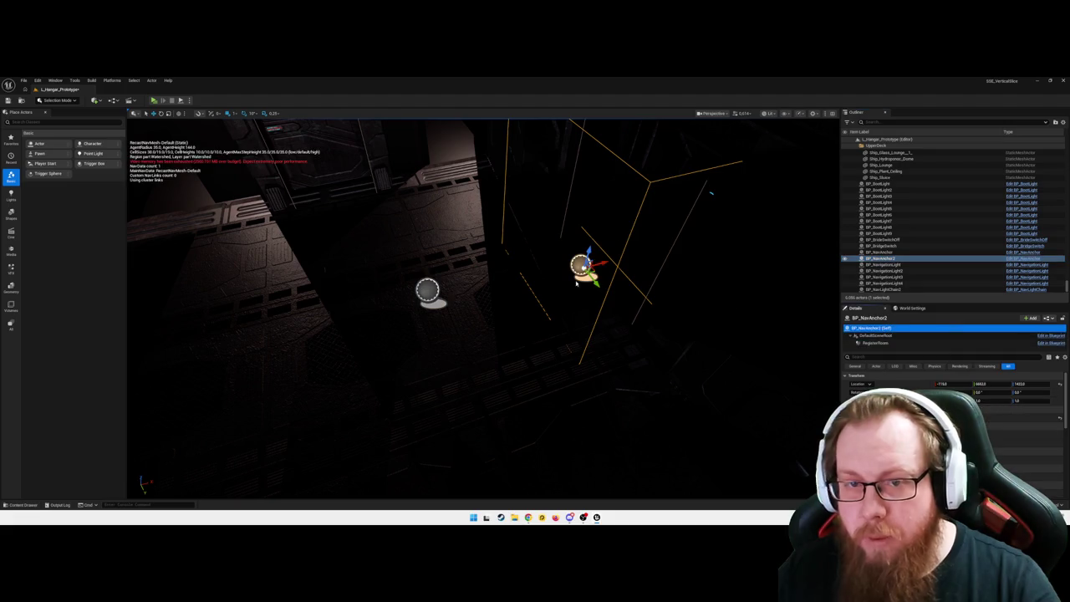
{"action": "mouse_move", "coordinate": [600, 261]}
{"action": "left_mouse_down"}
{"action": "mouse_move", "coordinate": [510, 277]}
{"action": "mouse_move", "coordinate": [543, 264]}
{"action": "left_mouse_up"}
- Frame BP_NavAnchor2 and slide it along the corridor, briefly opening its blueprint
{"action": "left_click_drag", "start_coordinate": [557, 360], "coordinate": [543, 317]}
{"action": "key", "text": "f"}
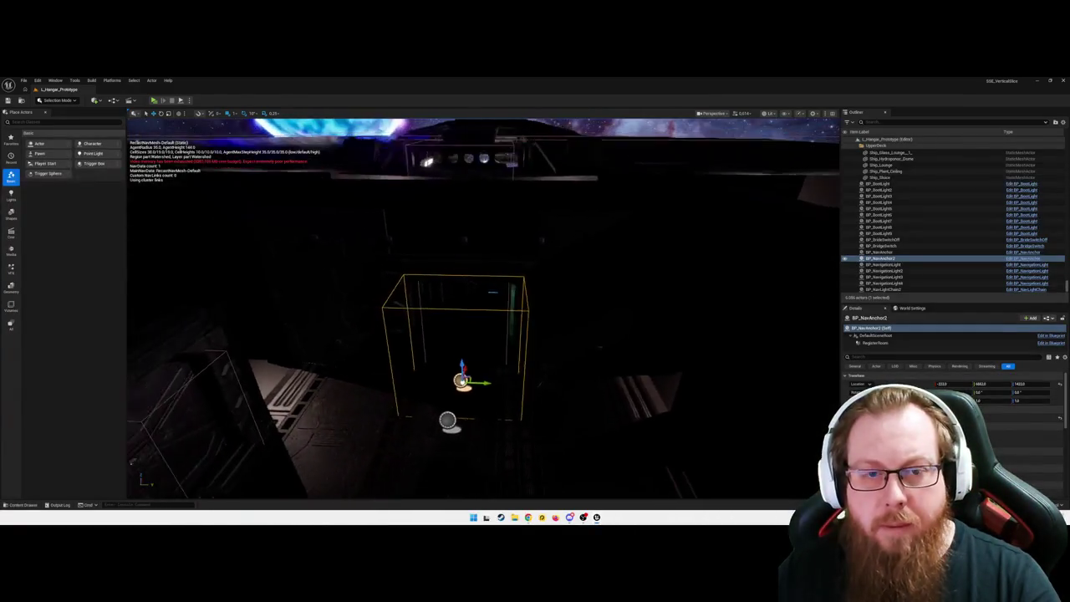
{"action": "left_click_drag", "start_coordinate": [507, 351], "coordinate": [502, 350]}
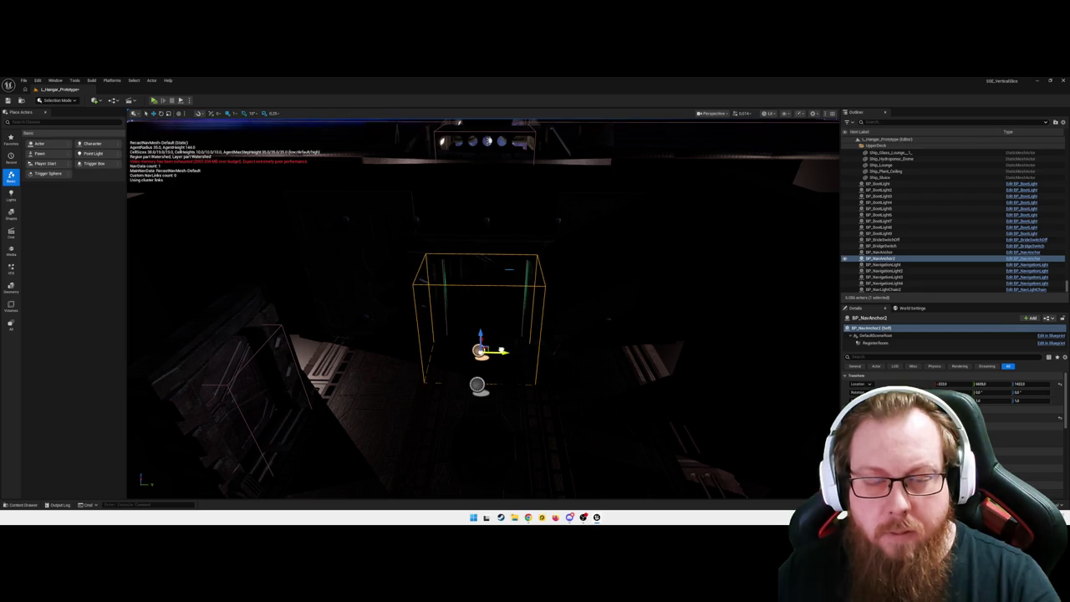
{"action": "left_click", "coordinate": [485, 270]}
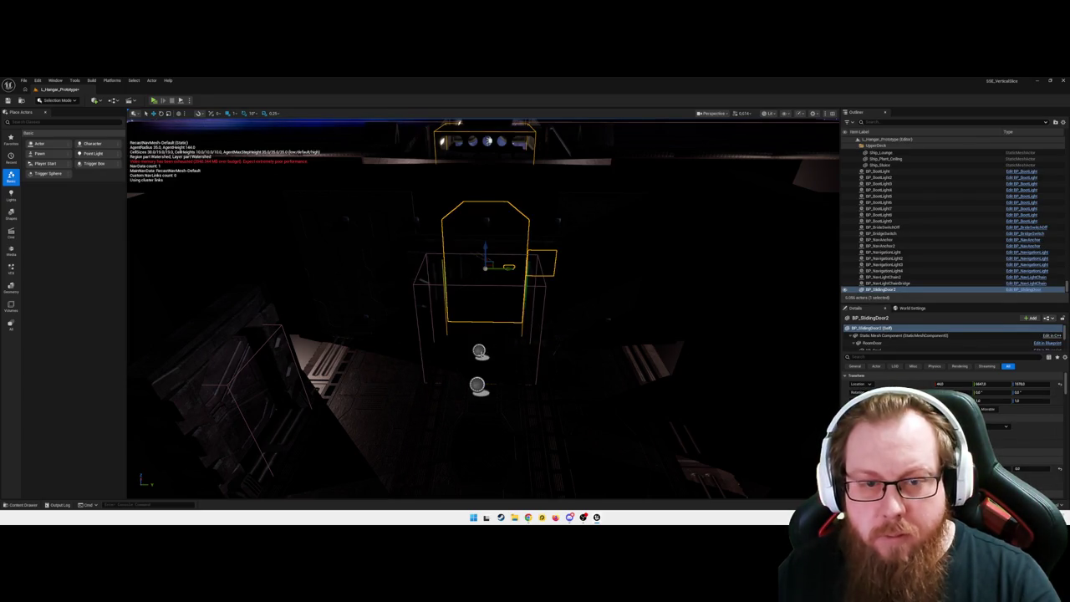
{"action": "left_click", "coordinate": [479, 351]}
{"action": "key", "text": "ctrl+e"}
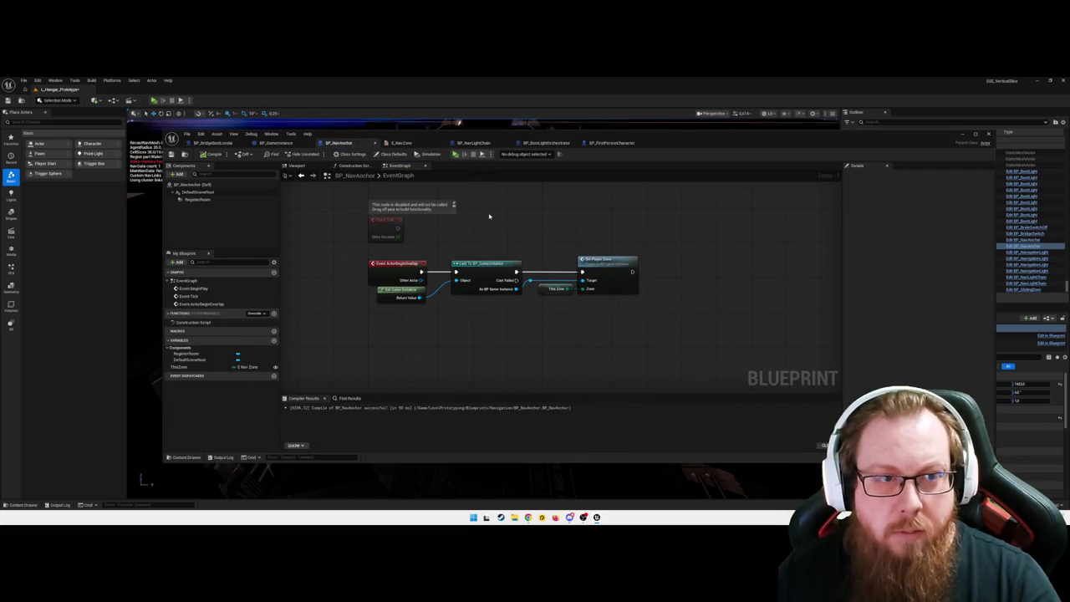
{"action": "left_click", "coordinate": [960, 134]}
- Raise BP_NavAnchor2 to Z 1472, reframe it, and clear the selection
{"action": "mouse_move", "coordinate": [481, 336]}
{"action": "left_mouse_down"}
{"action": "mouse_move", "coordinate": [459, 334]}
{"action": "mouse_move", "coordinate": [460, 301]}
{"action": "mouse_move", "coordinate": [460, 361]}
{"action": "left_mouse_up"}
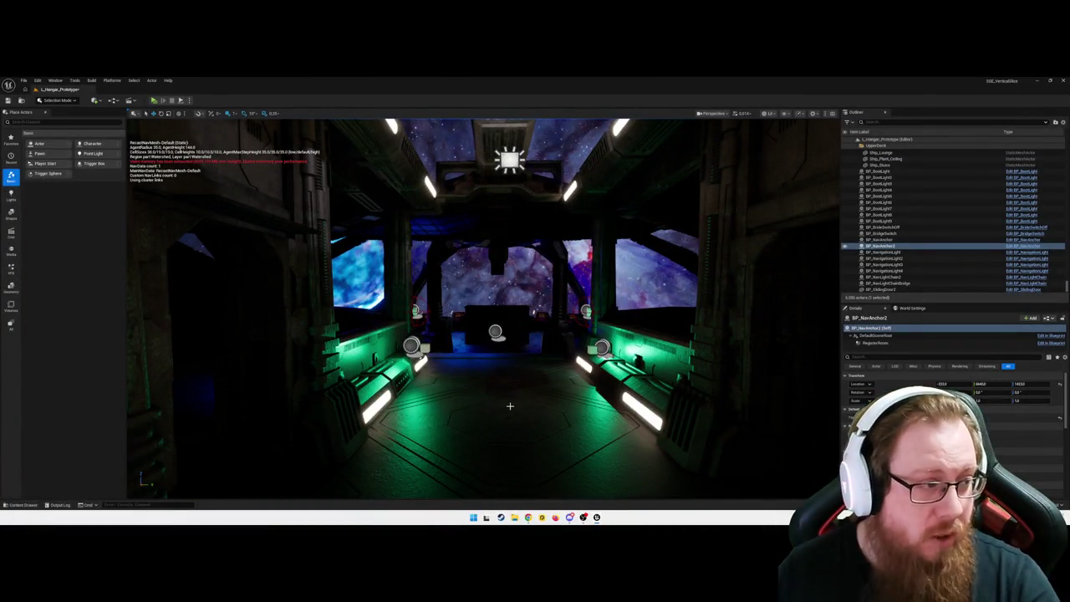
{"action": "mouse_move", "coordinate": [513, 389]}
{"action": "left_mouse_down"}
{"action": "mouse_move", "coordinate": [468, 387]}
{"action": "mouse_move", "coordinate": [467, 364]}
{"action": "left_mouse_up"}
{"action": "key", "text": "f"}
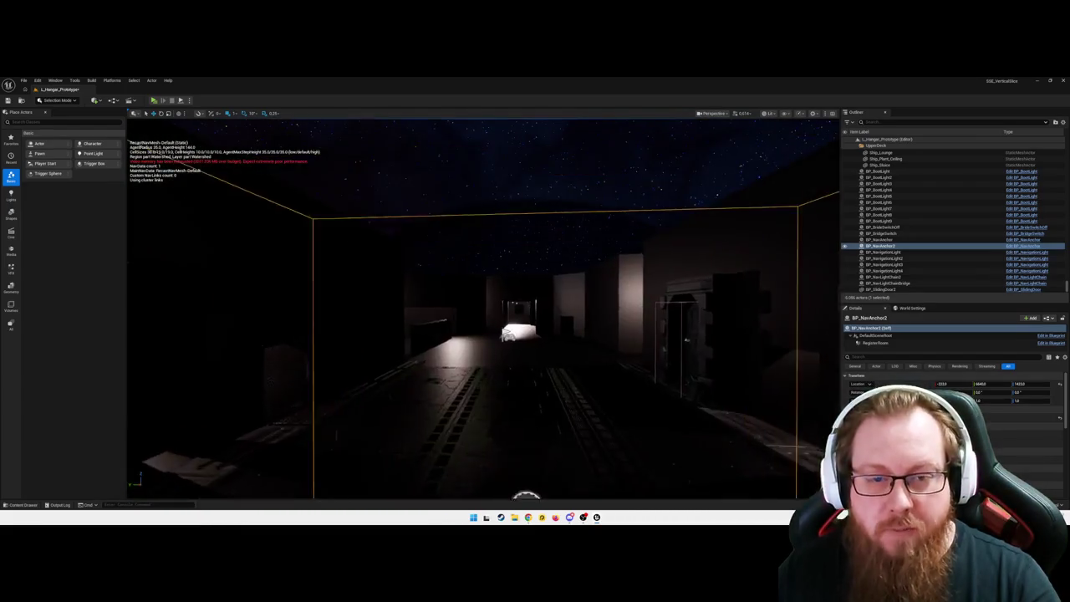
{"action": "mouse_move", "coordinate": [483, 309]}
{"action": "left_mouse_down"}
{"action": "mouse_move", "coordinate": [502, 335]}
{"action": "mouse_move", "coordinate": [495, 376]}
{"action": "left_mouse_up"}
{"action": "left_click", "coordinate": [495, 355]}
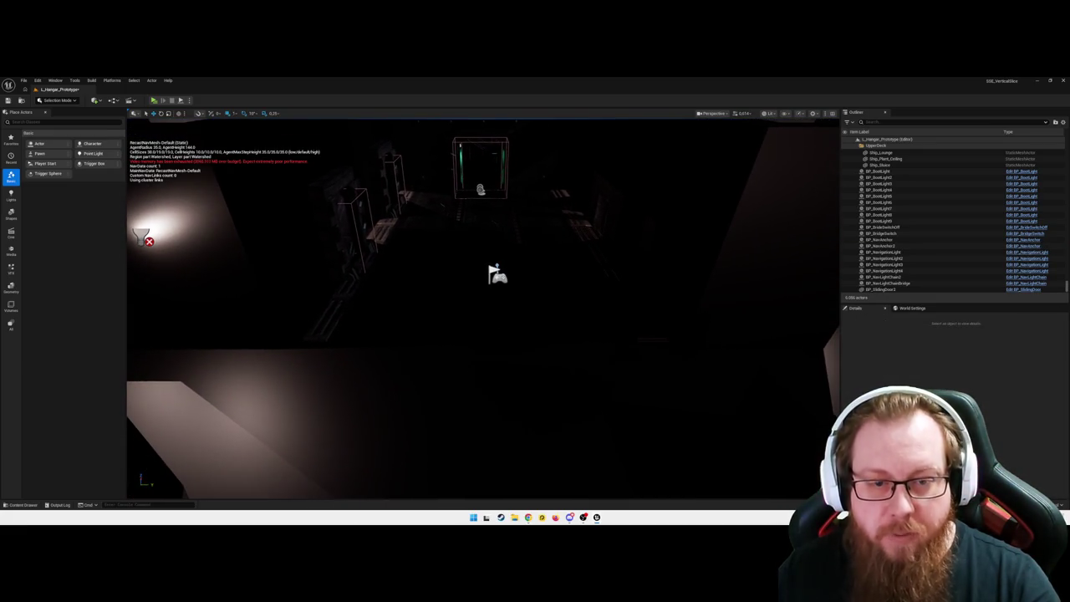
{"action": "right_click", "coordinate": [460, 398]}
{"action": "key", "text": "Escape"}
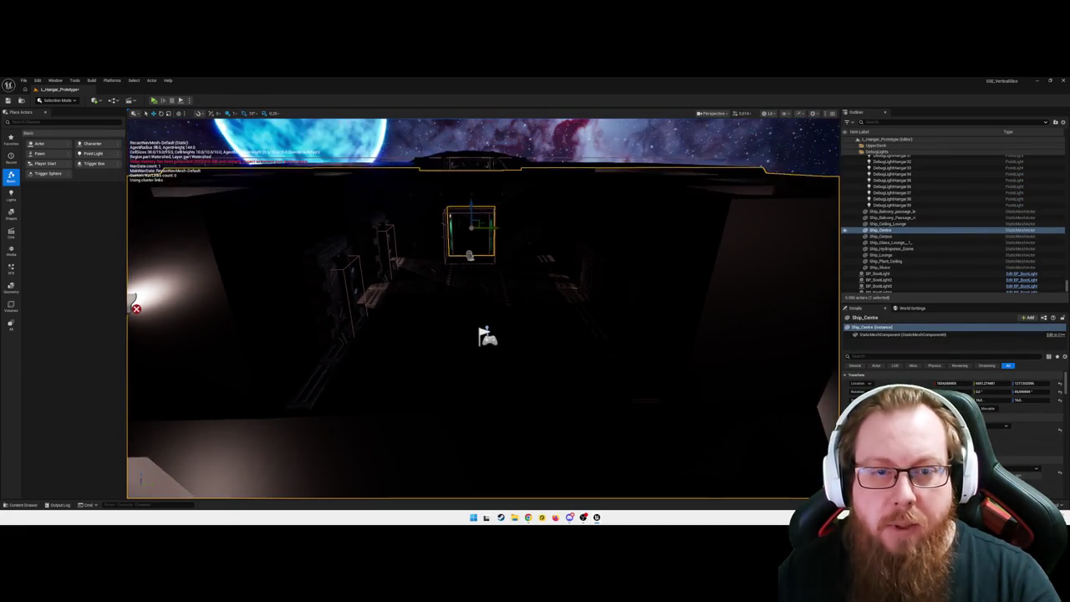
- Start a play test and walk the player down the lit corridor
{"action": "key", "text": "a"}
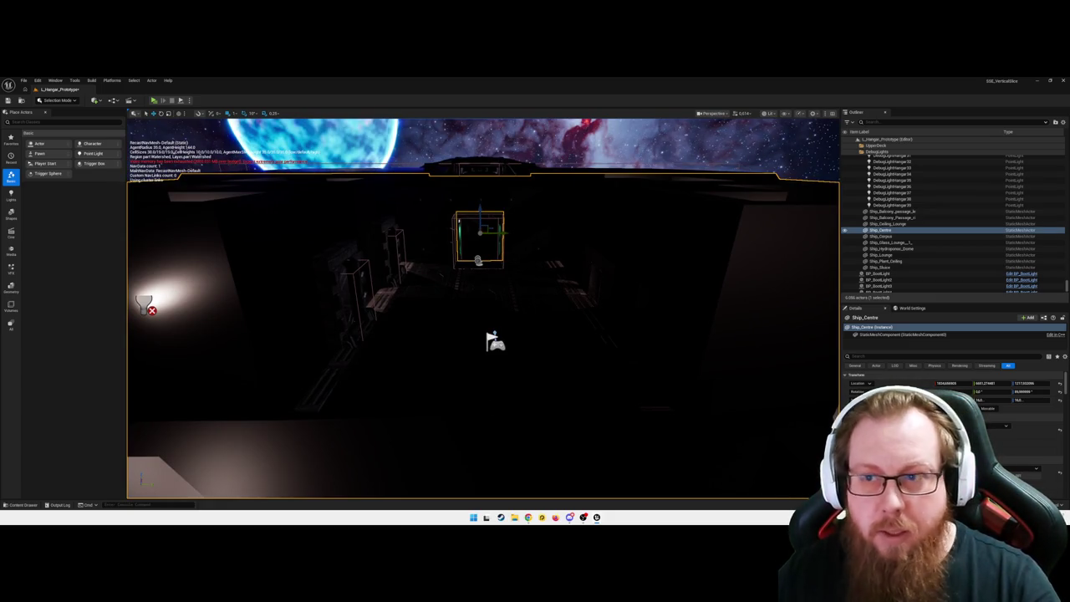
{"action": "key", "text": "alt+p"}
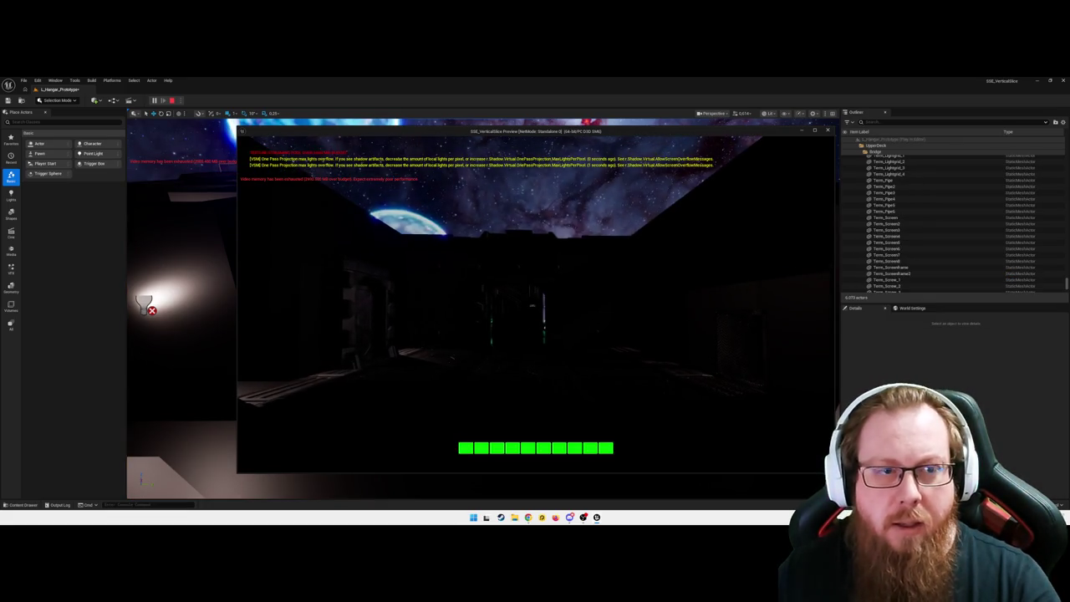
{"action": "key", "text": "w"}
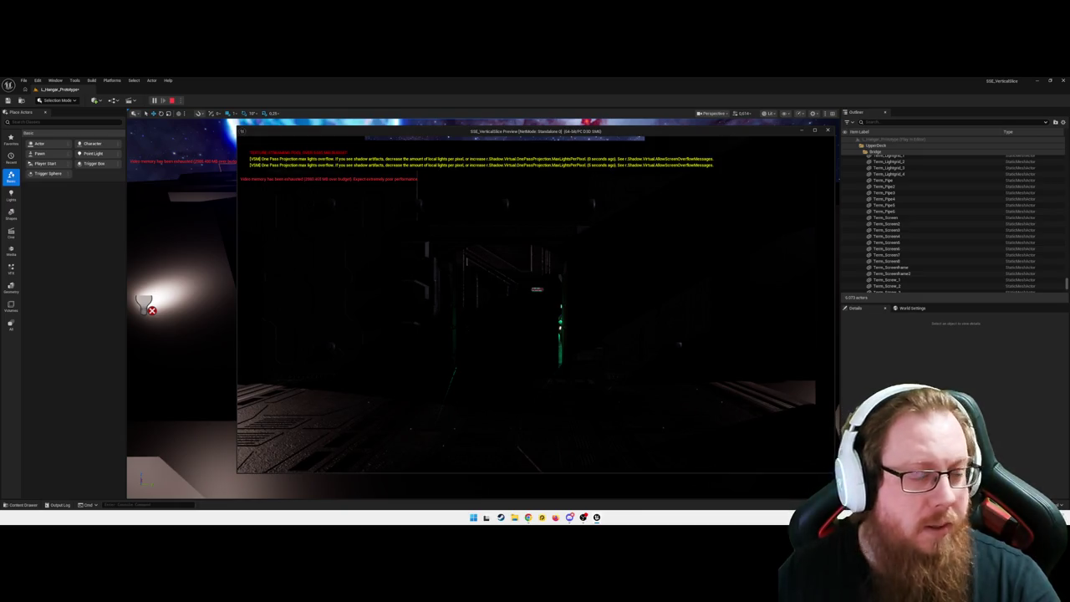
{"action": "key", "text": "w"}
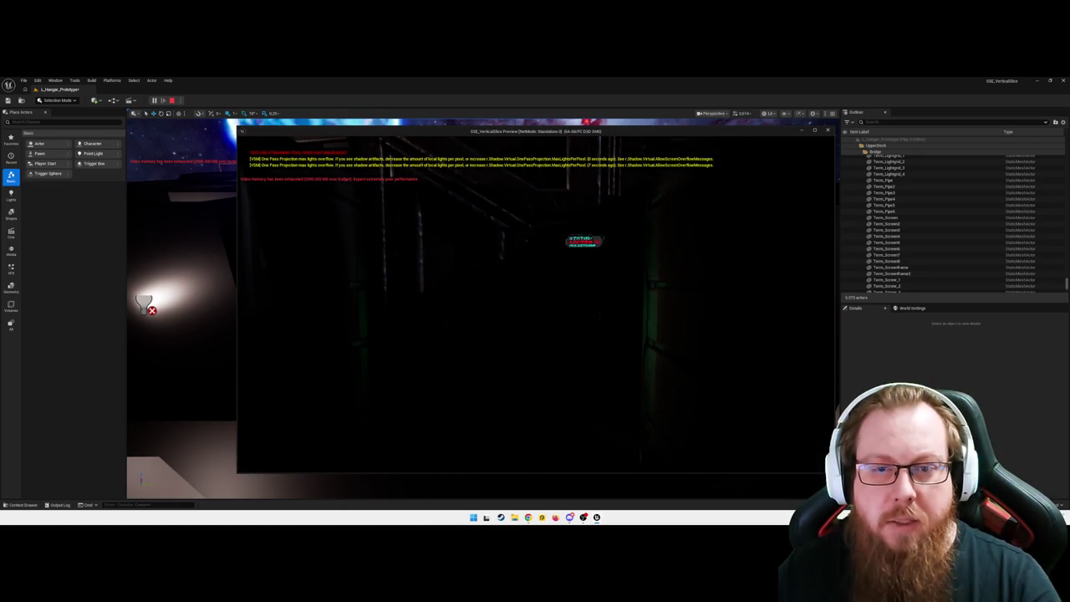
{"action": "key", "text": "w"}
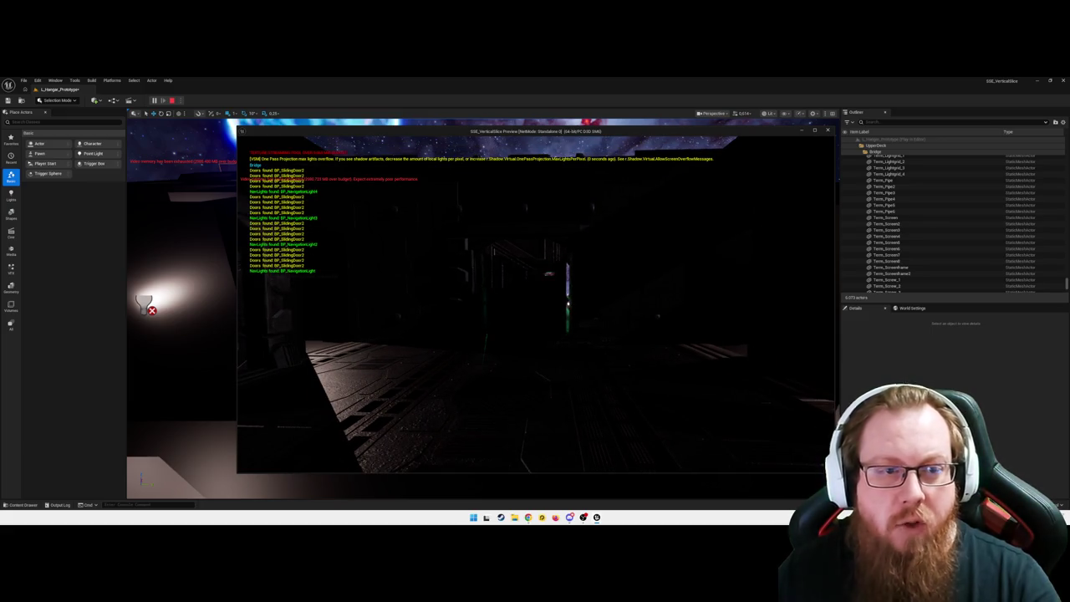
{"action": "key", "text": "w"}
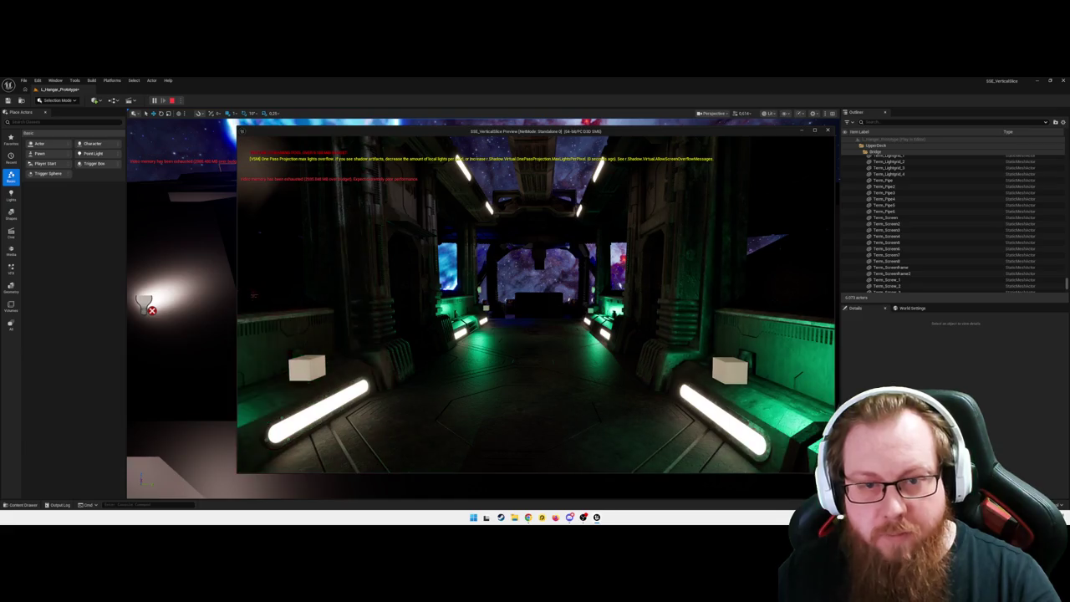
{"action": "key", "text": "w"}
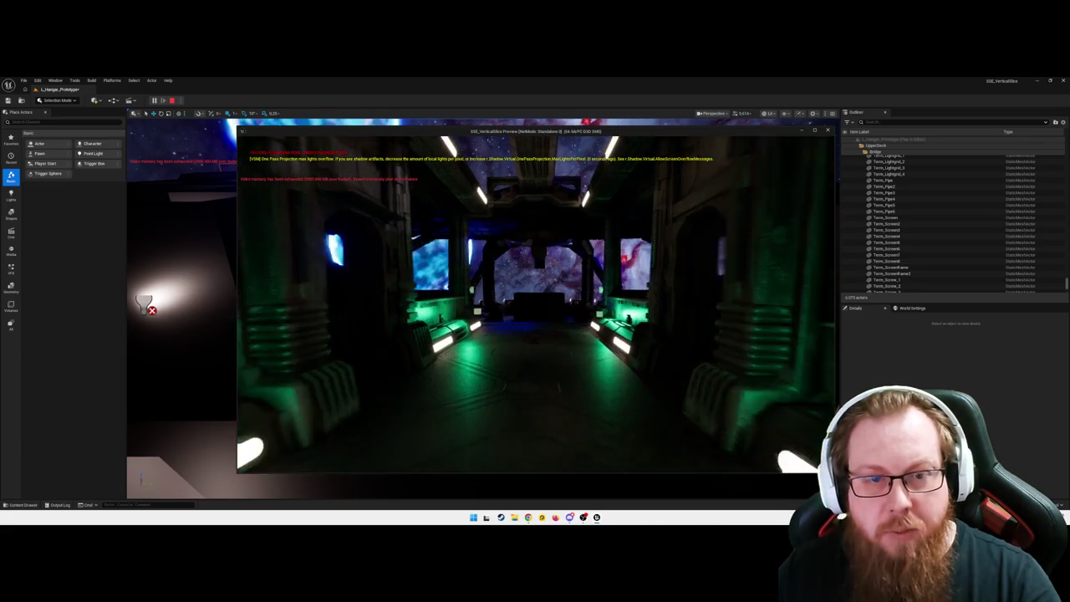
- Walk past the closed door into the starry-ceiling room, then pause and quit the preview
{"action": "key", "text": "w"}
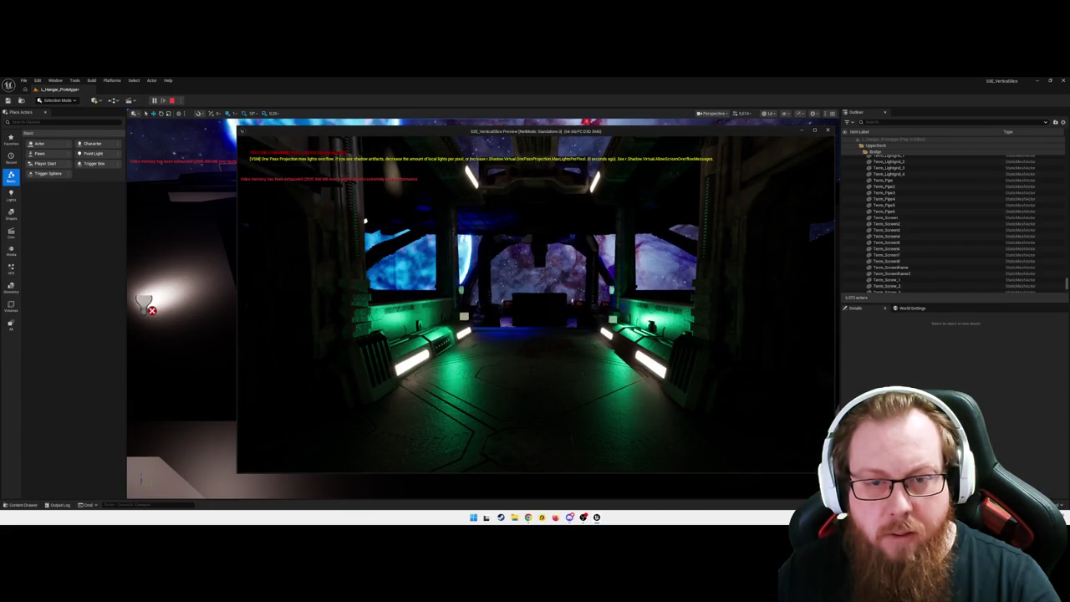
{"action": "key", "text": "w"}
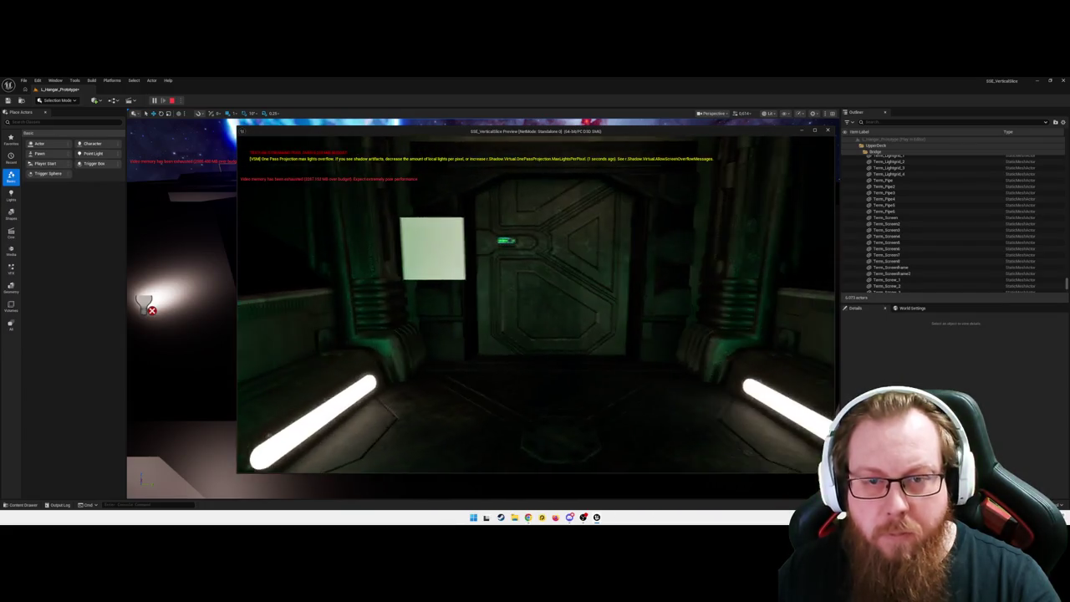
{"action": "key", "text": "w"}
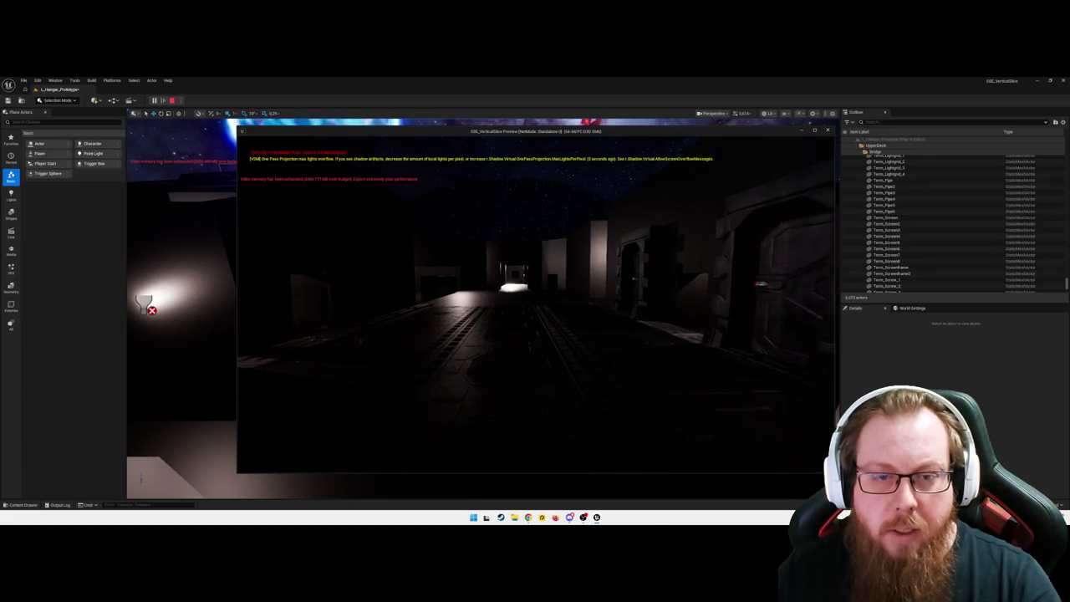
{"action": "key", "text": "w"}
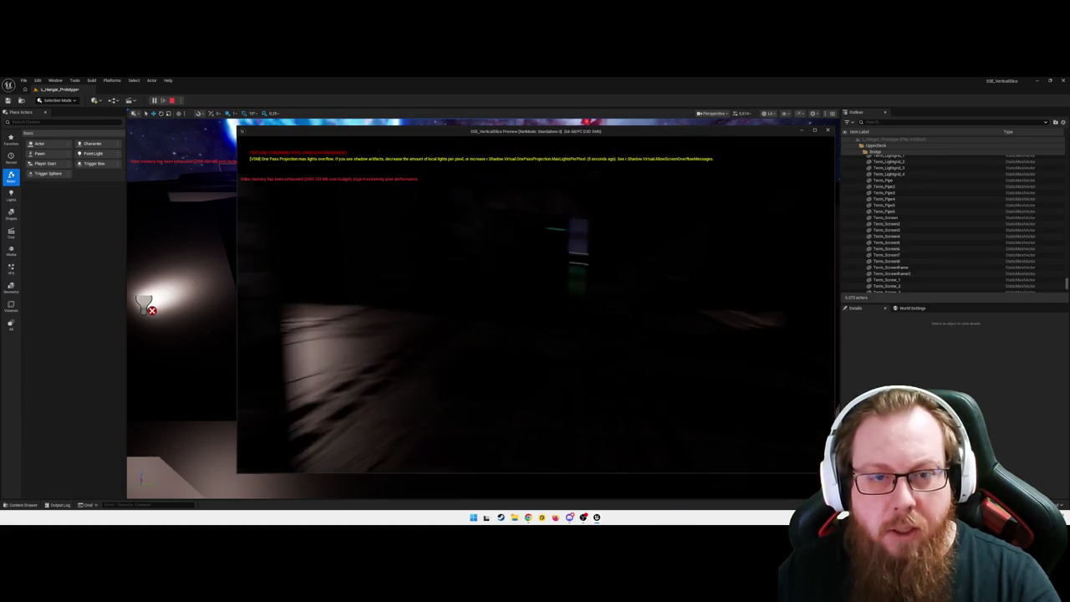
{"action": "key", "text": "w"}
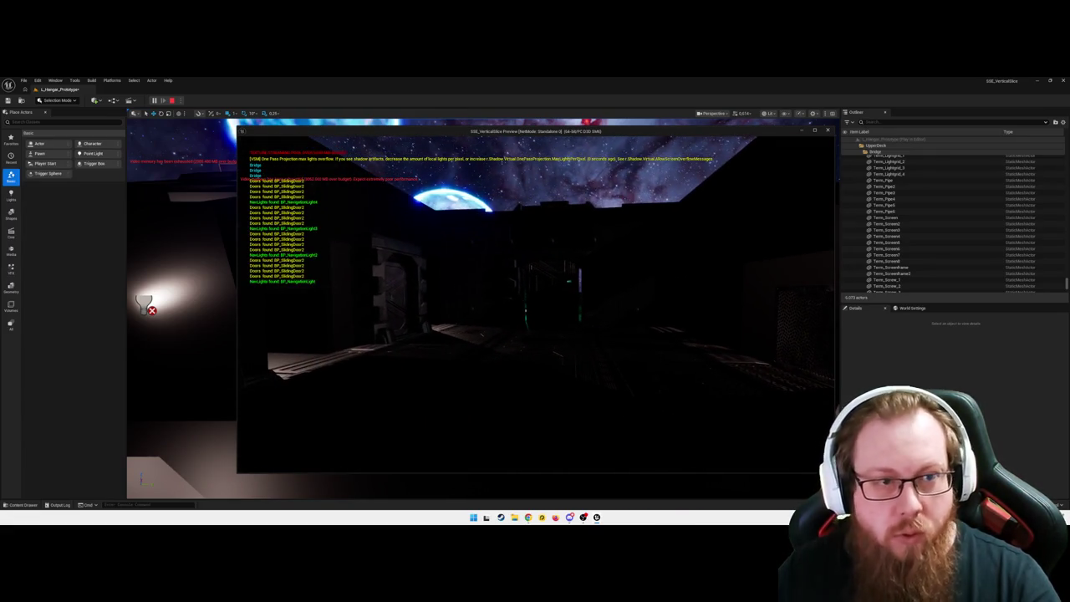
{"action": "key", "text": "w"}
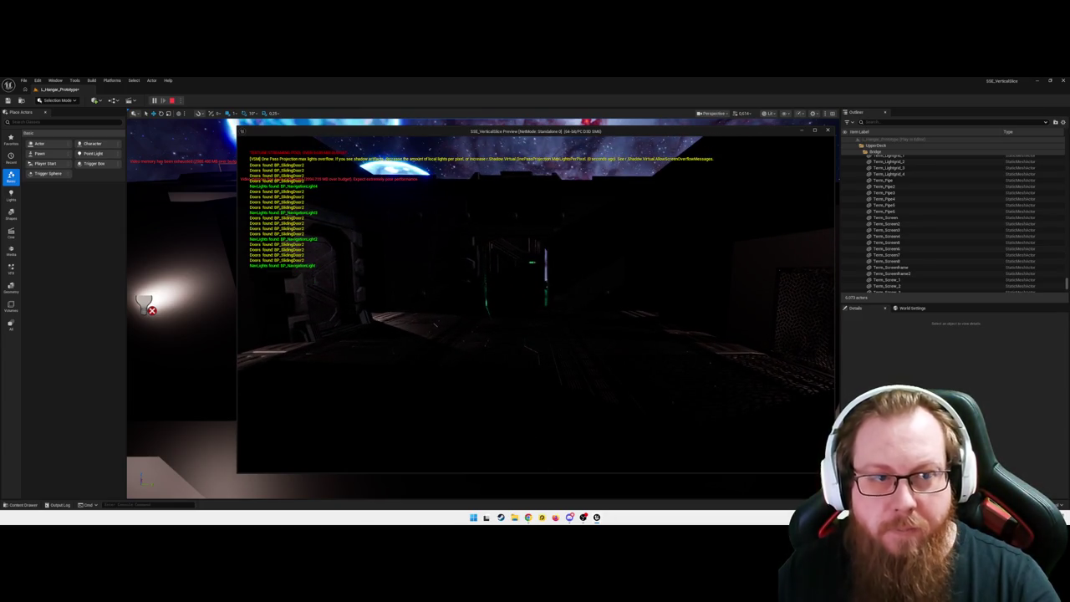
{"action": "key", "text": "Escape"}
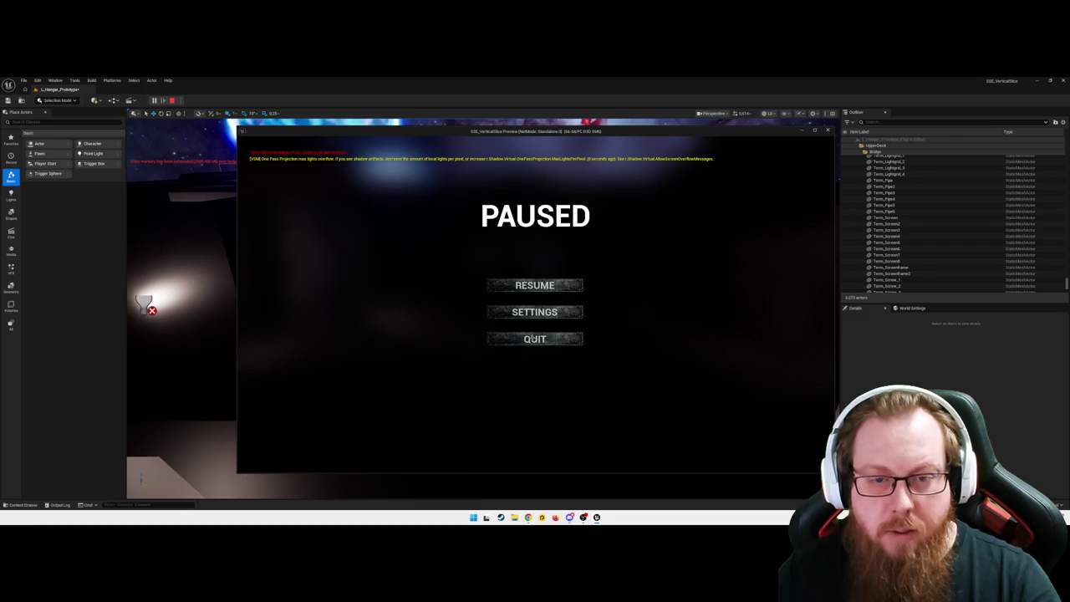
{"action": "left_click", "coordinate": [534, 338]}
{"action": "left_click", "coordinate": [477, 239]}
{"action": "left_click", "coordinate": [494, 341]}
{"action": "mouse_move", "coordinate": [491, 338]}
{"action": "left_mouse_down"}
{"action": "mouse_move", "coordinate": [492, 304]}
{"action": "mouse_move", "coordinate": [492, 338]}
{"action": "mouse_move", "coordinate": [513, 355]}
{"action": "left_mouse_up"}
{"action": "left_click", "coordinate": [579, 393]}
{"action": "mouse_move", "coordinate": [578, 392]}
{"action": "left_mouse_down"}
{"action": "mouse_move", "coordinate": [579, 418]}
{"action": "mouse_move", "coordinate": [668, 393]}
{"action": "mouse_move", "coordinate": [802, 406]}
{"action": "left_mouse_up"}
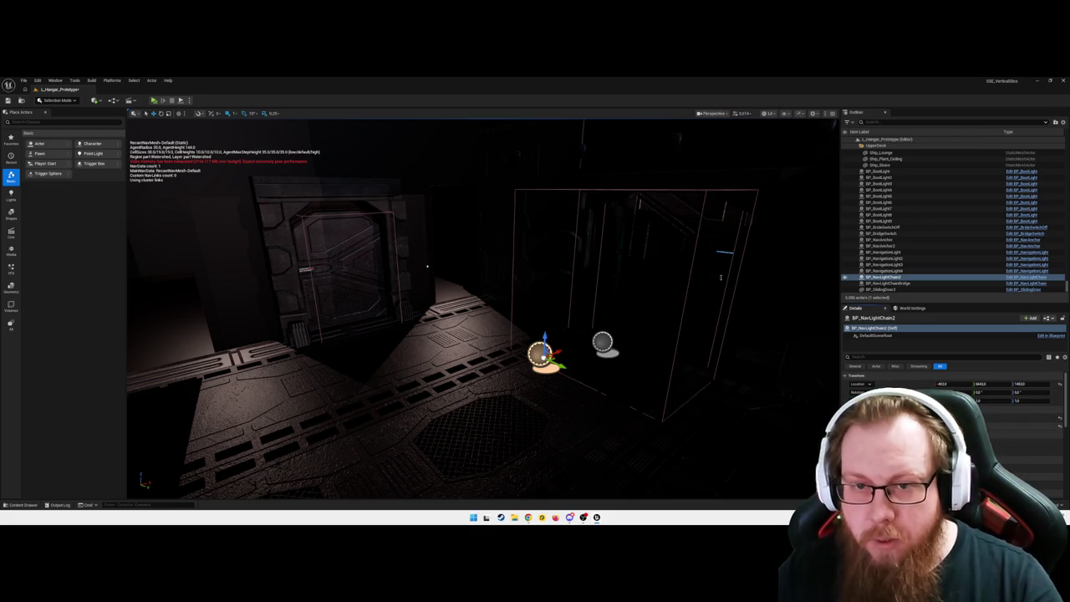
{"action": "left_click", "coordinate": [633, 237]}
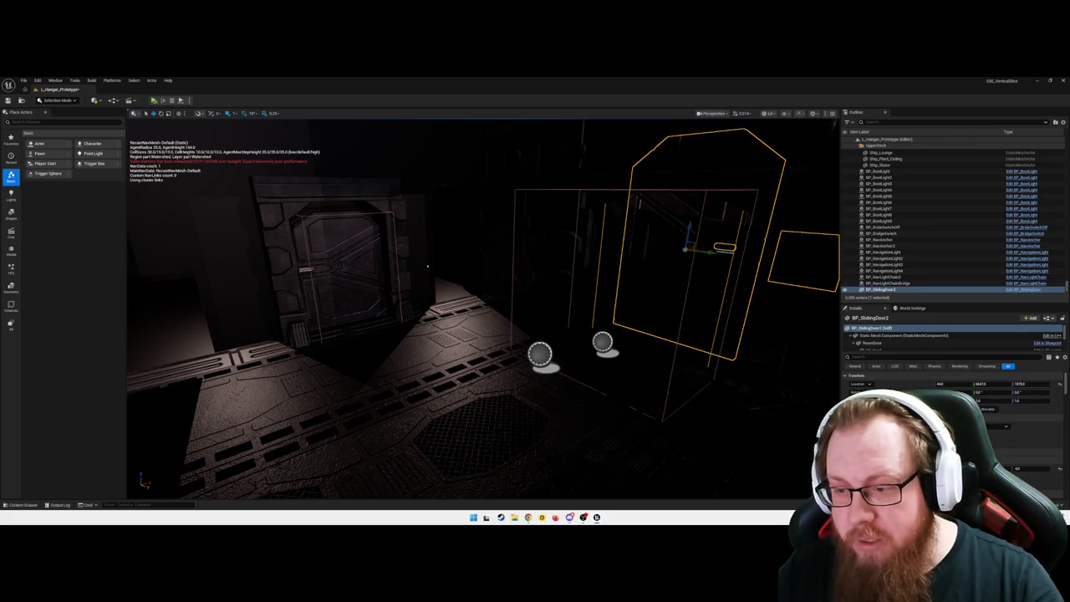
{"action": "scroll", "coordinate": [928, 384], "scroll_direction": "down", "scroll_amount": 3}
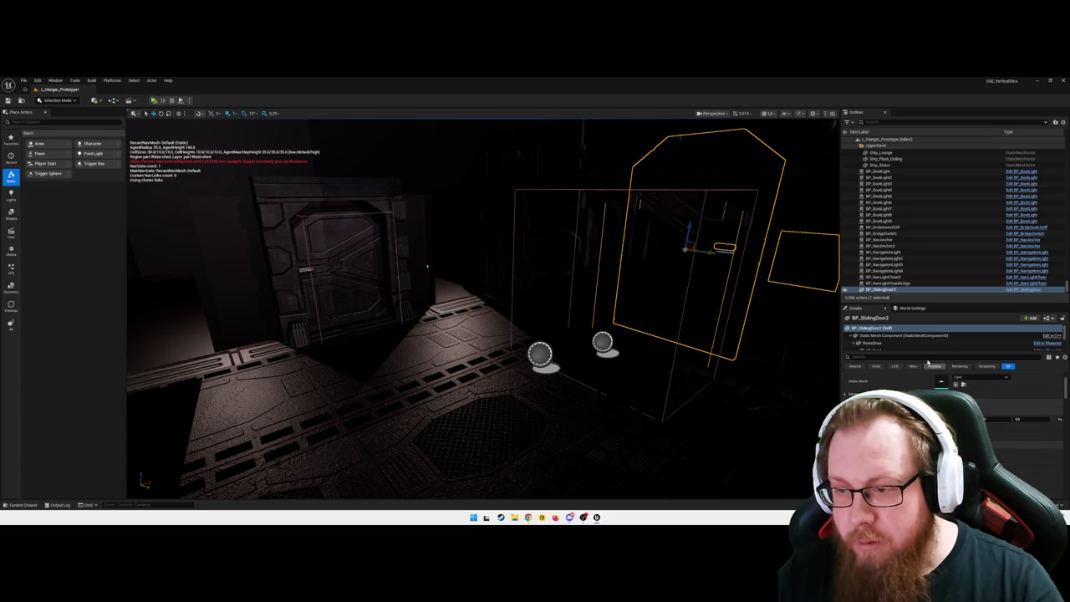
{"action": "type", "text": "Tag"}
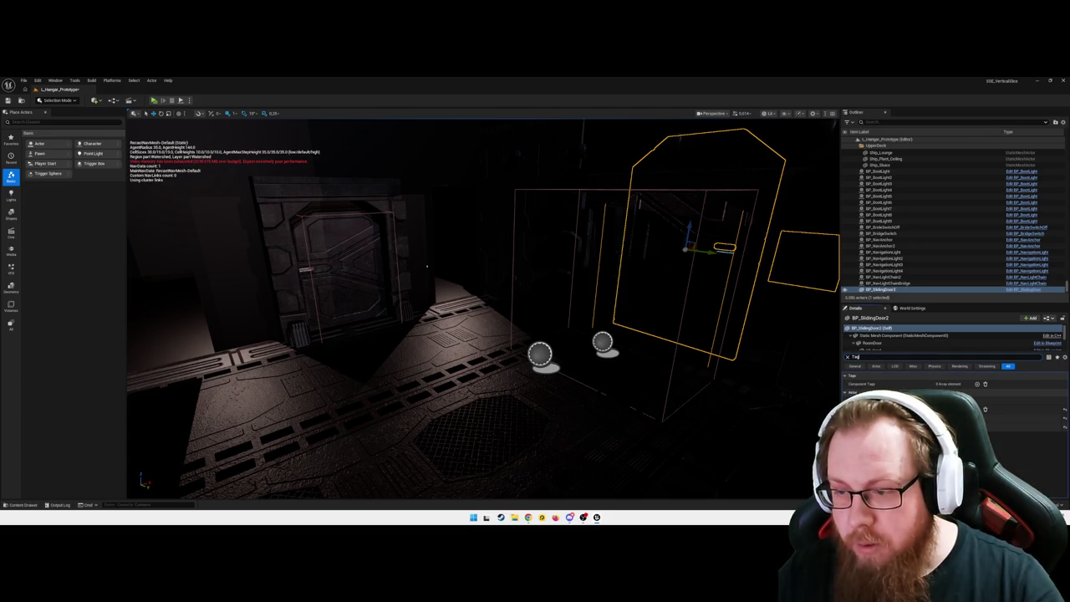
{"action": "left_click", "coordinate": [603, 338]}
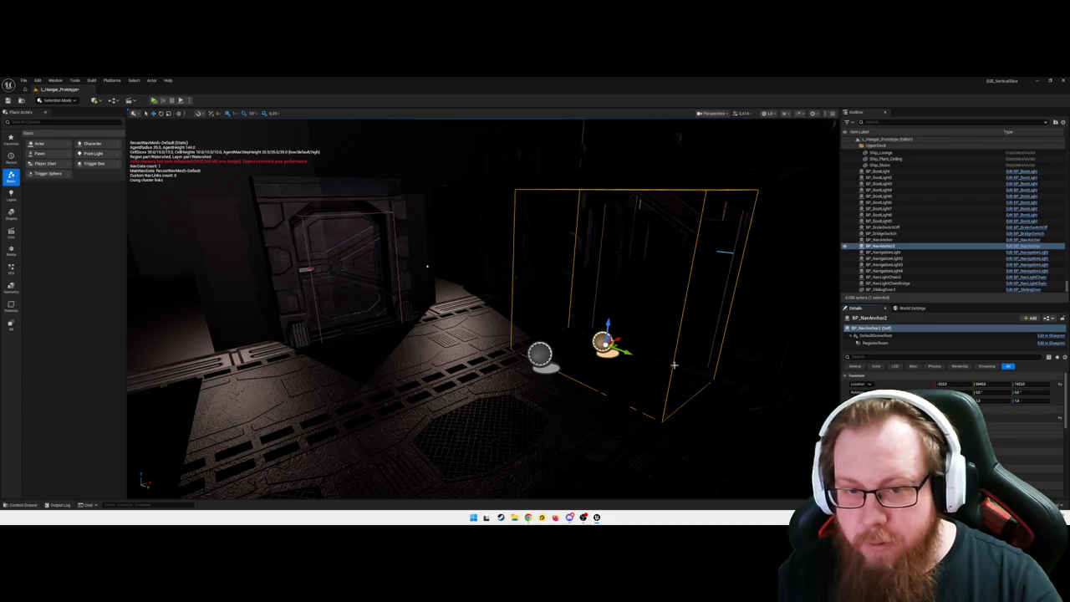
{"action": "left_click", "coordinate": [540, 353]}
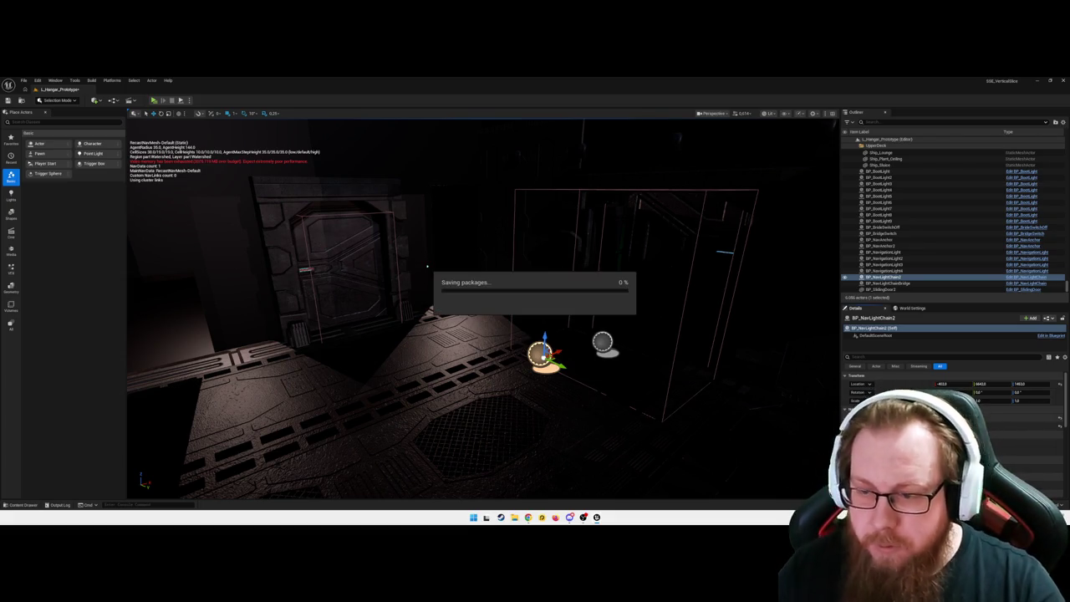
- Save the level and look over the light box and door frame K1_Door_Frame5
{"action": "left_click", "coordinate": [861, 357]}
{"action": "left_click_drag", "start_coordinate": [515, 368], "coordinate": [334, 410]}
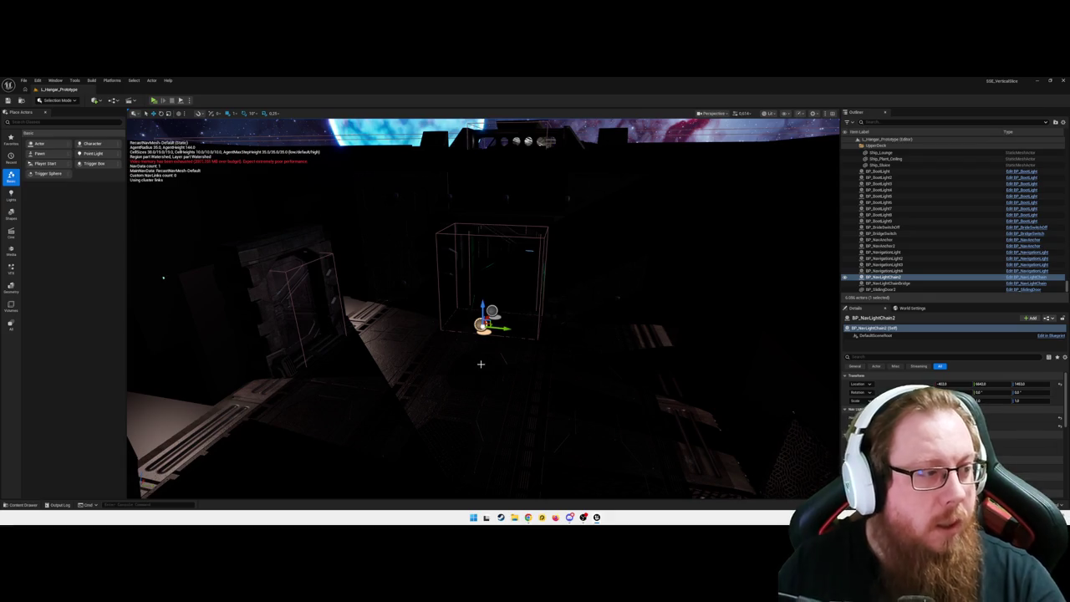
{"action": "left_click_drag", "start_coordinate": [480, 363], "coordinate": [450, 331]}
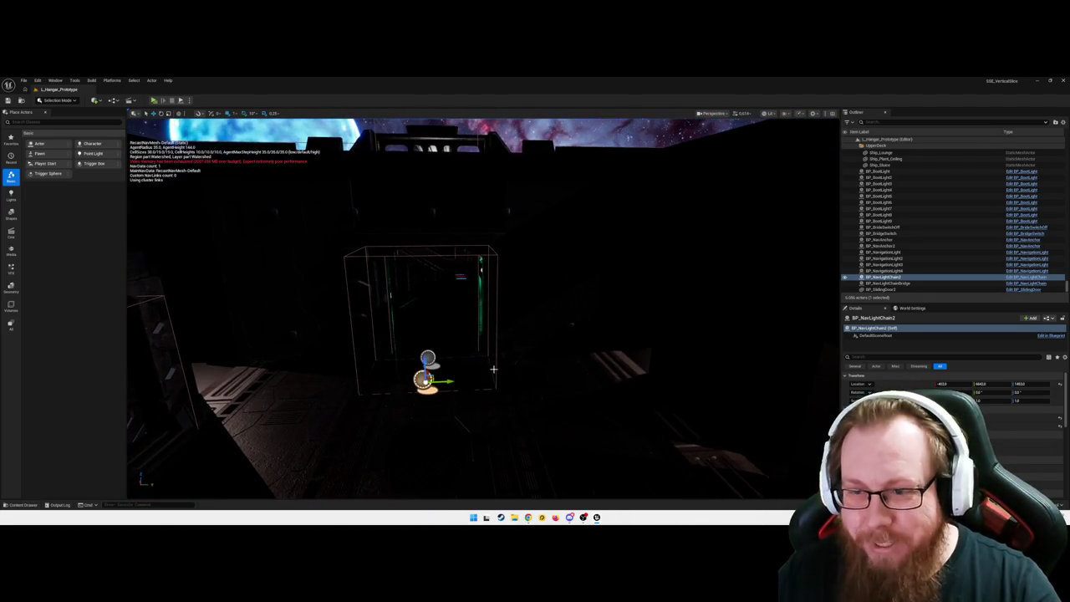
{"action": "mouse_move", "coordinate": [501, 370]}
{"action": "left_mouse_down"}
{"action": "mouse_move", "coordinate": [152, 253]}
{"action": "mouse_move", "coordinate": [502, 366]}
{"action": "left_mouse_up"}
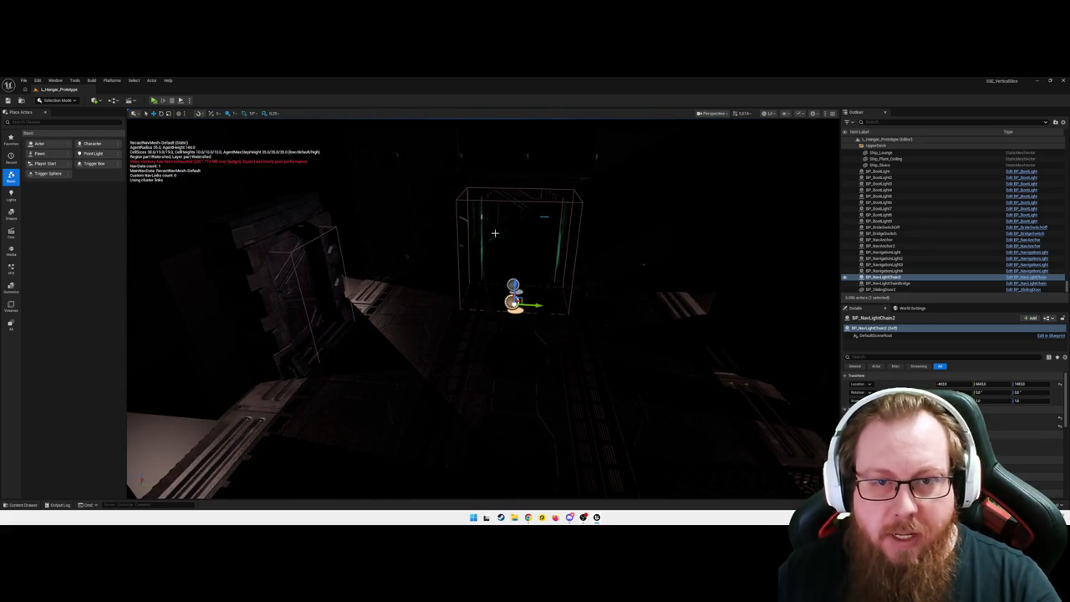
{"action": "left_click", "coordinate": [456, 198]}
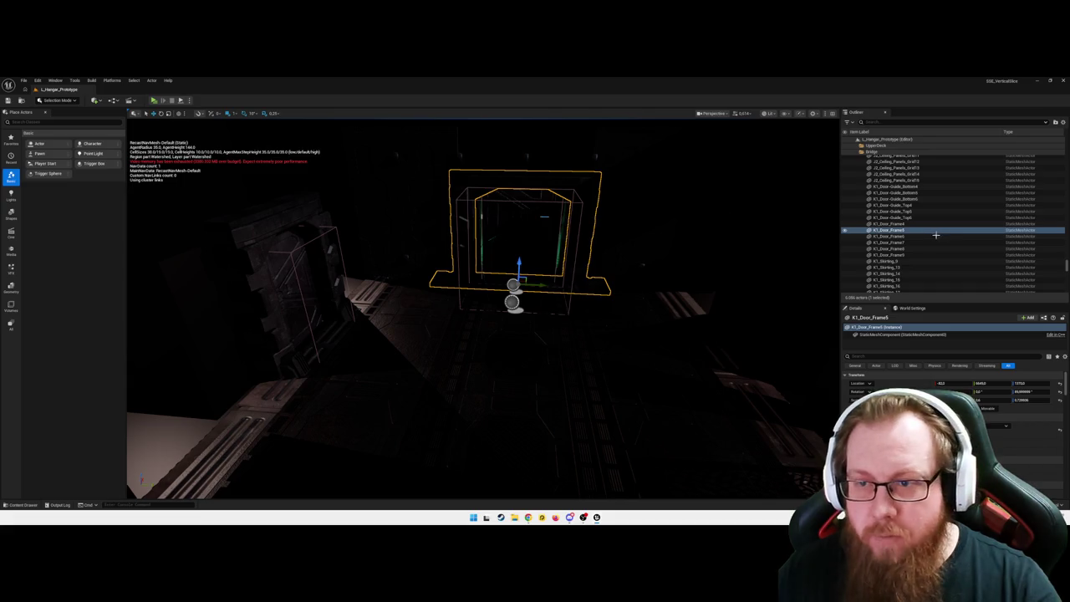
- Filter the Outliner by 'nav' and frame BP_NavAnchor2 in the viewport
{"action": "left_click", "coordinate": [916, 124]}
{"action": "type", "text": "nav"}
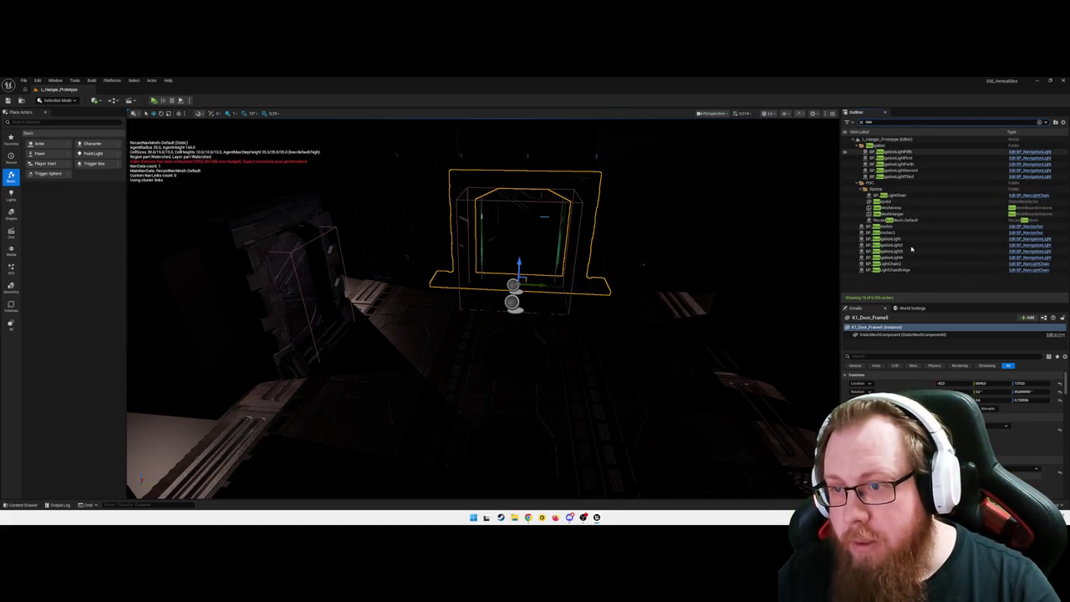
{"action": "left_click", "coordinate": [887, 233]}
{"action": "double_click", "coordinate": [887, 232]}
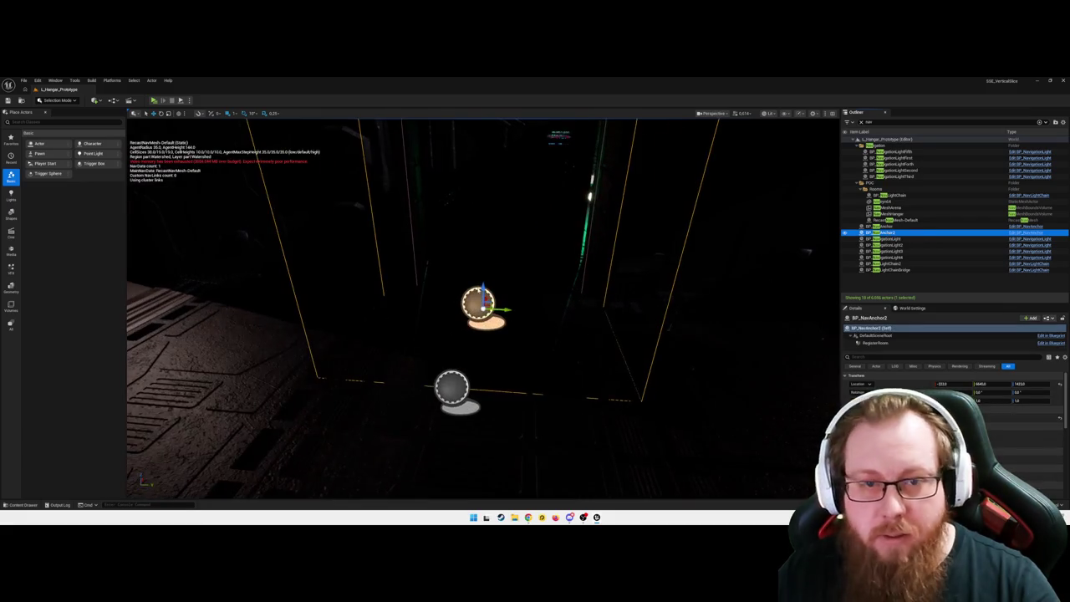
{"action": "left_click", "coordinate": [1027, 233]}
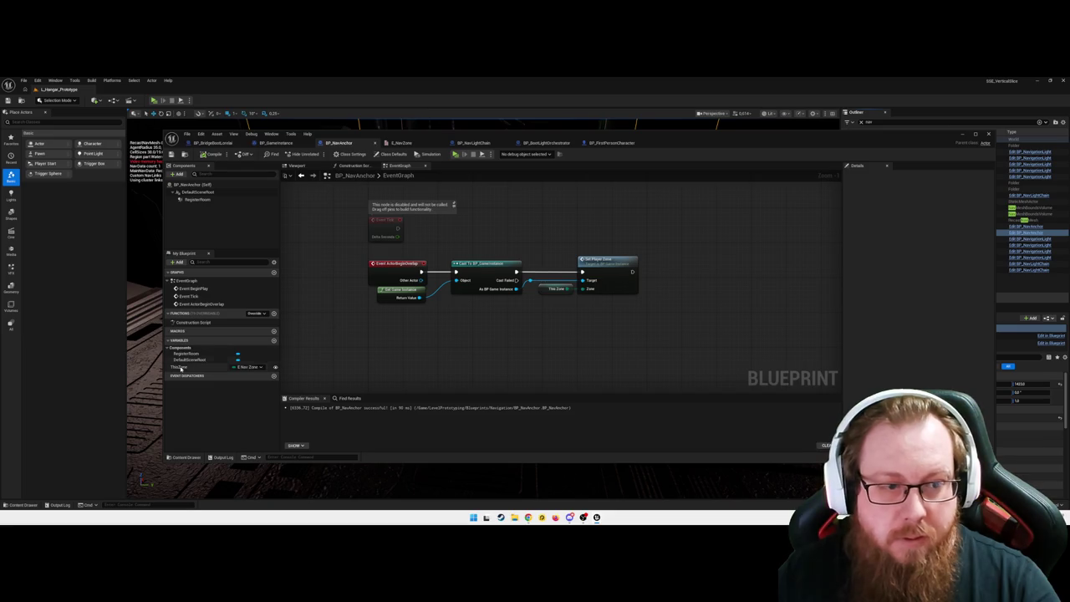
{"action": "left_click", "coordinate": [200, 367]}
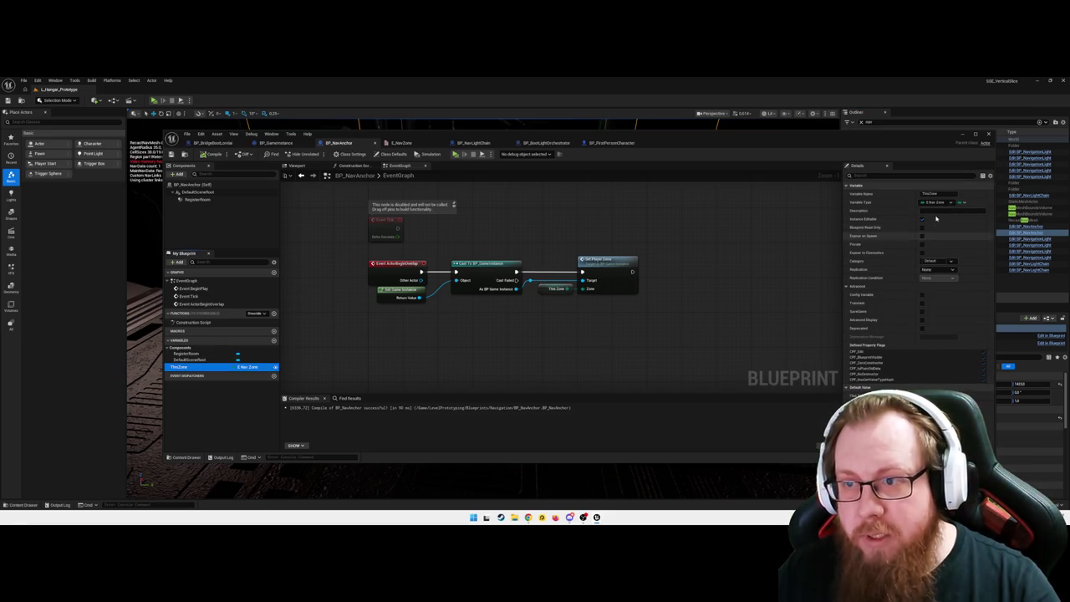
{"action": "key", "text": "alt+Tab"}
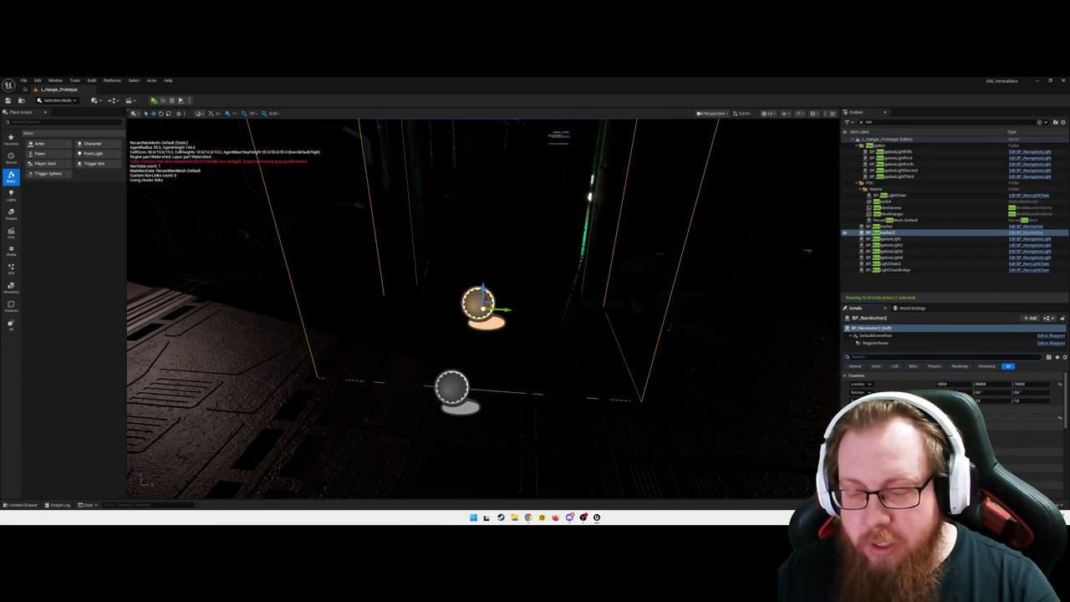
{"action": "key", "text": "f"}
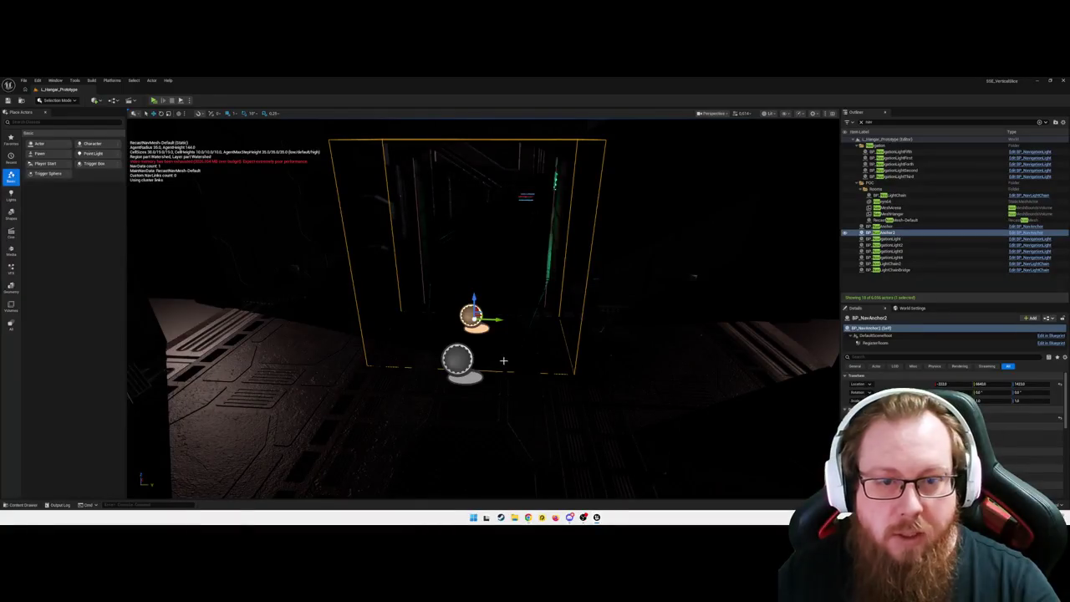
{"action": "mouse_move", "coordinate": [693, 275]}
{"action": "left_mouse_down"}
{"action": "mouse_move", "coordinate": [320, 215]}
{"action": "mouse_move", "coordinate": [385, 263]}
{"action": "left_mouse_up"}
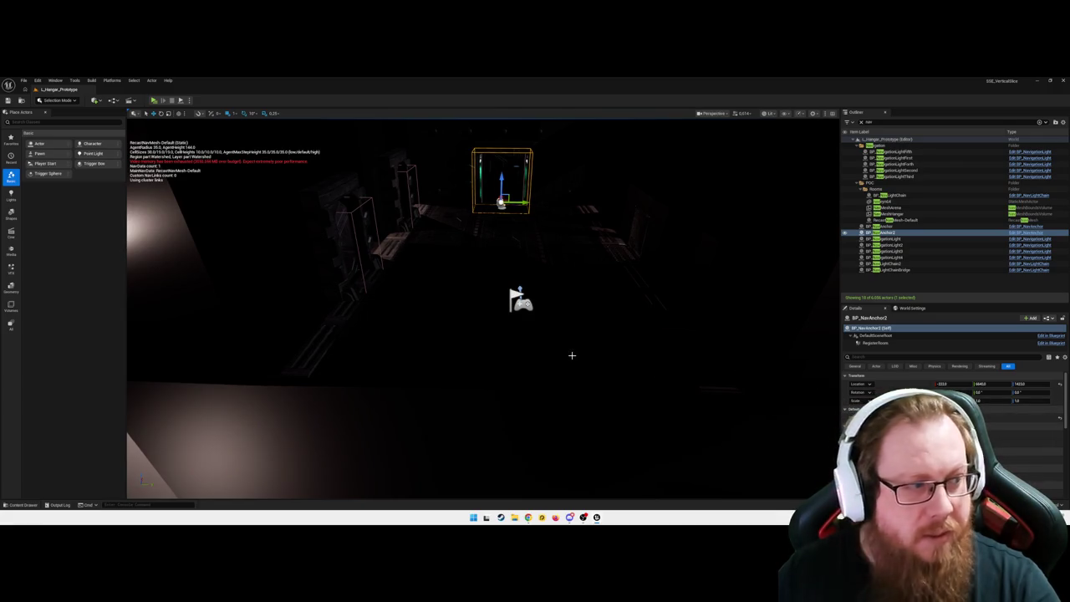
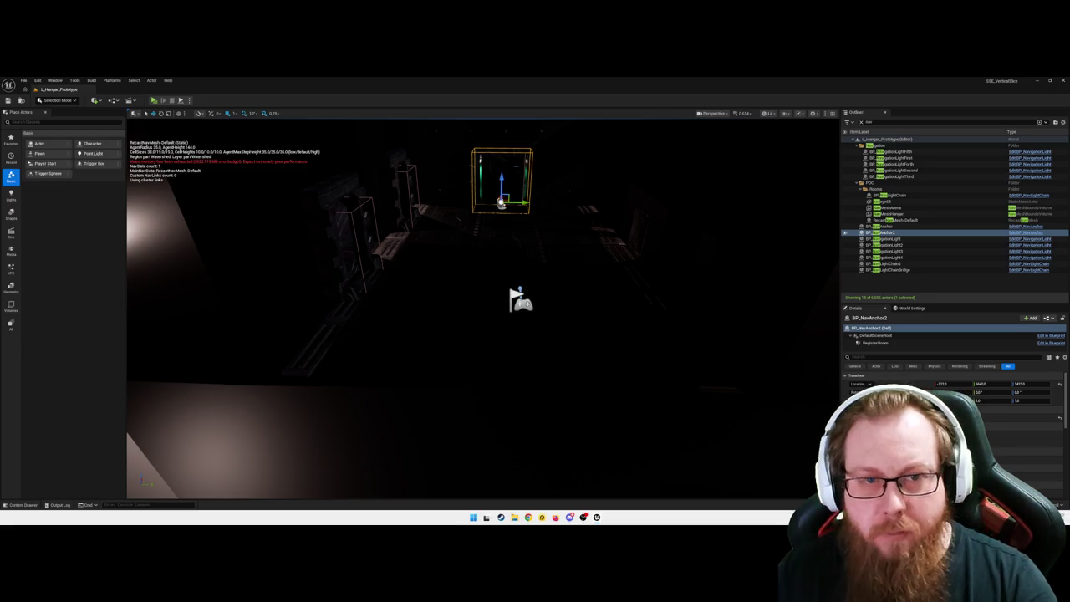
- Start a play session and walk through the hangar toward the lit corridor
{"action": "key", "text": "alt+p"}
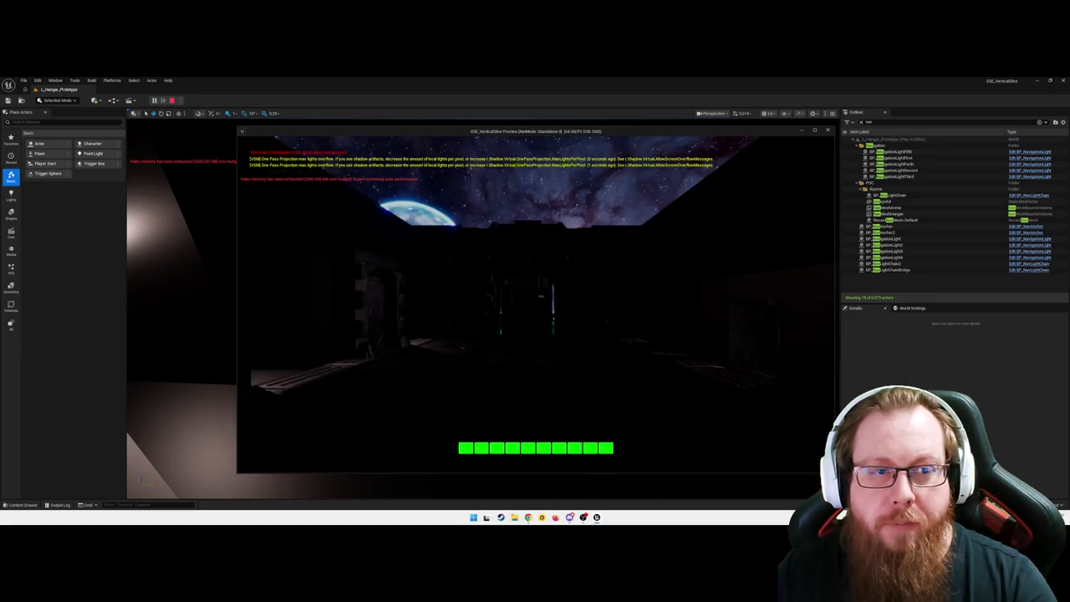
{"action": "key", "text": "w"}
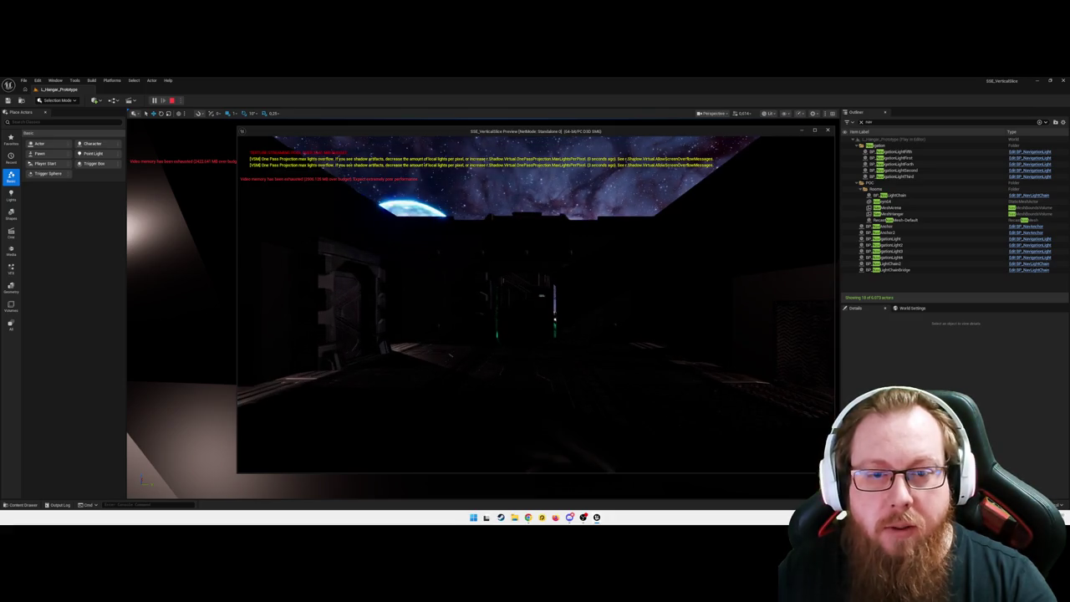
{"action": "key", "text": "w"}
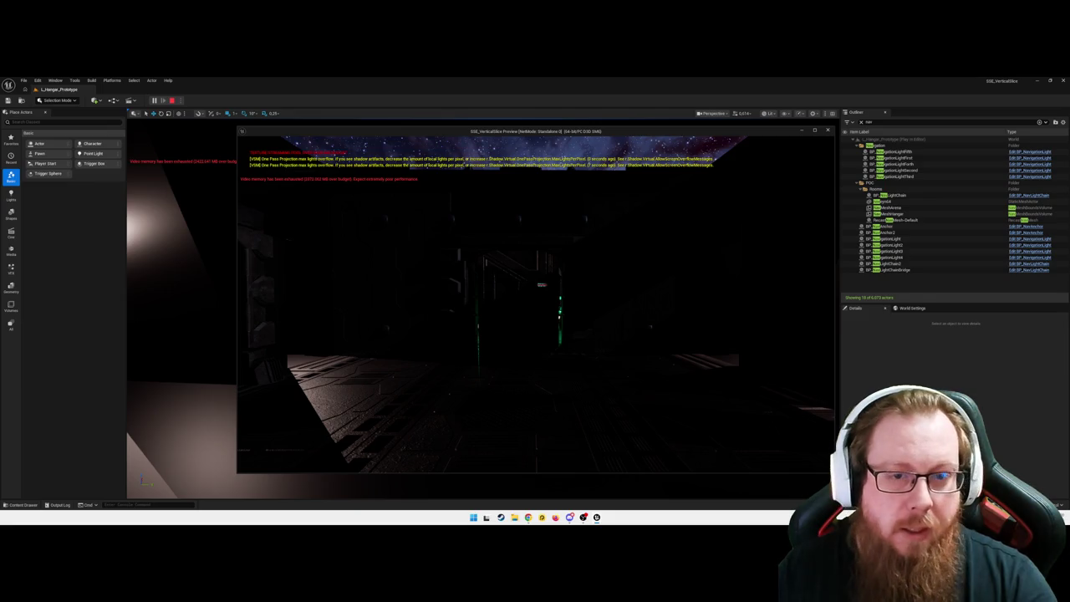
{"action": "key", "text": "w"}
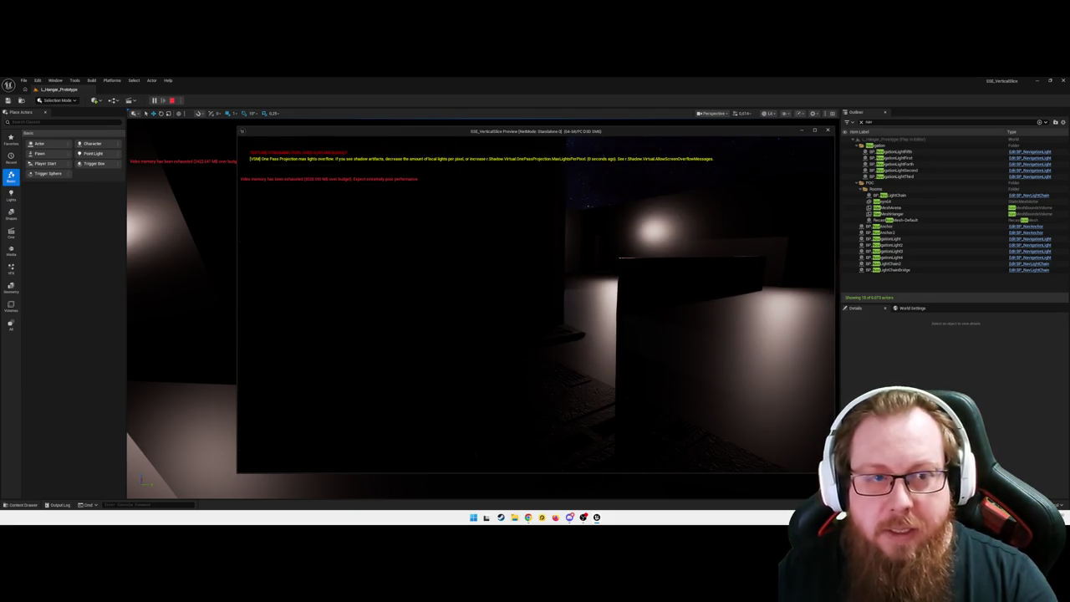
{"action": "key", "text": "w"}
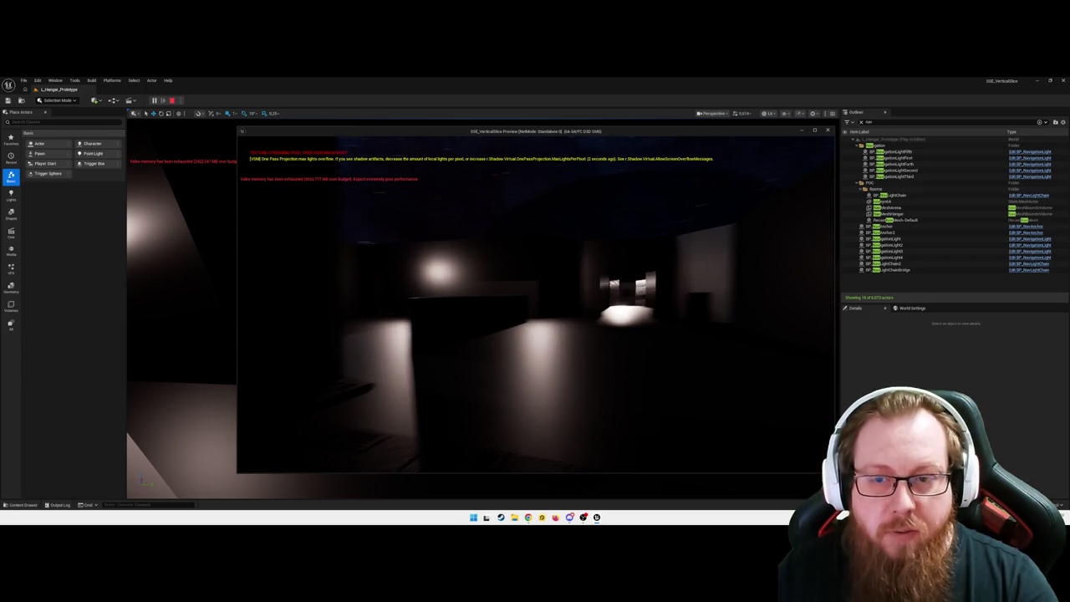
{"action": "key", "text": "w"}
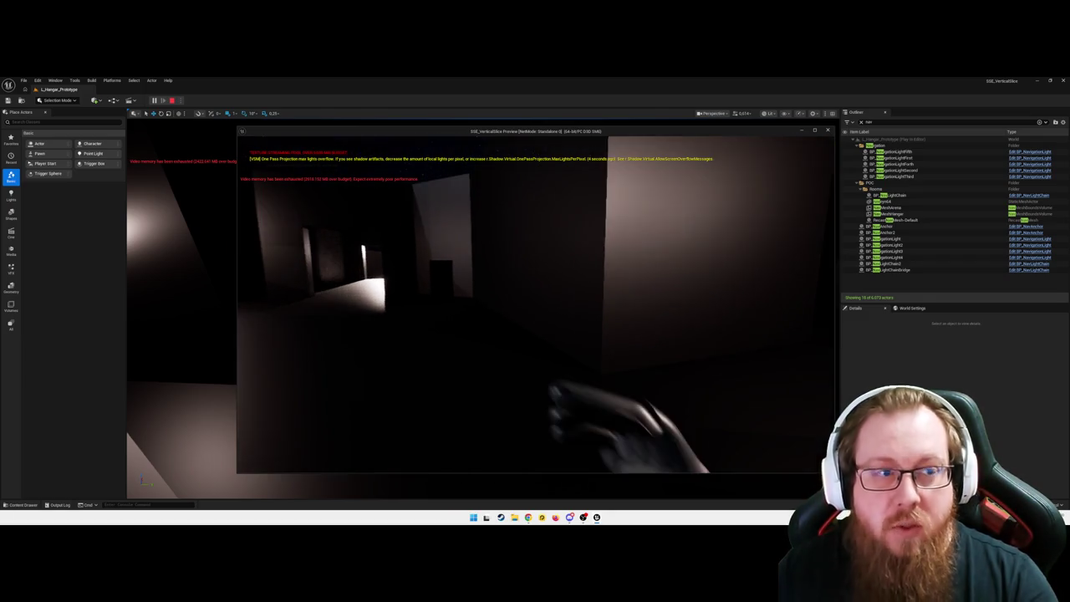
{"action": "key", "text": "w"}
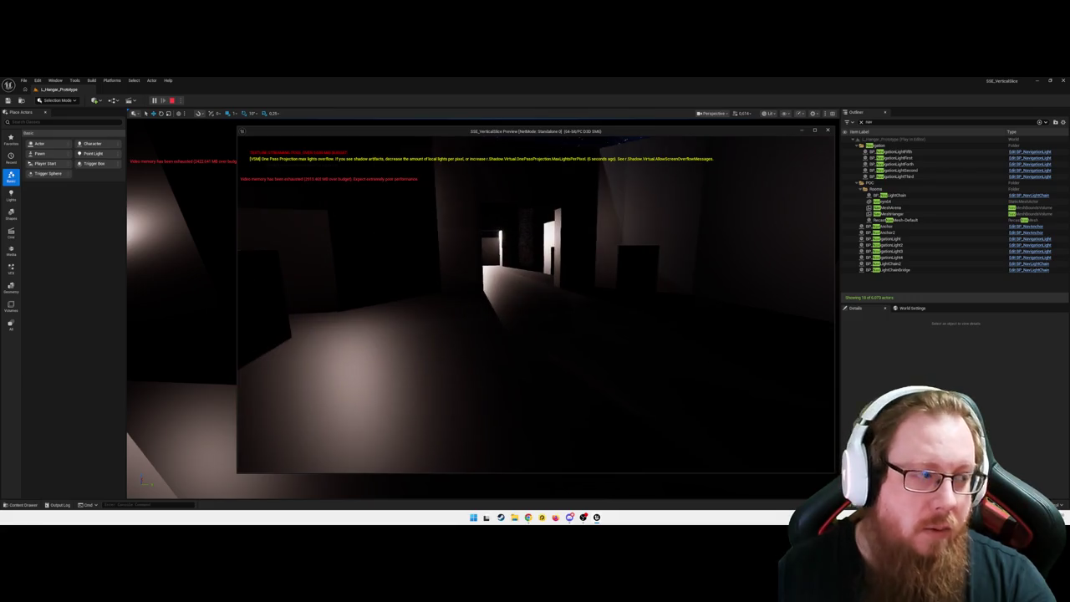
{"action": "key", "text": "w"}
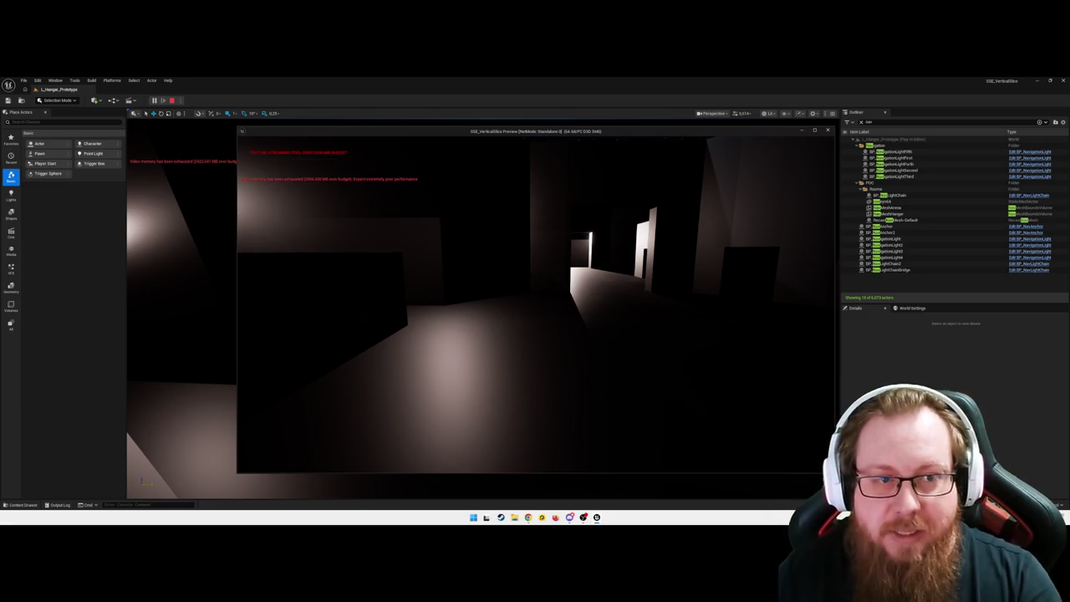
{"action": "key", "text": "w"}
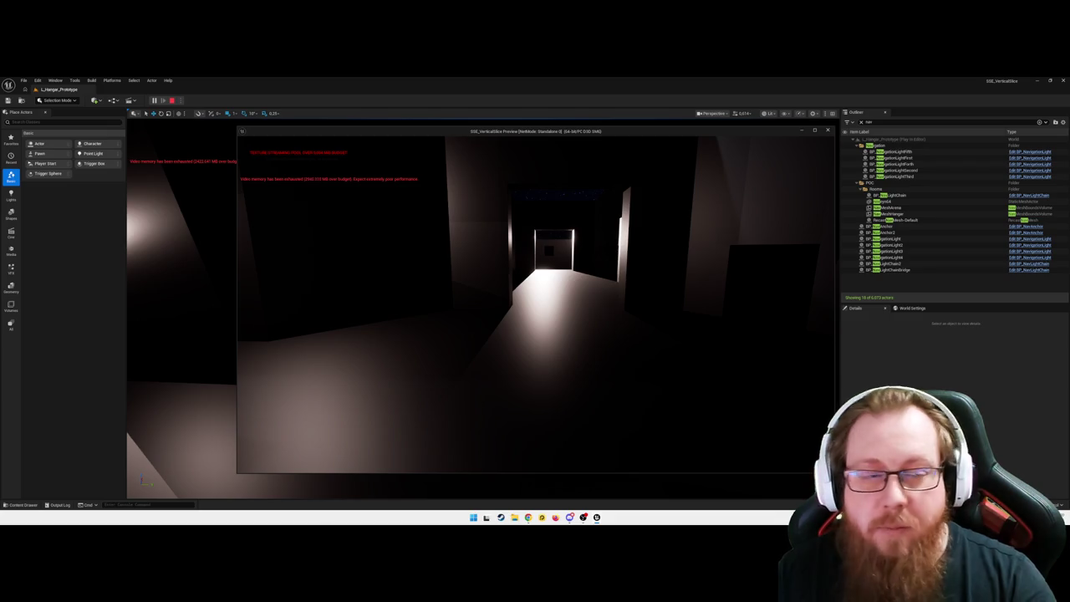
- Cross the dark room and next corridor until the green nav lights switch on
{"action": "key", "text": "w"}
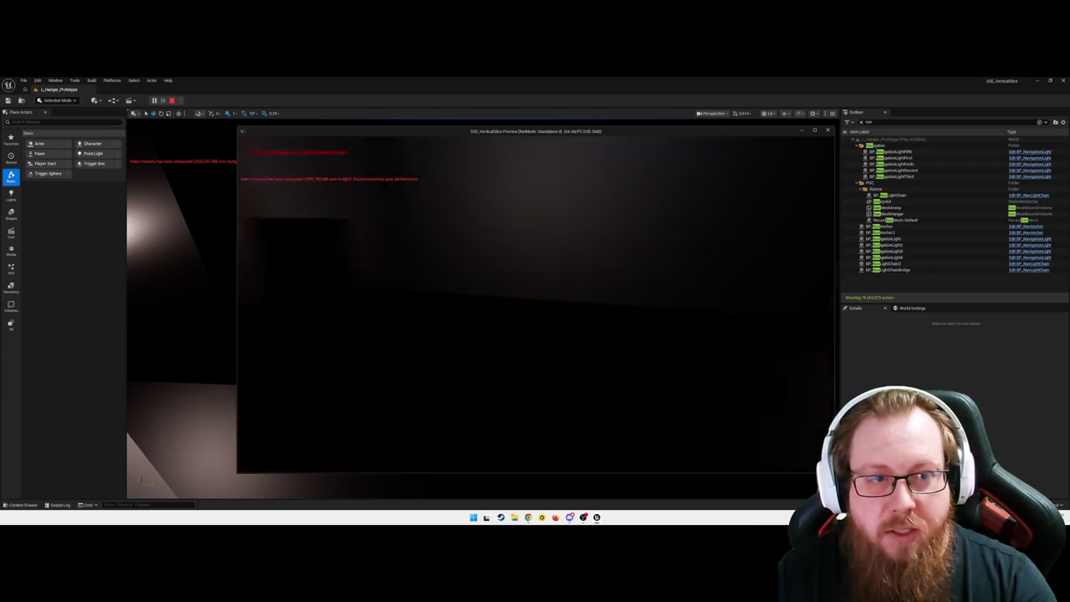
{"action": "key", "text": "w"}
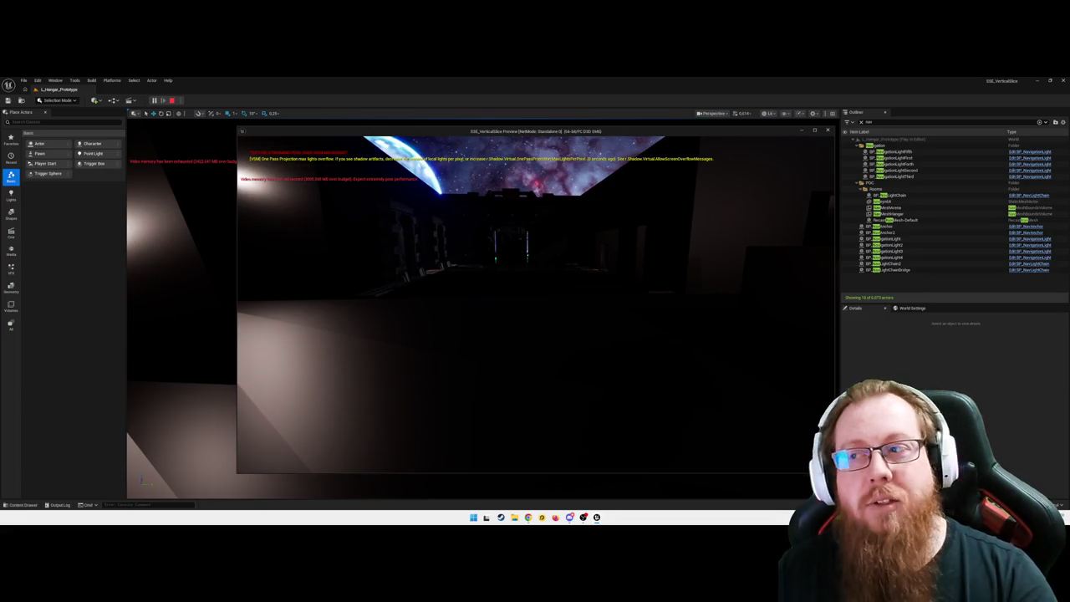
{"action": "key", "text": "w"}
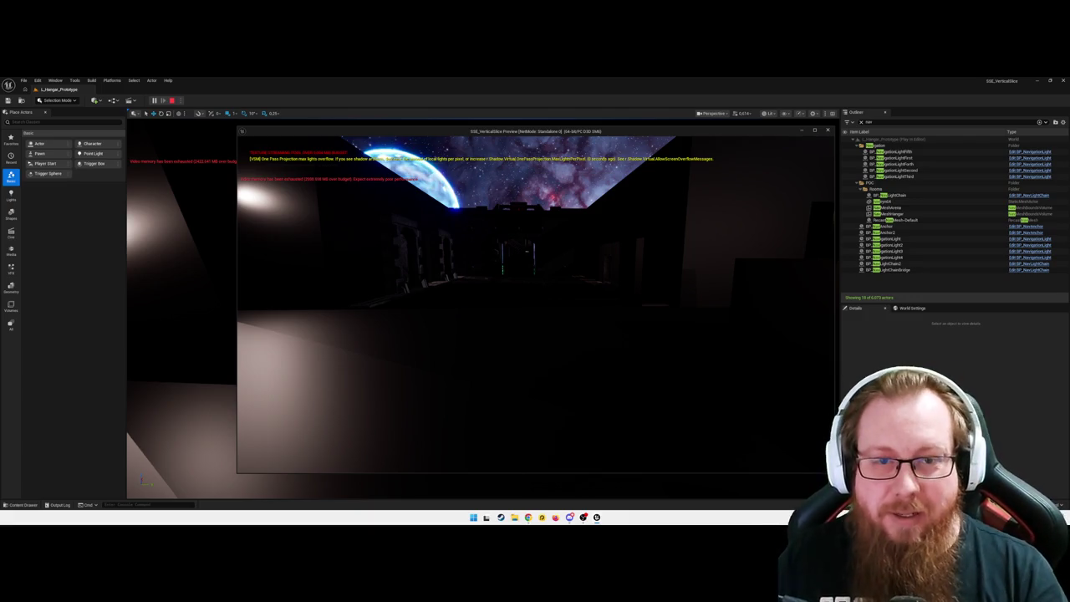
{"action": "key", "text": "w"}
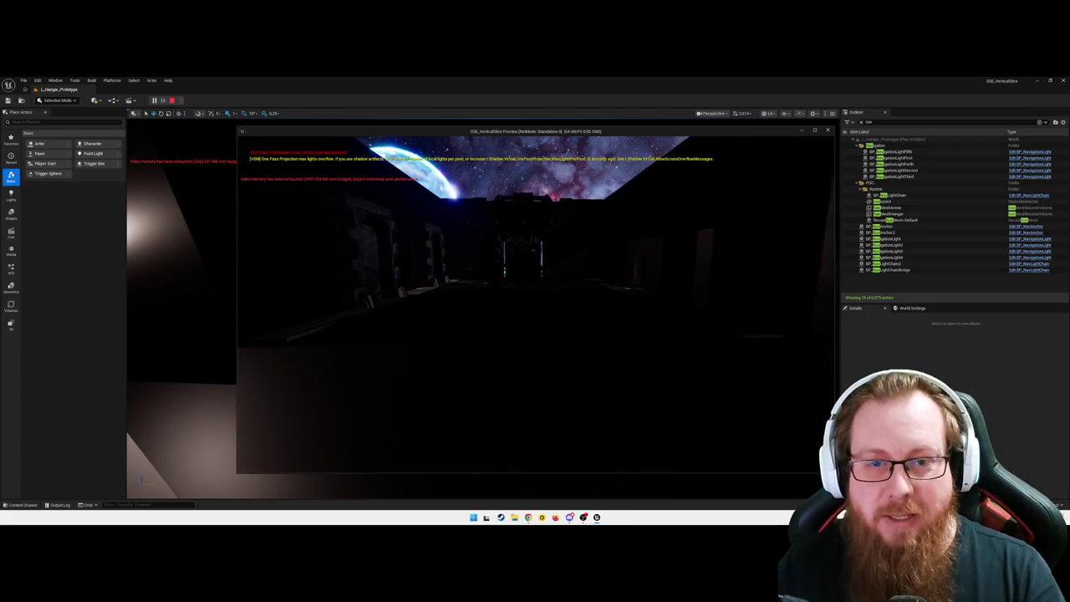
{"action": "key", "text": "w"}
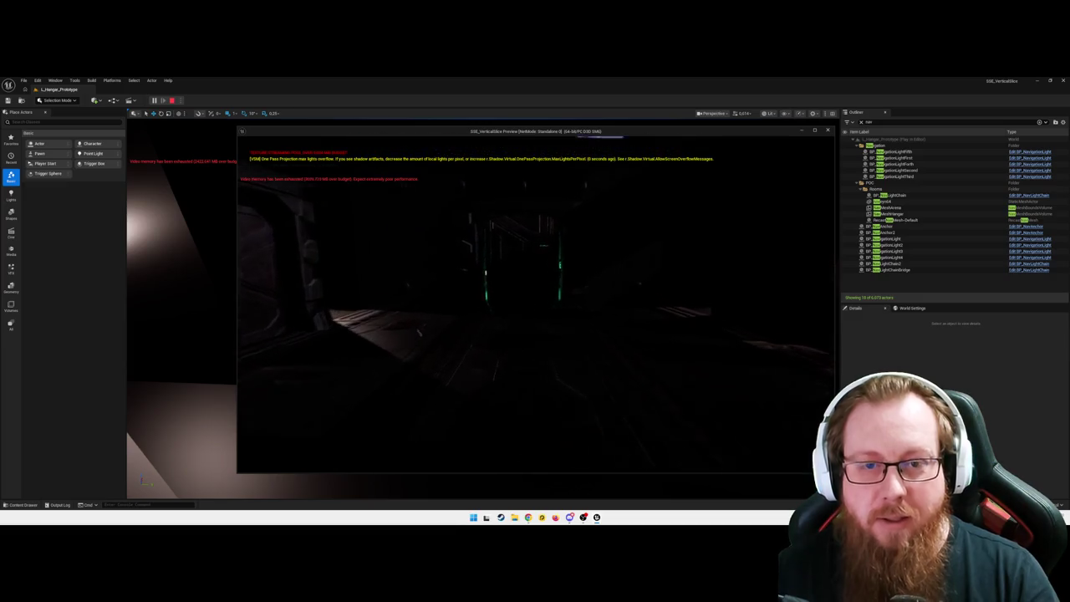
{"action": "key", "text": "w"}
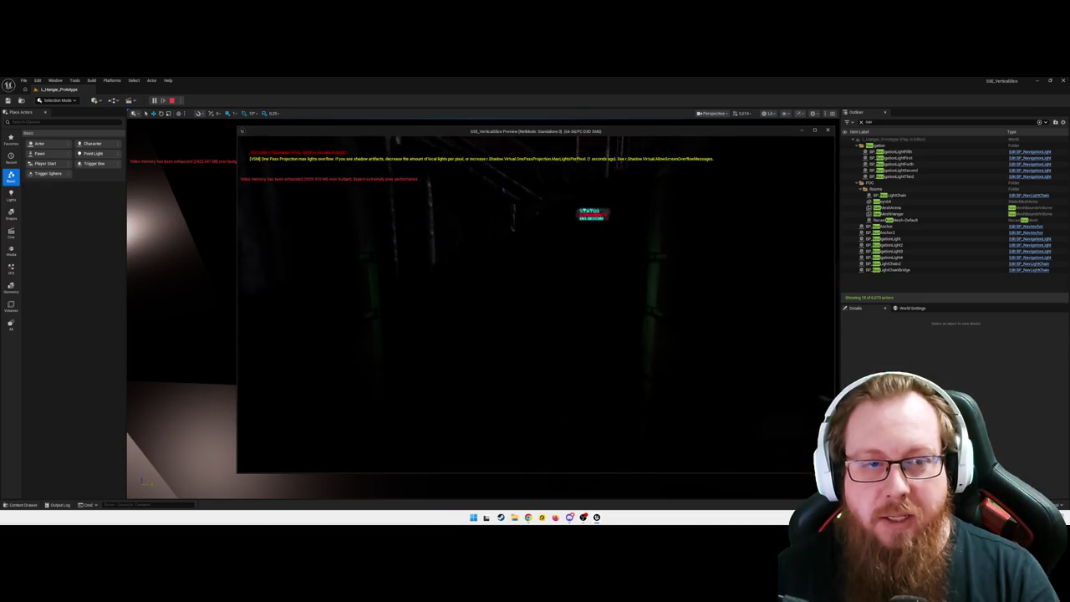
{"action": "key", "text": "w"}
{"action": "key", "text": "w"}
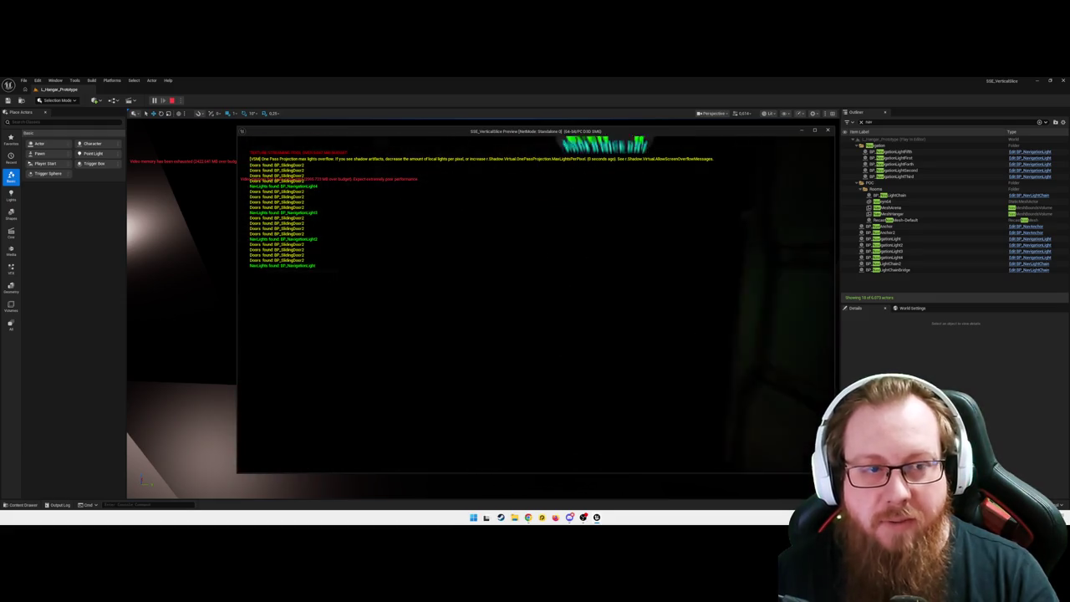
{"action": "key", "text": "w"}
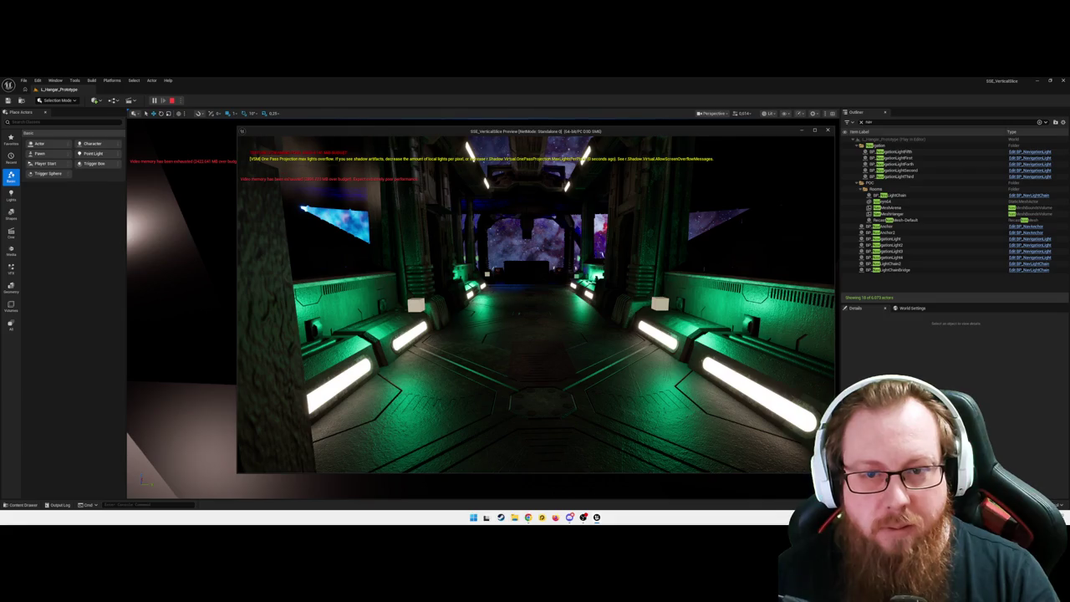
- Back out of the green corridor and quit the play session to the editor
{"action": "key", "text": "s"}
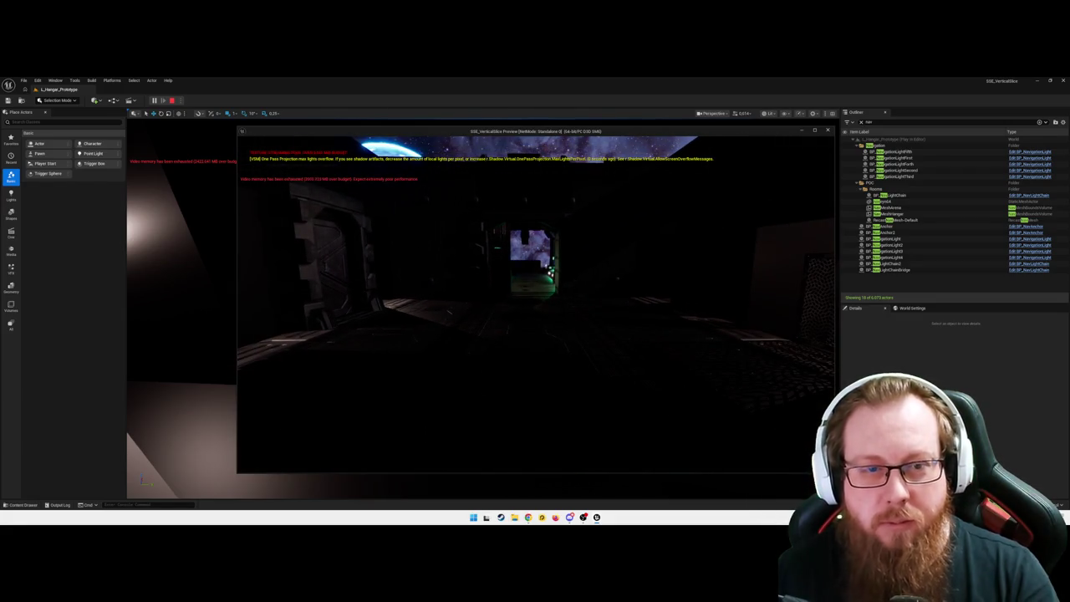
{"action": "key", "text": "Escape"}
{"action": "left_click", "coordinate": [520, 338]}
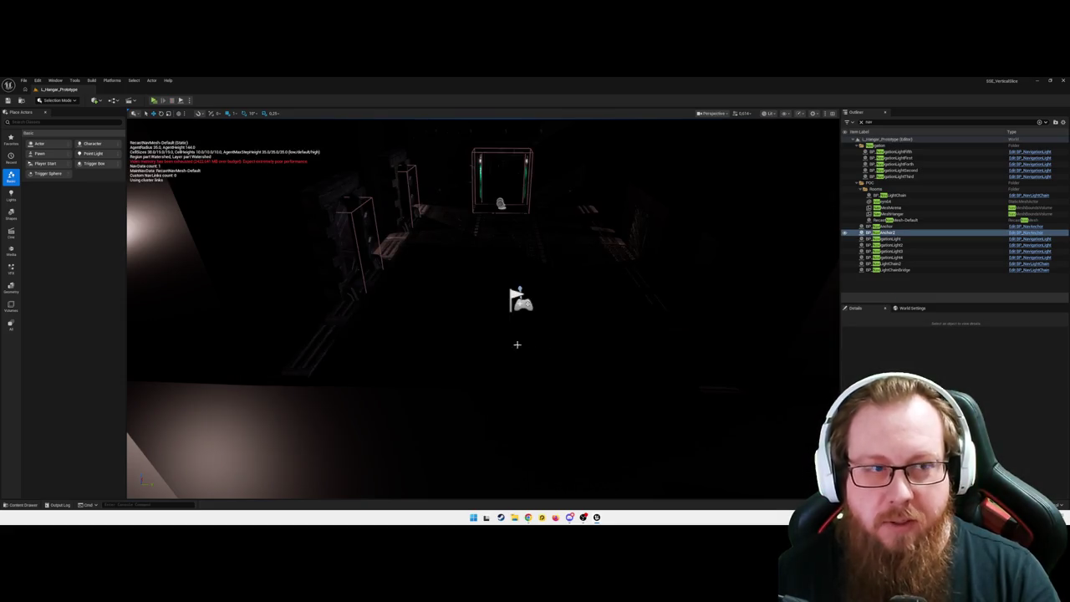
- Open BP_NavLightChain from the Content Drawer and look across its graph
{"action": "key", "text": "ctrl+space"}
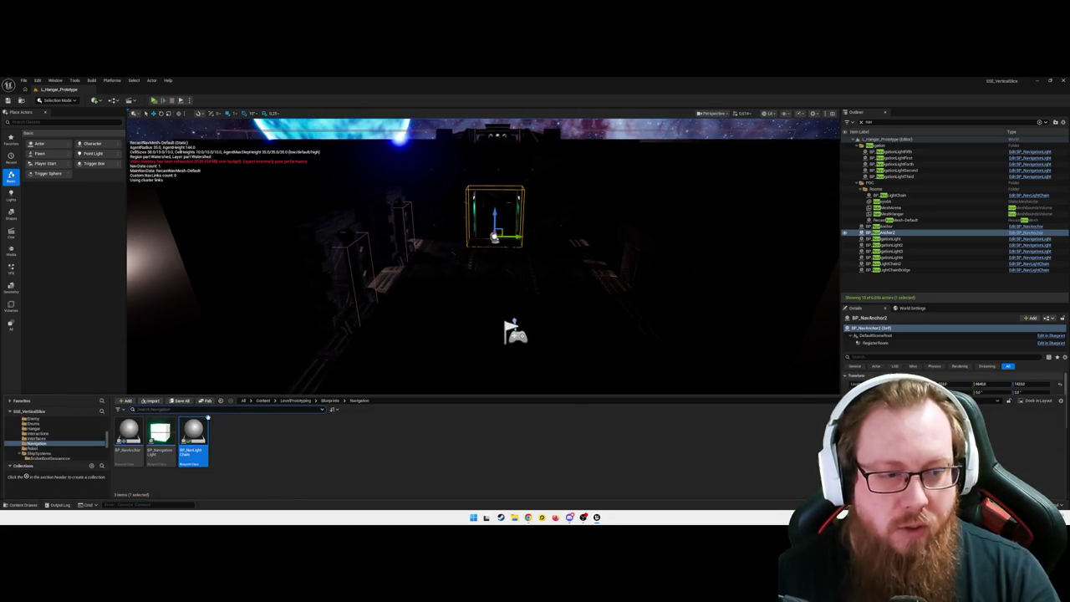
{"action": "double_click", "coordinate": [128, 441]}
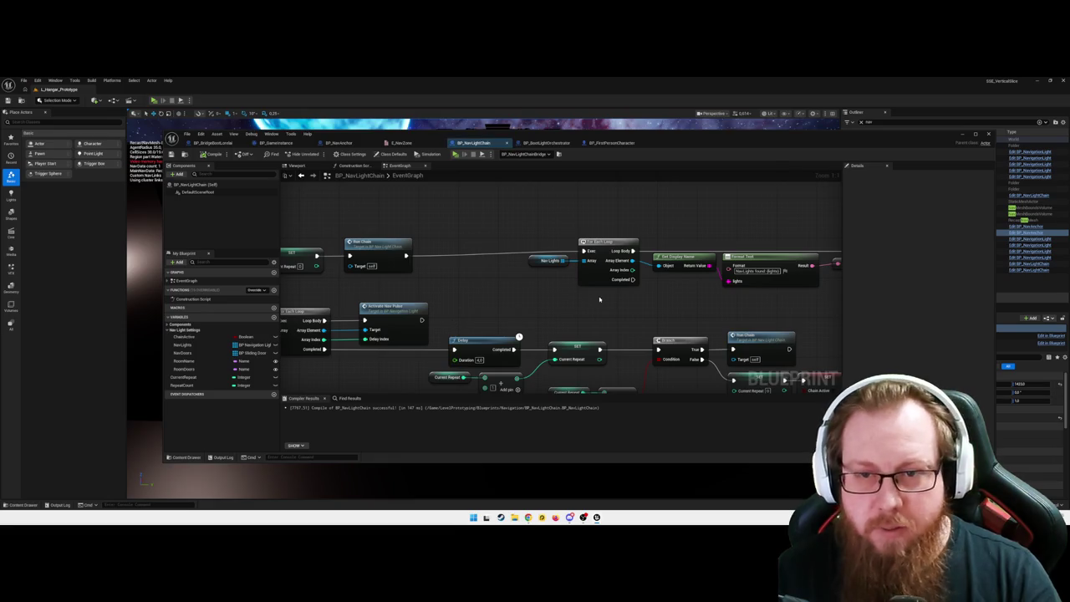
{"action": "scroll", "coordinate": [599, 299], "scroll_direction": "down", "scroll_amount": 5}
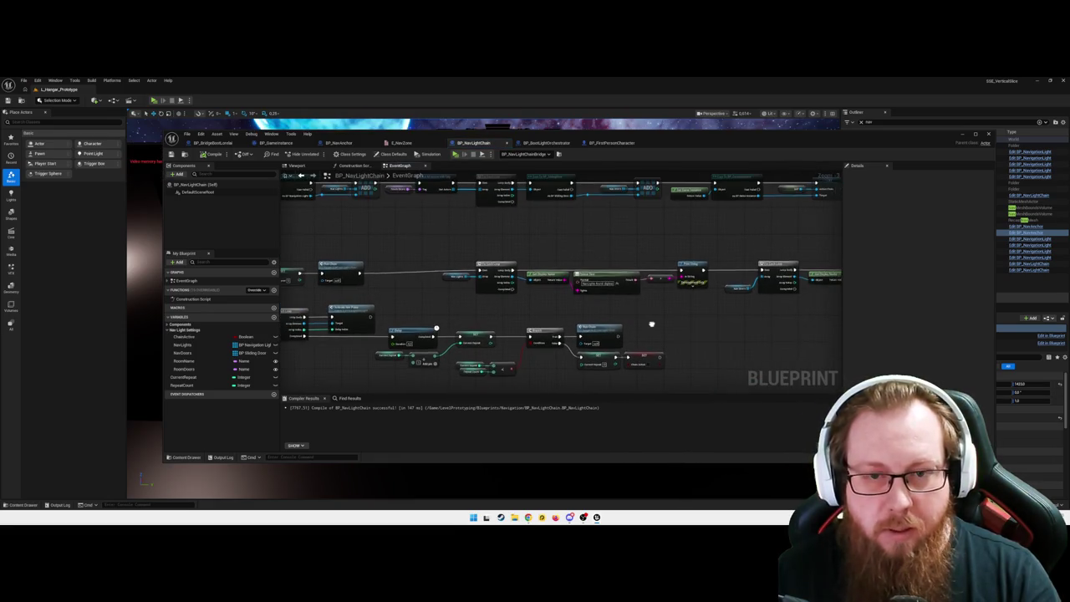
{"action": "scroll", "coordinate": [651, 323], "scroll_direction": "up", "scroll_amount": 3}
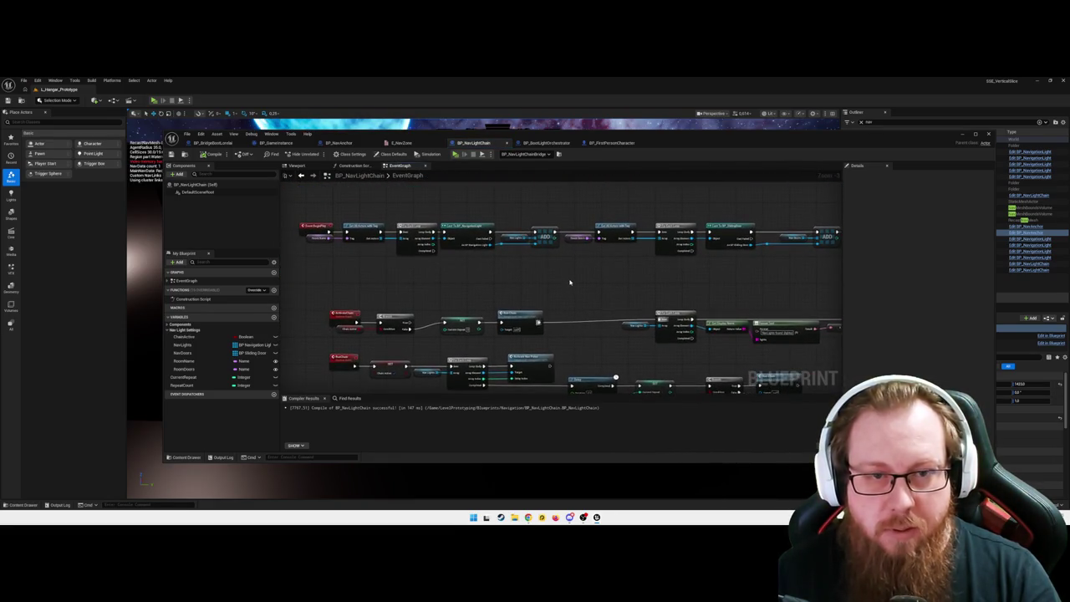
{"action": "mouse_move", "coordinate": [538, 282]}
{"action": "left_mouse_down"}
{"action": "mouse_move", "coordinate": [460, 275]}
{"action": "mouse_move", "coordinate": [537, 279]}
{"action": "mouse_move", "coordinate": [585, 262]}
{"action": "mouse_move", "coordinate": [590, 219]}
{"action": "left_mouse_up"}
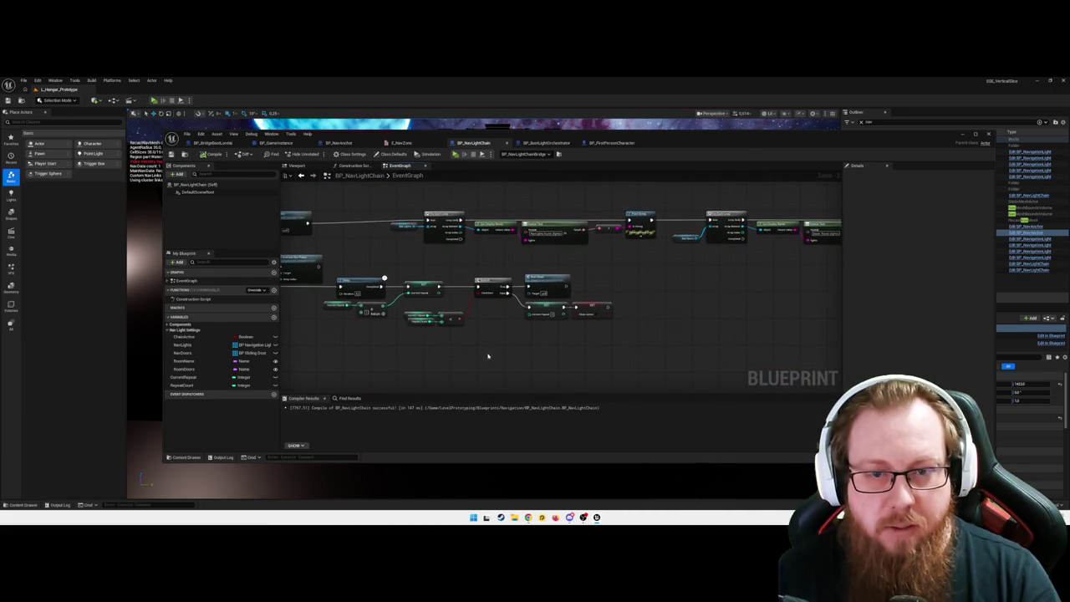
{"action": "mouse_move", "coordinate": [597, 272]}
{"action": "left_mouse_down"}
{"action": "mouse_move", "coordinate": [545, 291]}
{"action": "mouse_move", "coordinate": [466, 235]}
{"action": "left_mouse_up"}
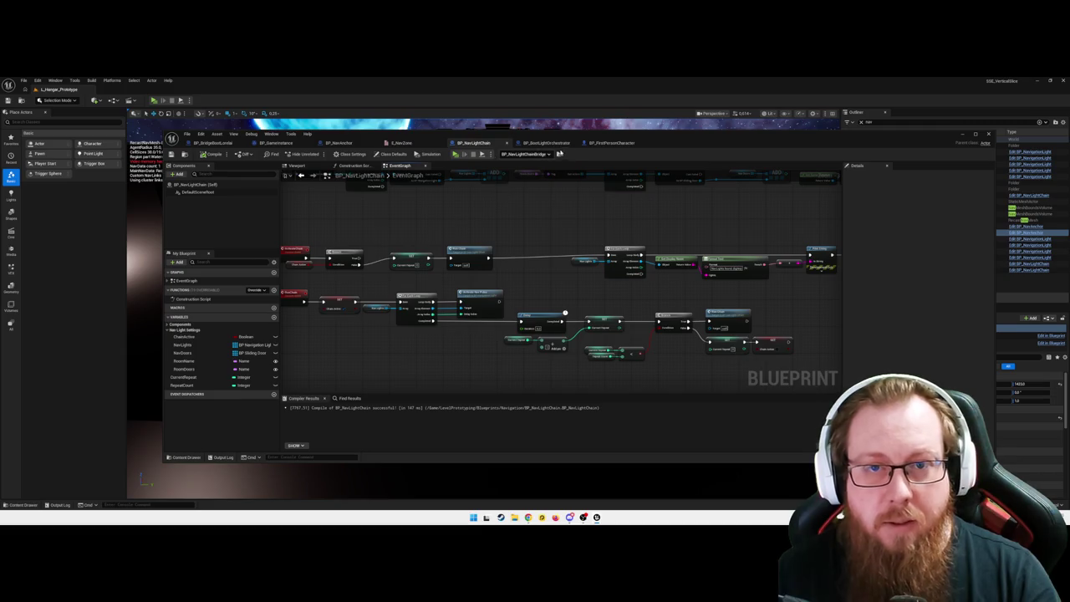
- Close BP_BootLightOrchestrator and return to the BP_NavAnchor graph
{"action": "left_click", "coordinate": [539, 143]}
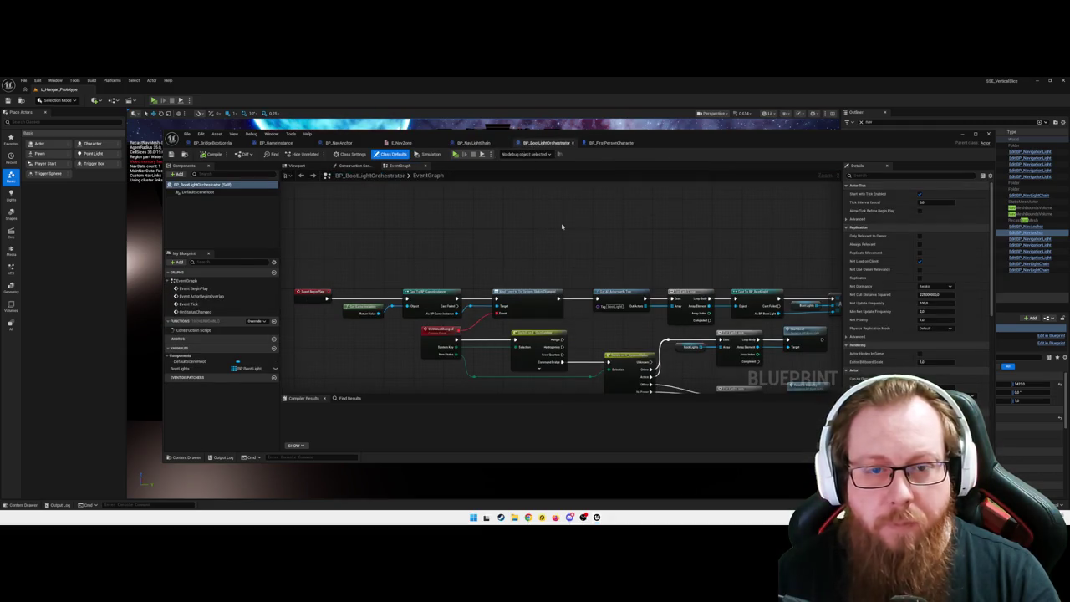
{"action": "left_click", "coordinate": [573, 143]}
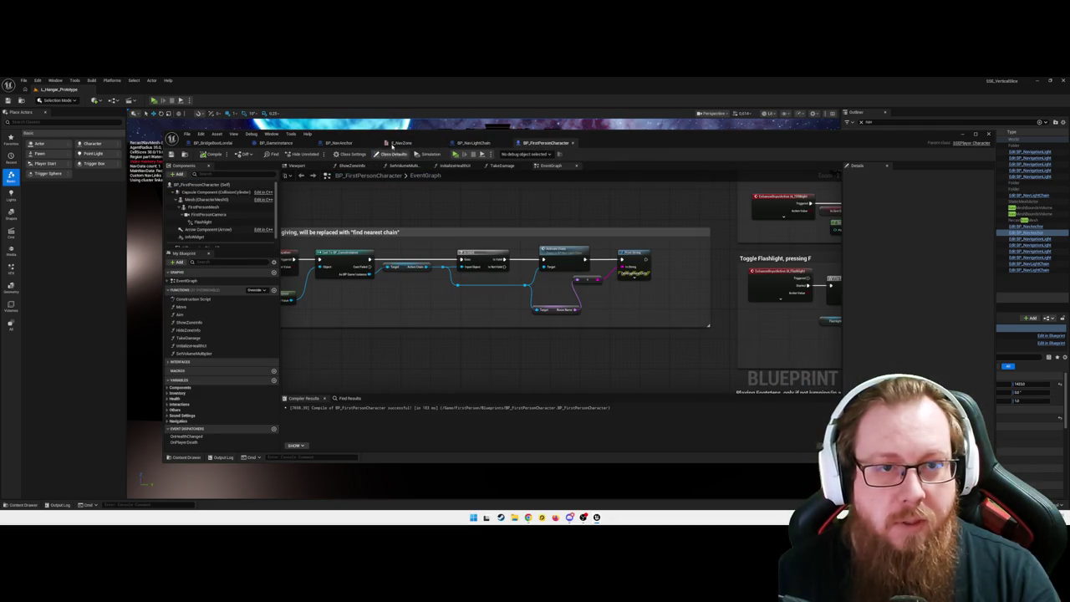
{"action": "left_click", "coordinate": [338, 143]}
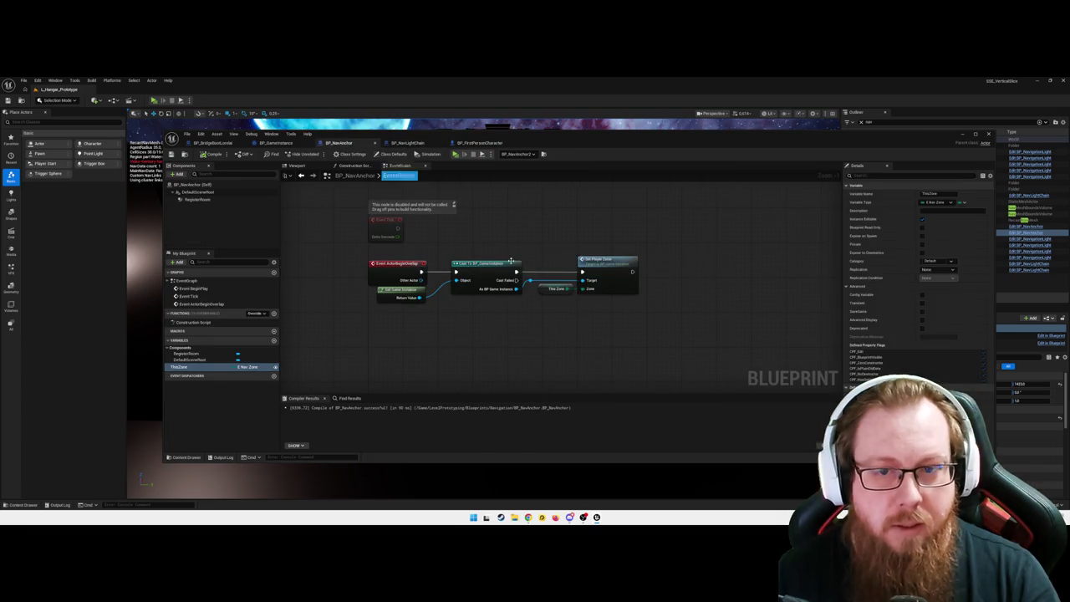
- Add a Print String node after Set Player Zone
{"action": "mouse_move", "coordinate": [562, 331]}
{"action": "left_mouse_down"}
{"action": "mouse_move", "coordinate": [497, 320]}
{"action": "mouse_move", "coordinate": [536, 330]}
{"action": "left_mouse_up"}
{"action": "left_click_drag", "start_coordinate": [494, 273], "coordinate": [534, 325]}
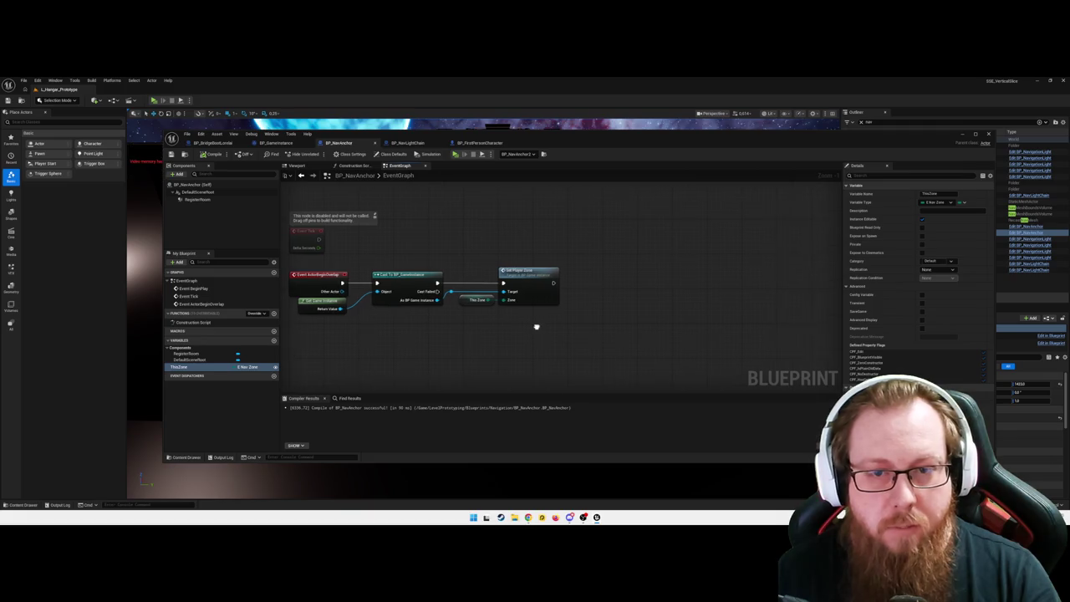
{"action": "left_click_drag", "start_coordinate": [567, 280], "coordinate": [602, 280]}
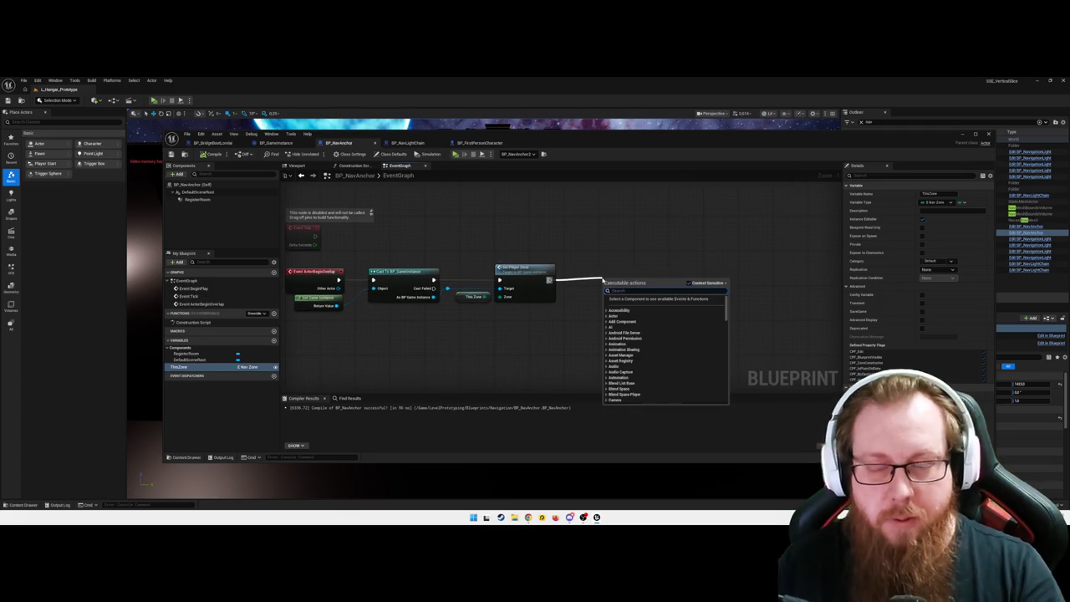
{"action": "type", "text": "print st"}
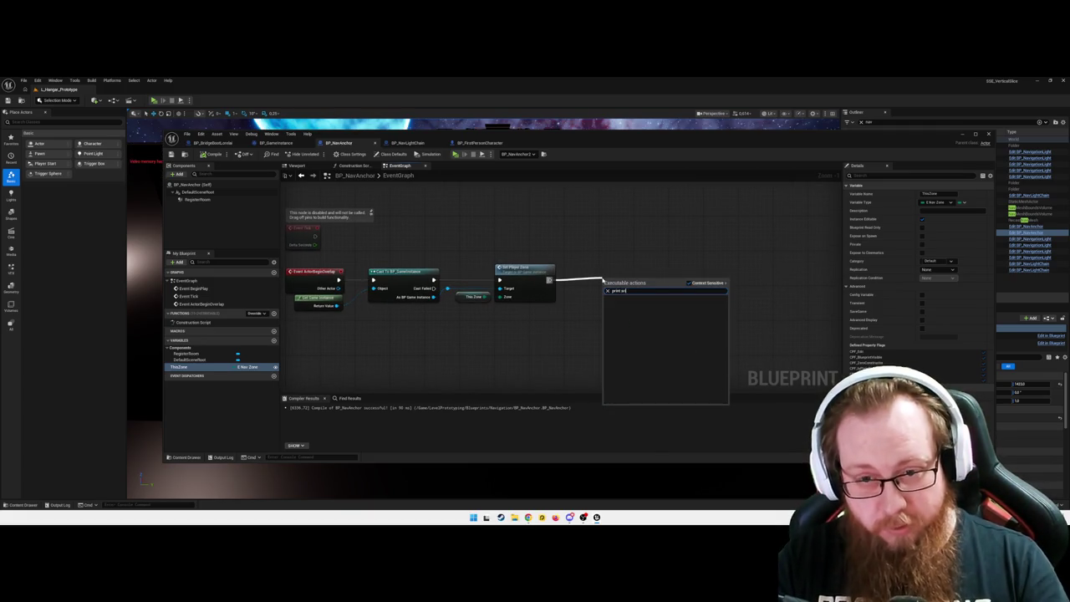
{"action": "left_click", "coordinate": [617, 308]}
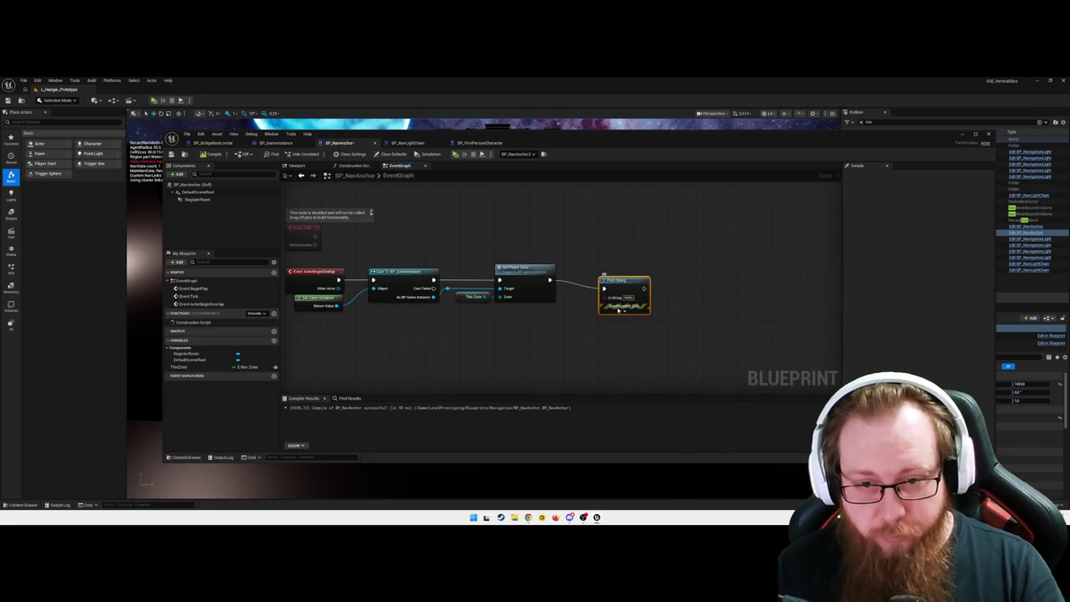
{"action": "left_click_drag", "start_coordinate": [627, 281], "coordinate": [658, 260]}
- Add a Format Text node reading "Current Zone: {zone}"
{"action": "right_click", "coordinate": [604, 329]}
{"action": "type", "text": "format te"}
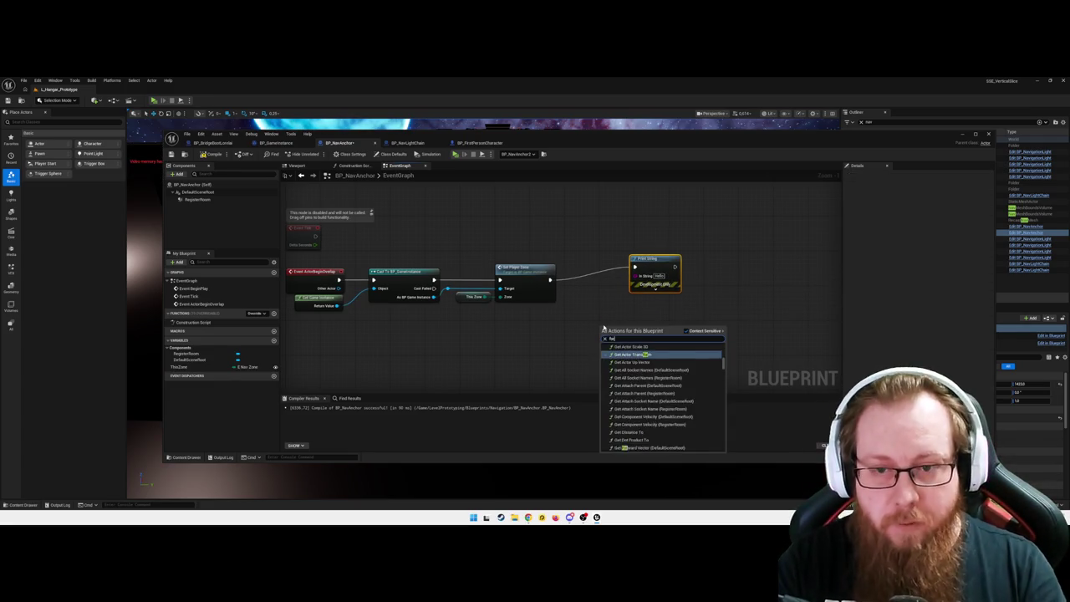
{"action": "key", "text": "Return"}
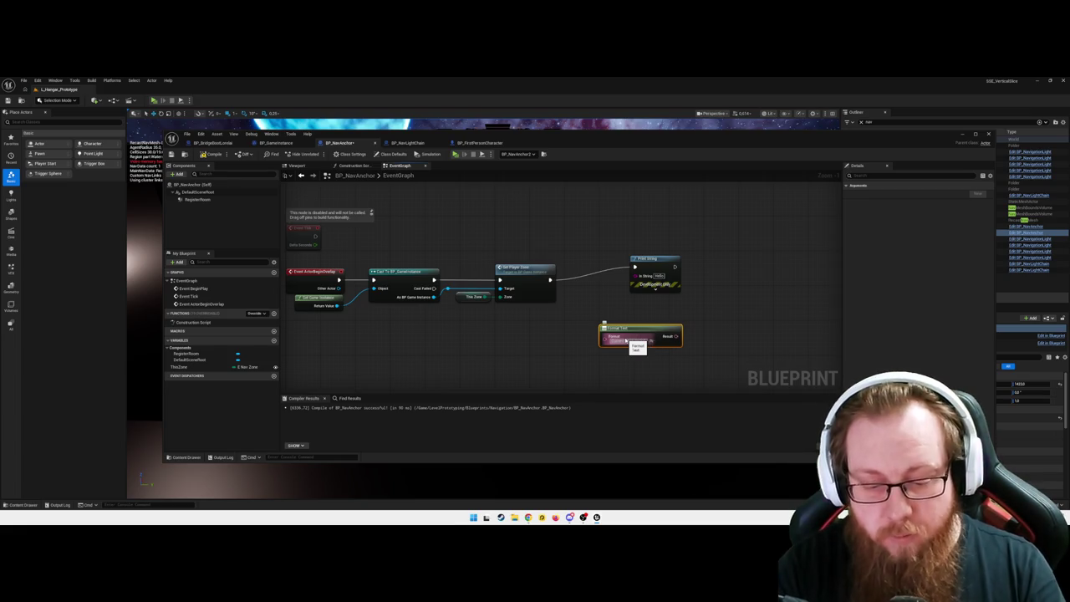
{"action": "key", "text": "Return"}
{"action": "left_click", "coordinate": [524, 357]}
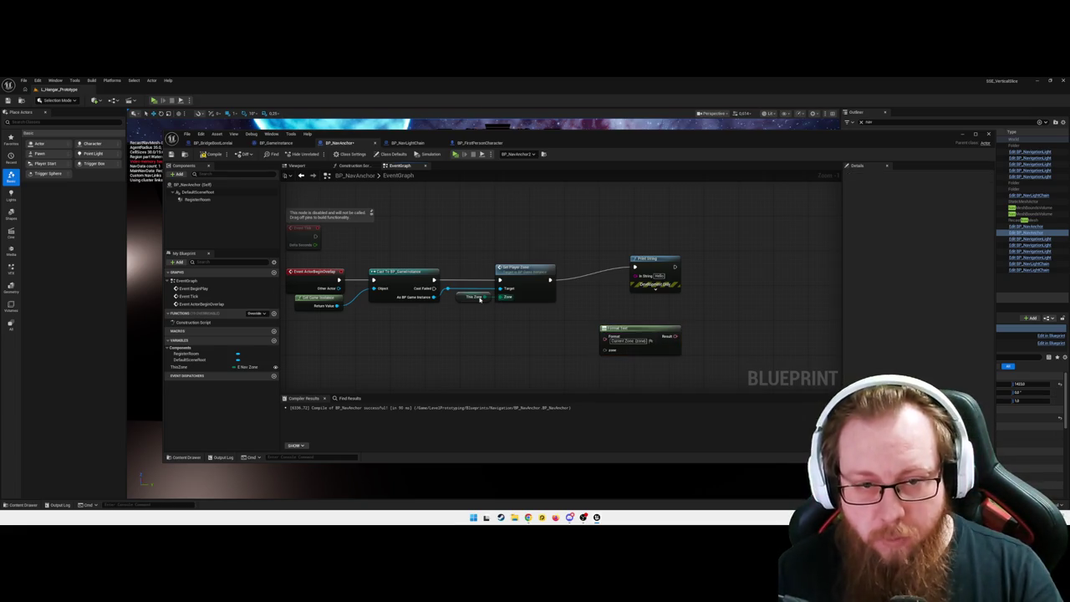
- Get This Zone, convert it with Enum to String, and feed it into Format Text's zone
{"action": "mouse_move", "coordinate": [484, 296]}
{"action": "left_mouse_down"}
{"action": "mouse_move", "coordinate": [608, 334]}
{"action": "mouse_move", "coordinate": [604, 351]}
{"action": "left_mouse_up"}
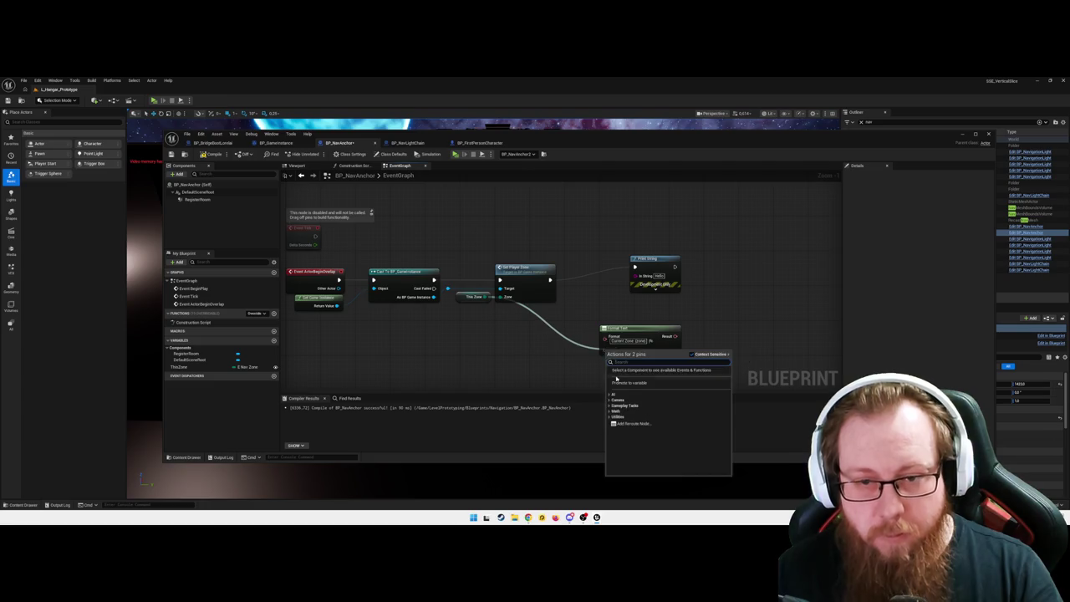
{"action": "left_click", "coordinate": [525, 348]}
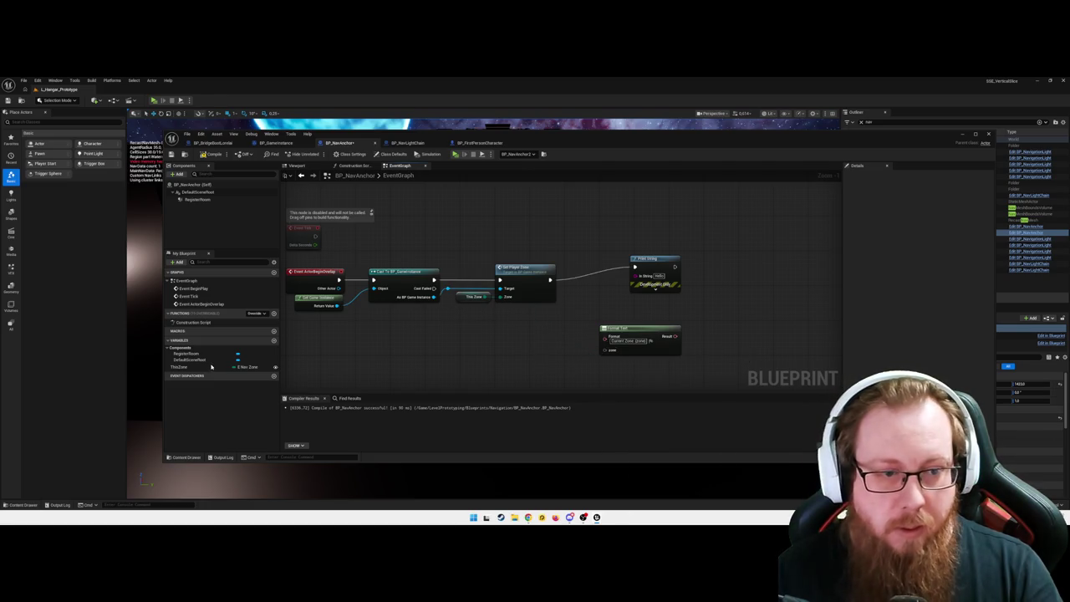
{"action": "mouse_move", "coordinate": [172, 367]}
{"action": "left_mouse_down"}
{"action": "mouse_move", "coordinate": [500, 337]}
{"action": "mouse_move", "coordinate": [608, 353]}
{"action": "left_mouse_up"}
{"action": "left_click", "coordinate": [526, 351]}
{"action": "left_click", "coordinate": [527, 351]}
{"action": "left_click_drag", "start_coordinate": [534, 338], "coordinate": [549, 346]}
{"action": "type", "text": "get"}
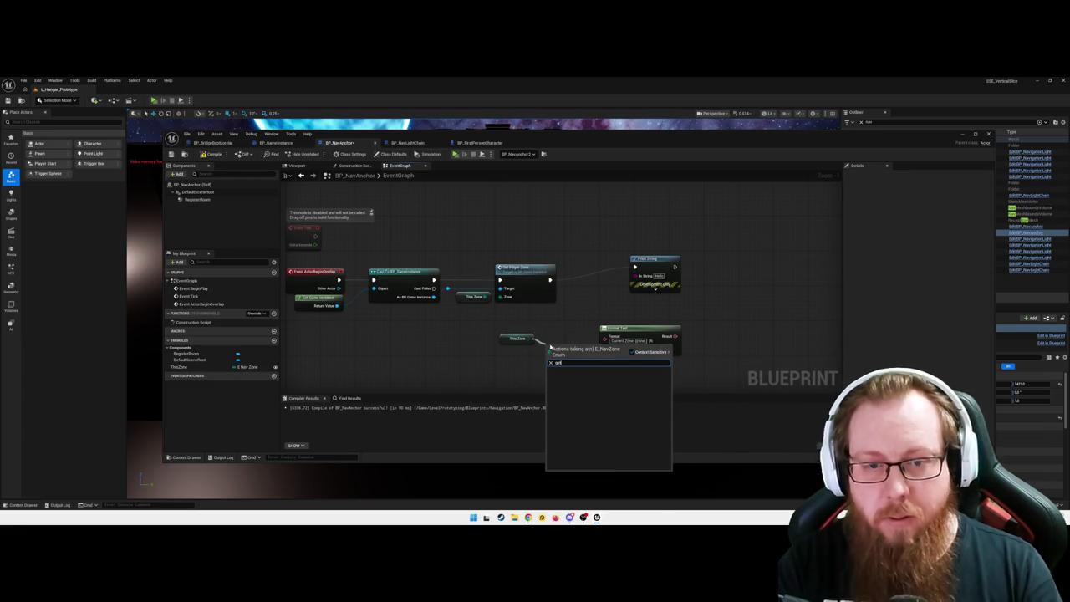
{"action": "type", "text": "string"}
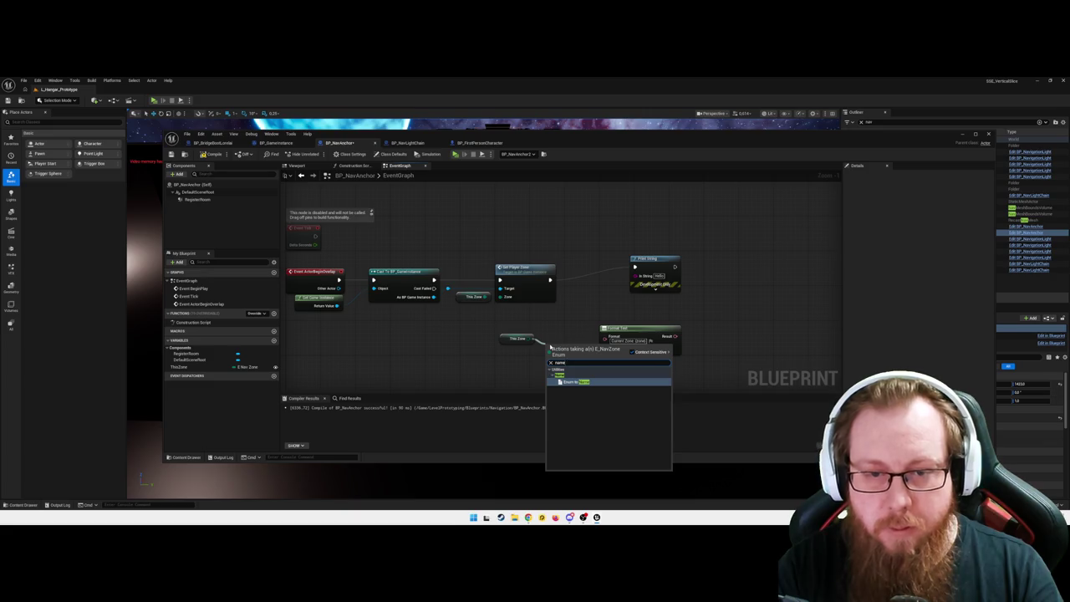
{"action": "key", "text": "Return"}
{"action": "left_click_drag", "start_coordinate": [582, 349], "coordinate": [607, 339]}
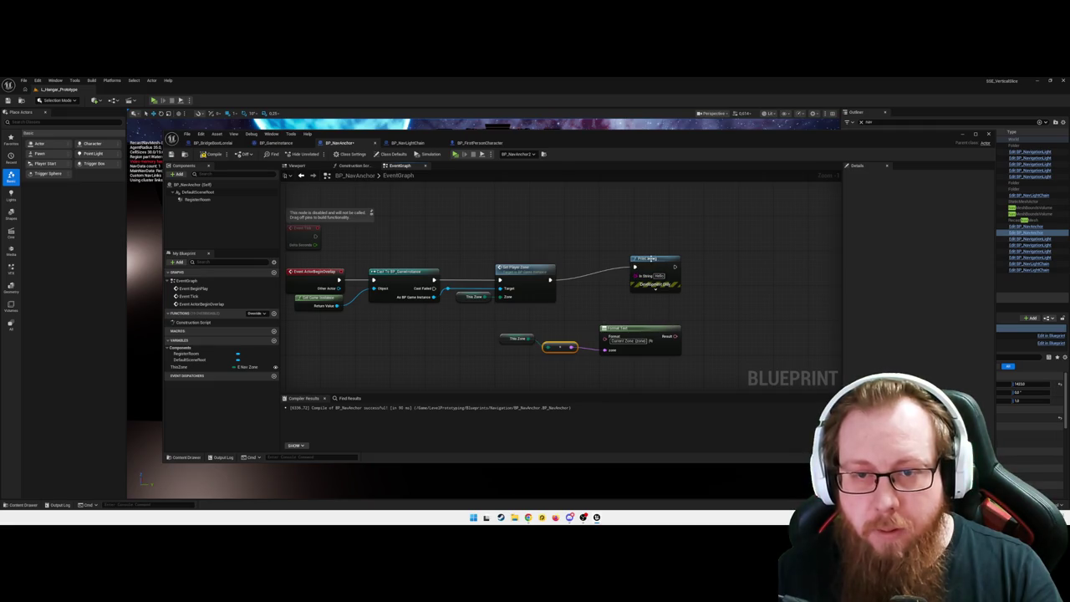
- Connect the formatted text to Print String's input
{"action": "left_click_drag", "start_coordinate": [651, 258], "coordinate": [703, 269]}
{"action": "left_click_drag", "start_coordinate": [675, 338], "coordinate": [675, 285]}
{"action": "left_click_drag", "start_coordinate": [721, 318], "coordinate": [616, 263]}
- Tidy the node layout, compile BP_NavAnchor, and minimize the Blueprint editor
{"action": "left_click", "coordinate": [688, 310]}
{"action": "mouse_move", "coordinate": [593, 226]}
{"action": "left_mouse_down"}
{"action": "mouse_move", "coordinate": [685, 291]}
{"action": "mouse_move", "coordinate": [683, 277]}
{"action": "mouse_move", "coordinate": [719, 284]}
{"action": "left_mouse_up"}
{"action": "left_click", "coordinate": [706, 331]}
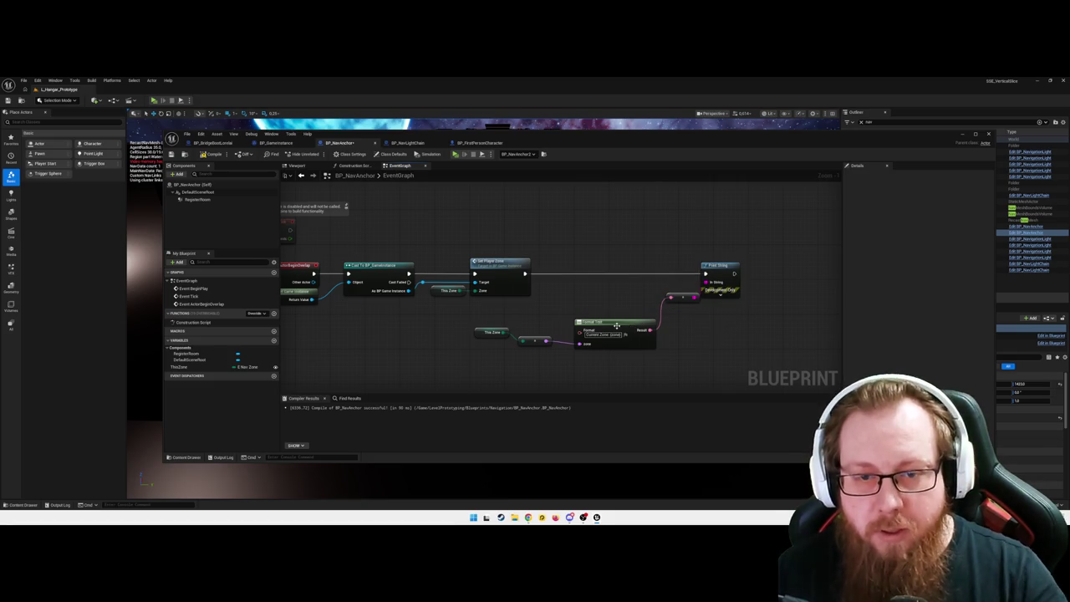
{"action": "left_click_drag", "start_coordinate": [464, 324], "coordinate": [658, 367]}
{"action": "left_click_drag", "start_coordinate": [620, 326], "coordinate": [589, 325]}
{"action": "left_click", "coordinate": [679, 355]}
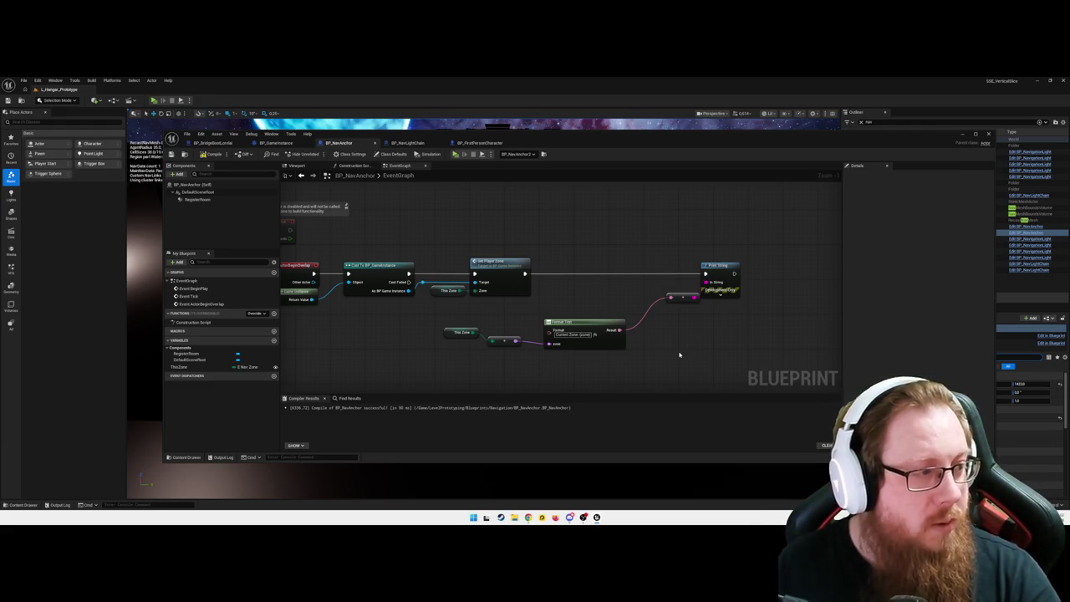
{"action": "left_click", "coordinate": [214, 155]}
{"action": "left_click", "coordinate": [963, 136]}
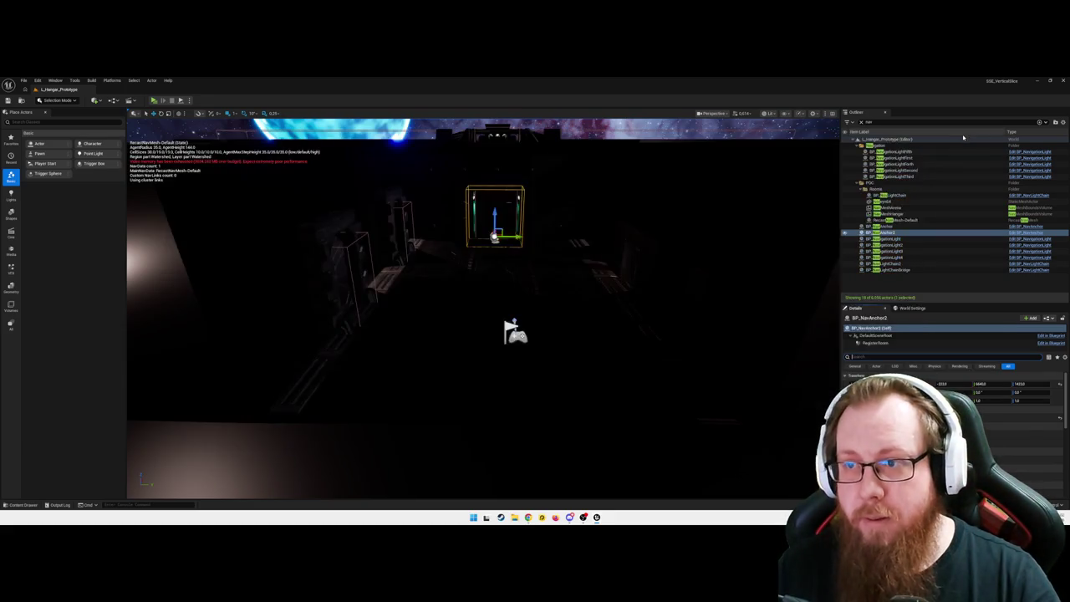
- Reframe the level view and play the level to see the Current Zone printout
{"action": "left_click_drag", "start_coordinate": [534, 326], "coordinate": [536, 324]}
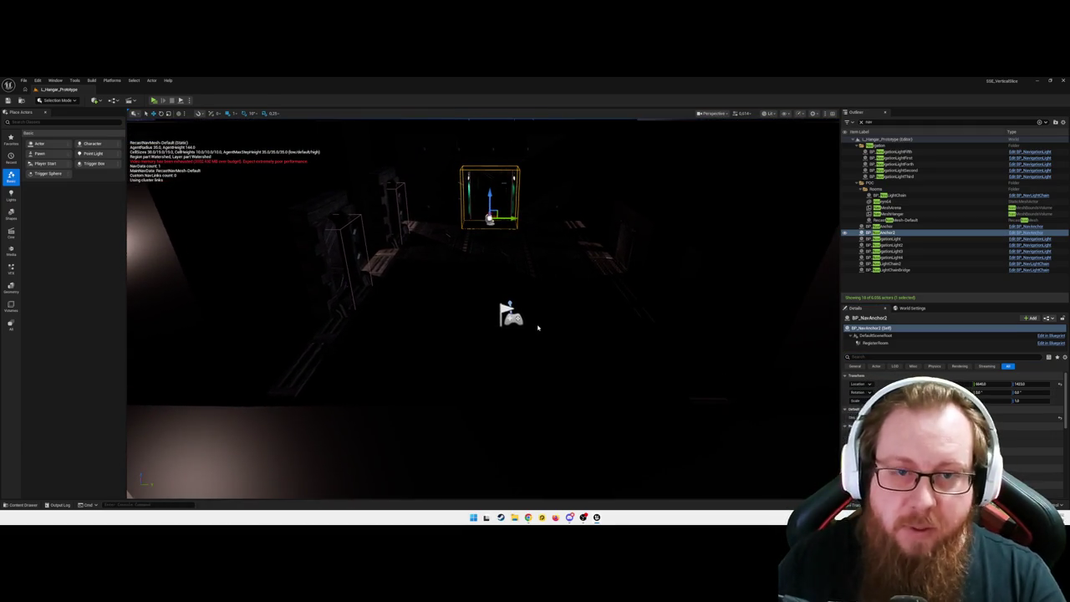
{"action": "key", "text": "alt+p"}
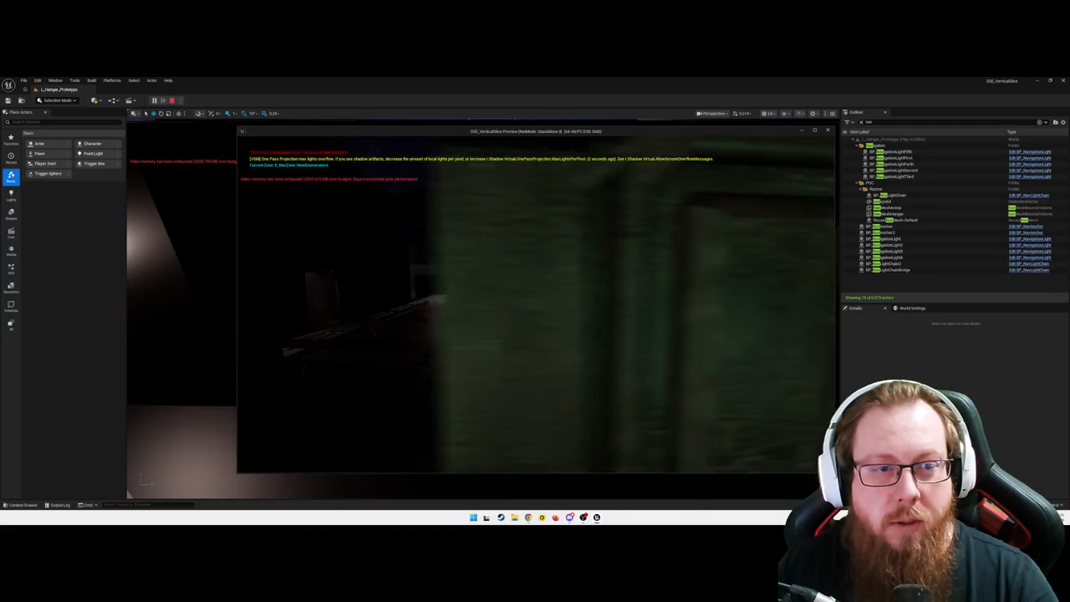
- Quit the play session and open E_NavZone from LevelPrototyping > Blueprints > Enums
{"action": "key", "text": "Escape"}
{"action": "left_click", "coordinate": [534, 339]}
{"action": "key", "text": "ctrl+space"}
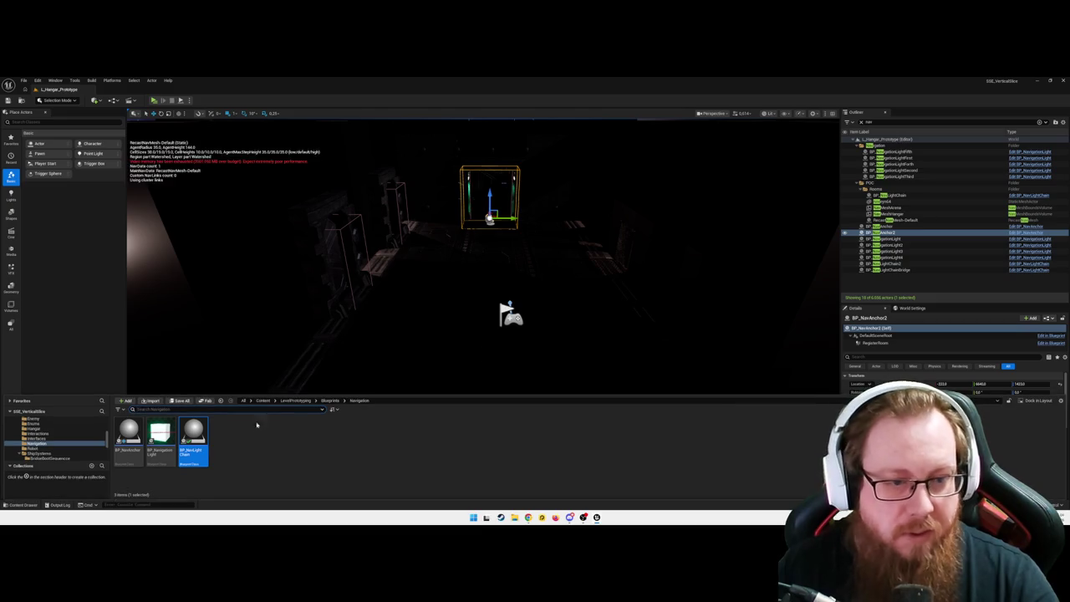
{"action": "left_click", "coordinate": [294, 401]}
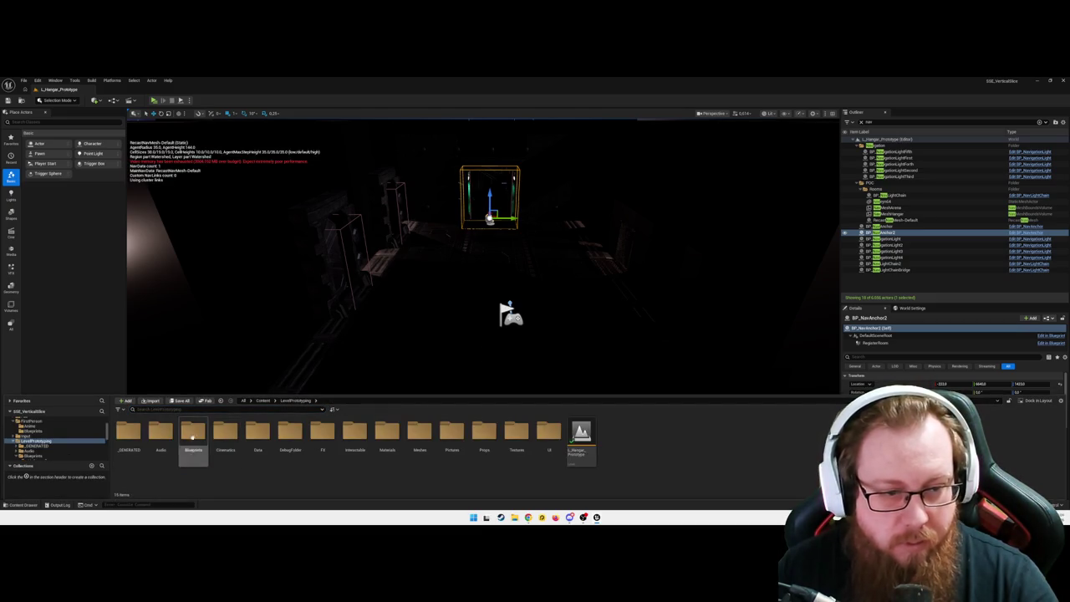
{"action": "double_click", "coordinate": [192, 433]}
{"action": "double_click", "coordinate": [256, 433]}
{"action": "double_click", "coordinate": [258, 433]}
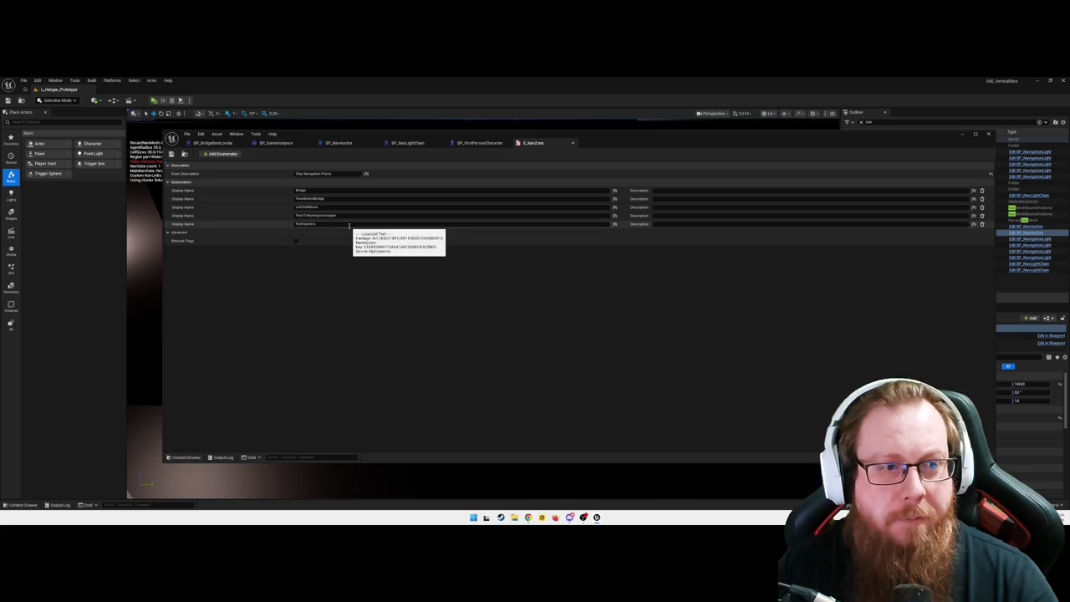
- Glance at the BP_FirstPersonCharacter and BP_NavLightChain graphs, then recentre the BP_NavAnchor graph
{"action": "left_click", "coordinate": [471, 144]}
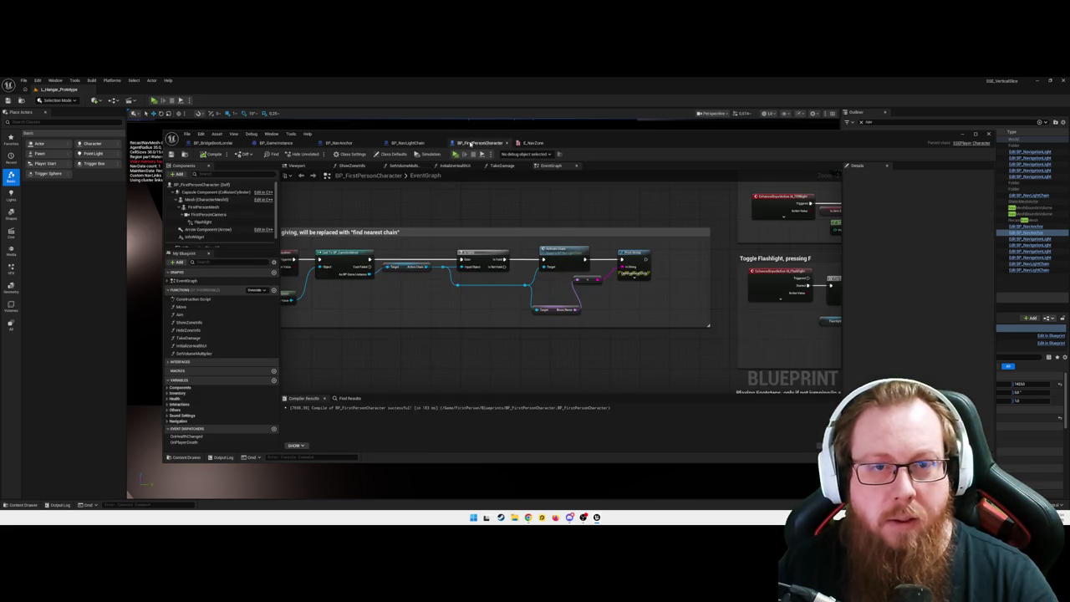
{"action": "left_click", "coordinate": [404, 144]}
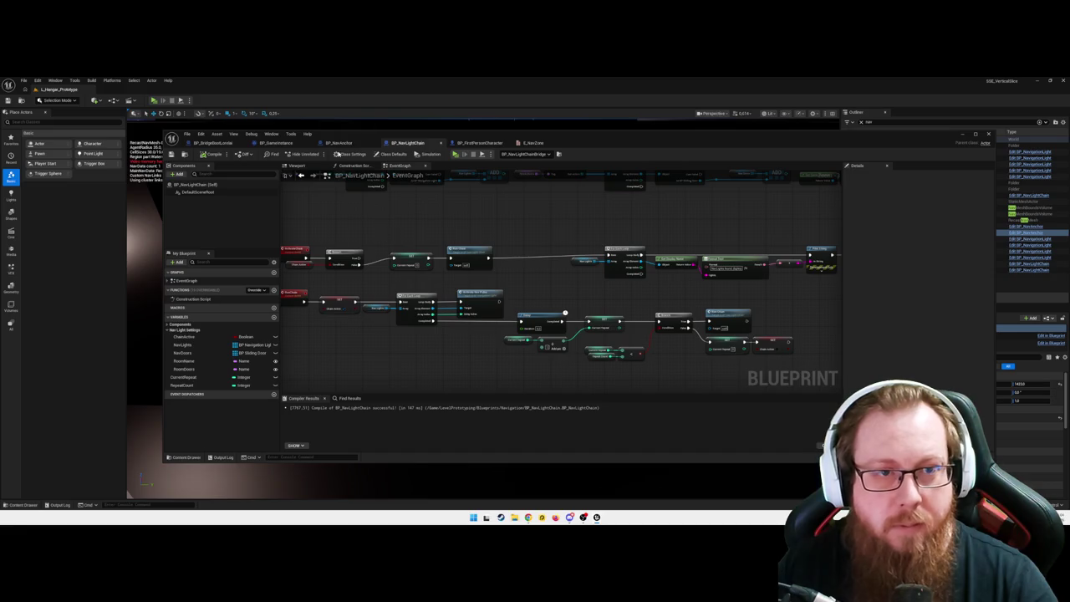
{"action": "left_click", "coordinate": [339, 143]}
{"action": "mouse_move", "coordinate": [507, 354]}
{"action": "left_mouse_down"}
{"action": "mouse_move", "coordinate": [493, 329]}
{"action": "mouse_move", "coordinate": [458, 341]}
{"action": "left_mouse_up"}
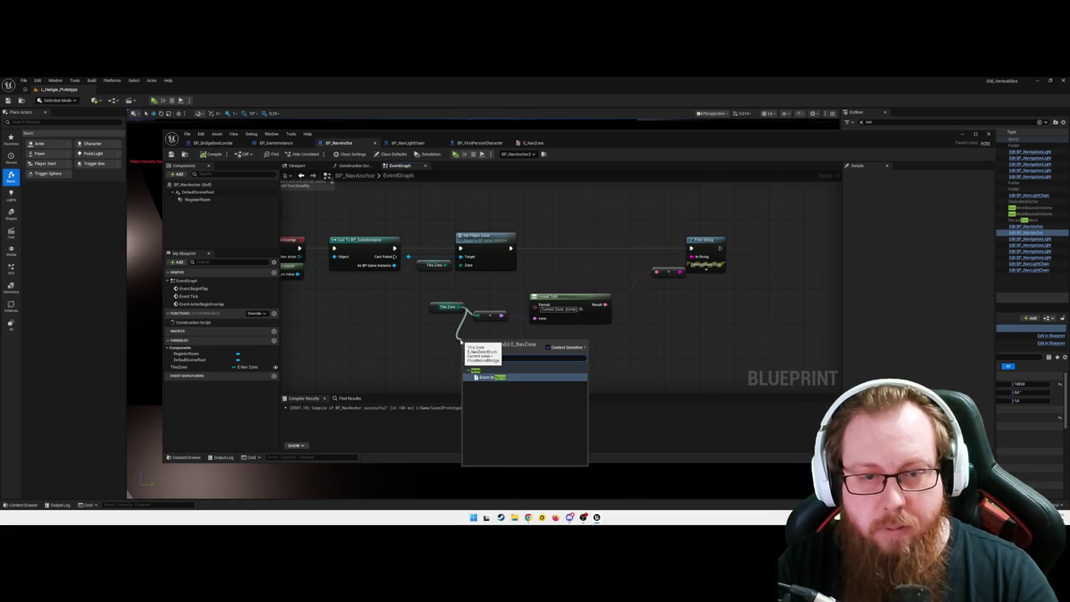
{"action": "type", "text": "desc"}
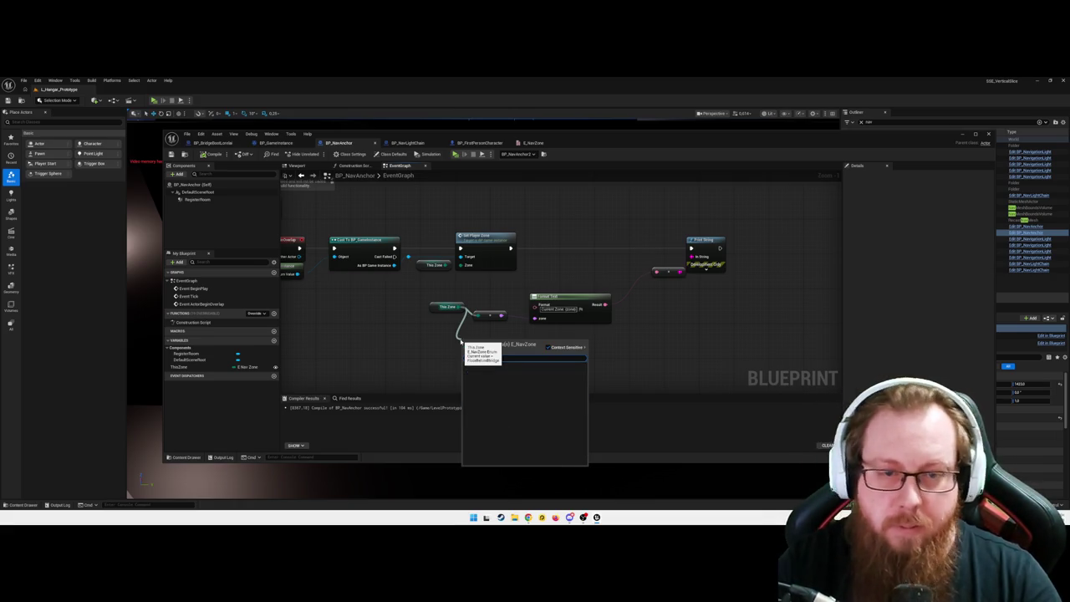
{"action": "key", "text": "BackSpace"}
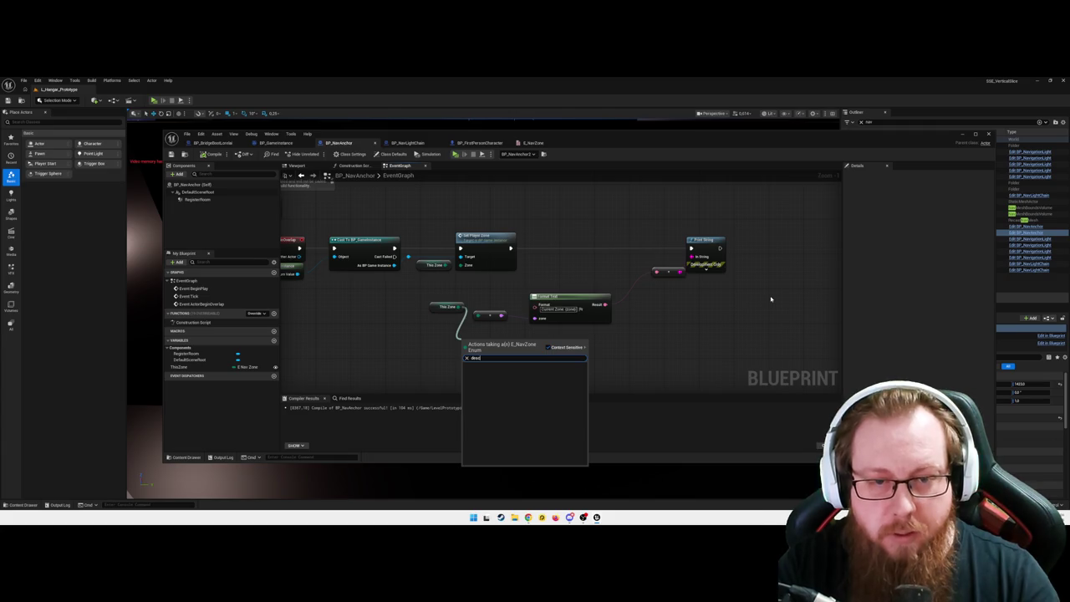
{"action": "key", "text": "BackSpace"}
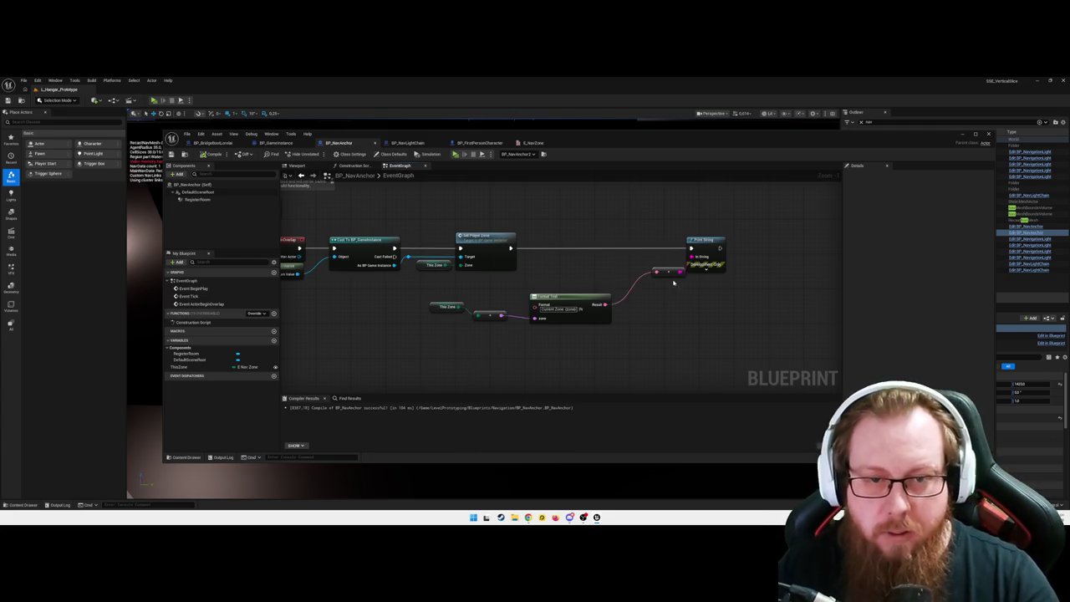
{"action": "left_click", "coordinate": [528, 144]}
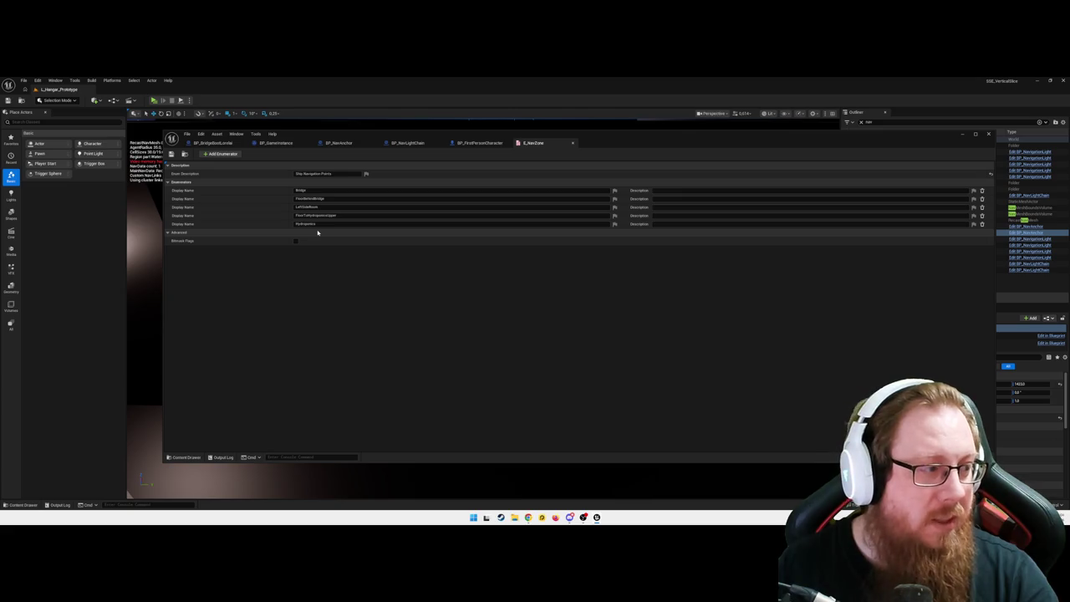
{"action": "left_click", "coordinate": [392, 146]}
{"action": "left_click", "coordinate": [338, 143]}
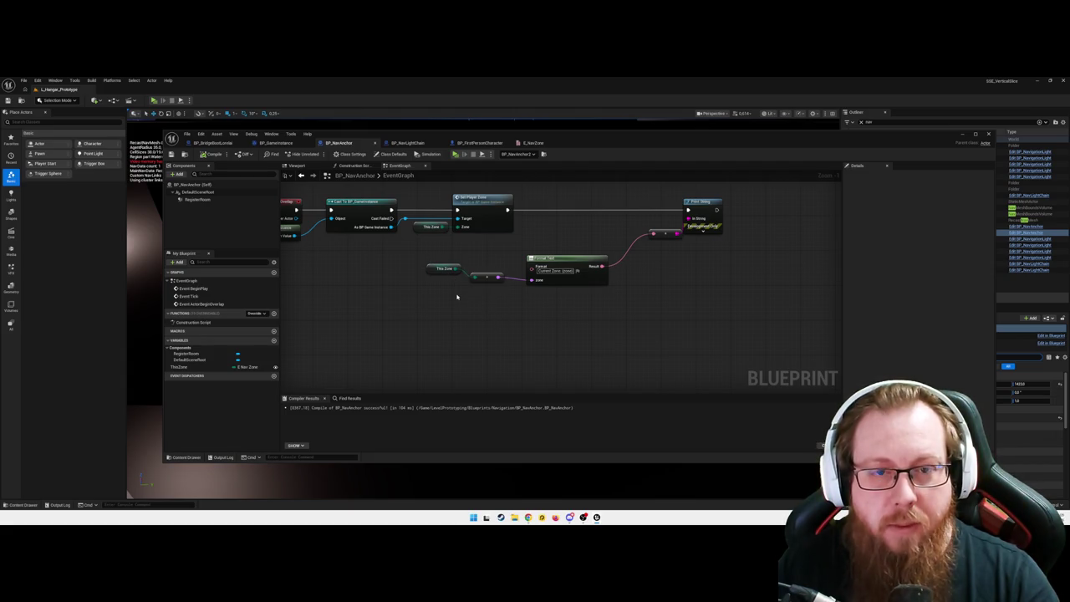
- Pan the graph and inspect the RegisterRoom component's properties
{"action": "left_click_drag", "start_coordinate": [465, 314], "coordinate": [432, 303]}
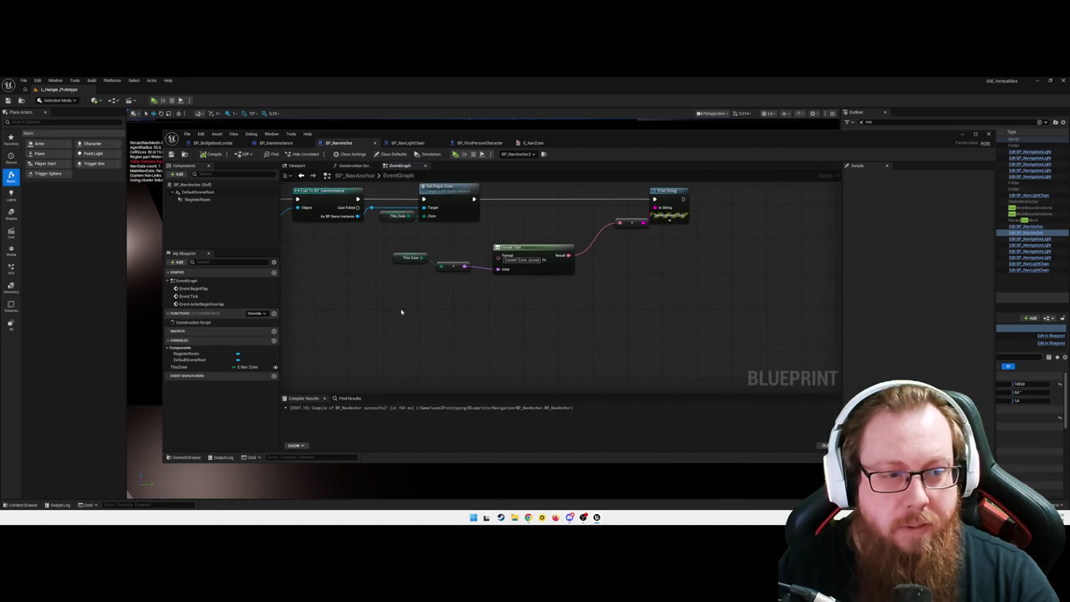
{"action": "left_click", "coordinate": [187, 353]}
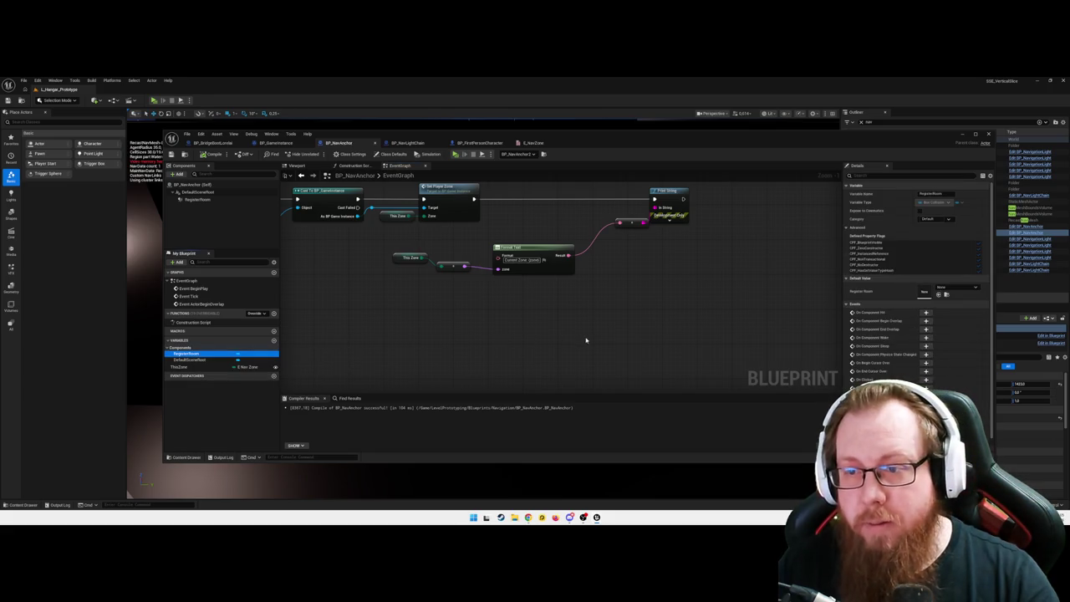
{"action": "scroll", "coordinate": [560, 331], "scroll_direction": "down", "scroll_amount": 3}
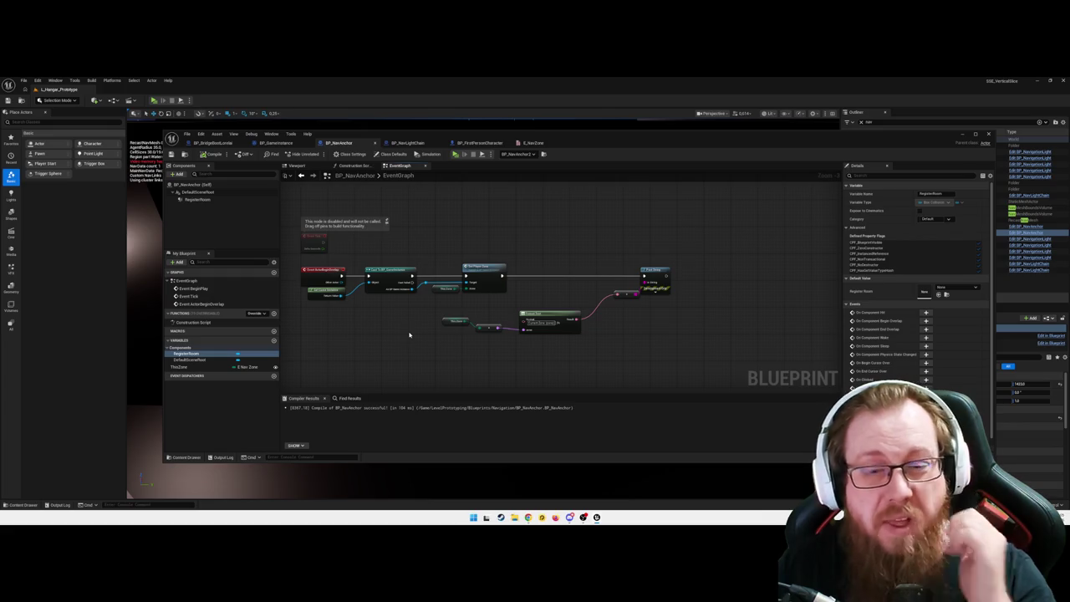
{"action": "scroll", "coordinate": [430, 351], "scroll_direction": "up", "scroll_amount": 2}
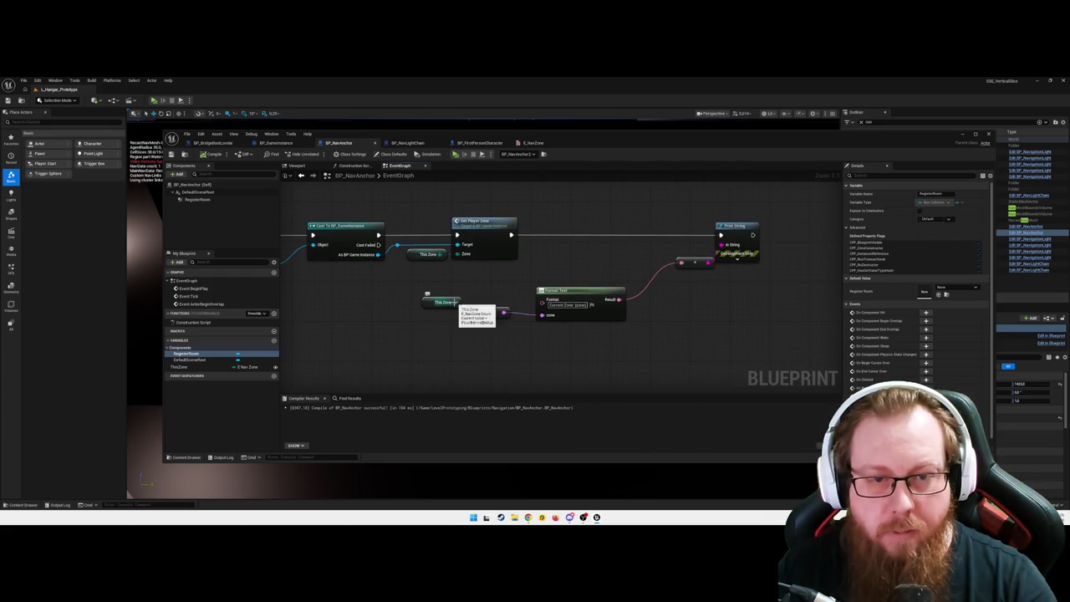
- Add Enum to String from This Zone, wire it to Format Text's Zone, and compile
{"action": "left_click_drag", "start_coordinate": [458, 303], "coordinate": [464, 330]}
{"action": "type", "text": "swi"}
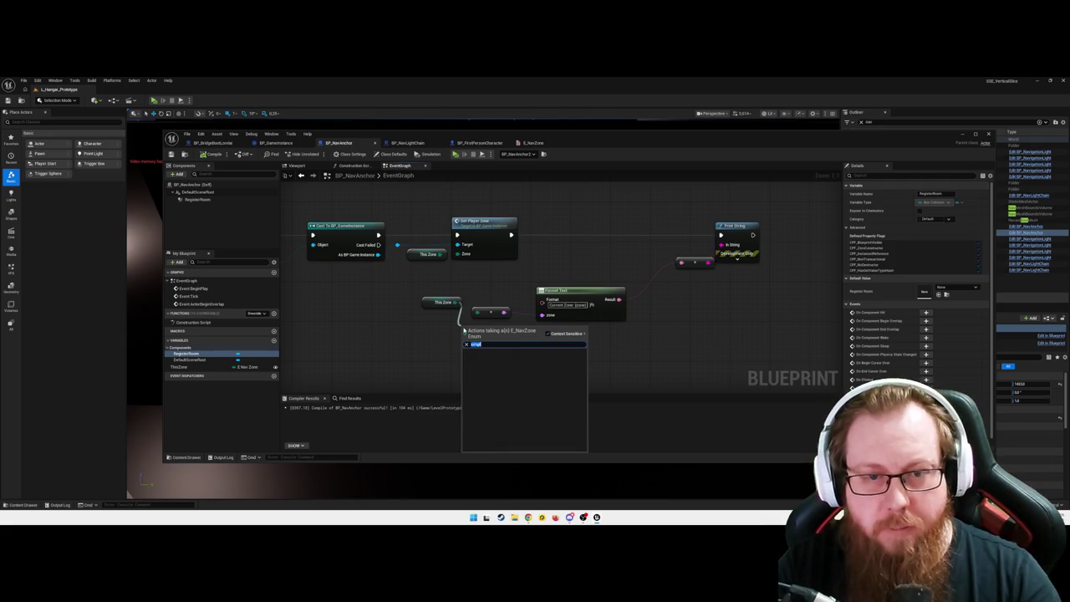
{"action": "key", "text": "BackSpace"}
{"action": "key", "text": "BackSpace"}
{"action": "key", "text": "BackSpace"}
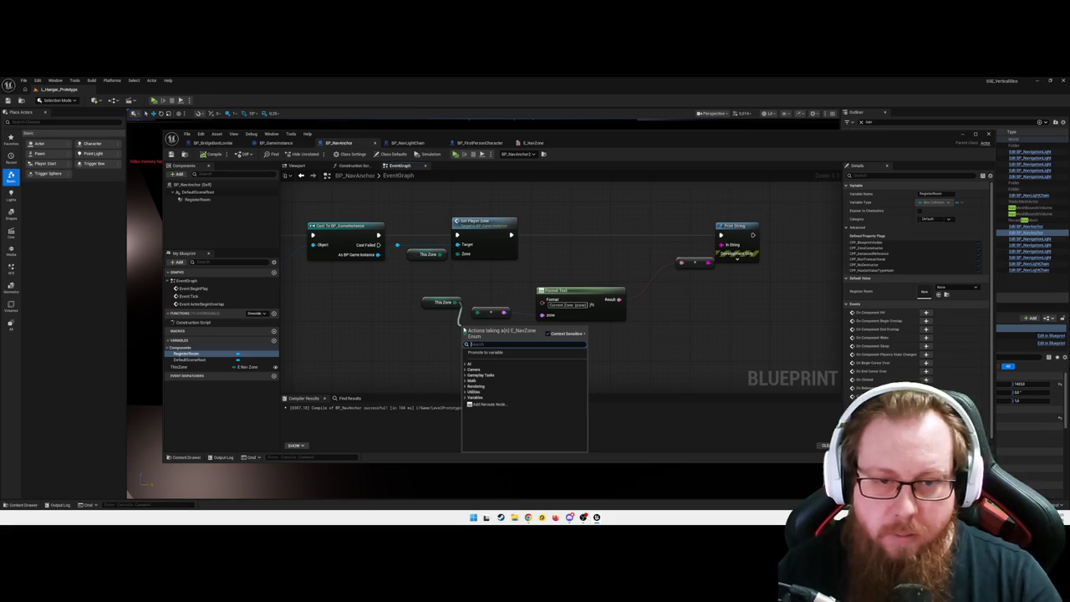
{"action": "left_click", "coordinate": [480, 391]}
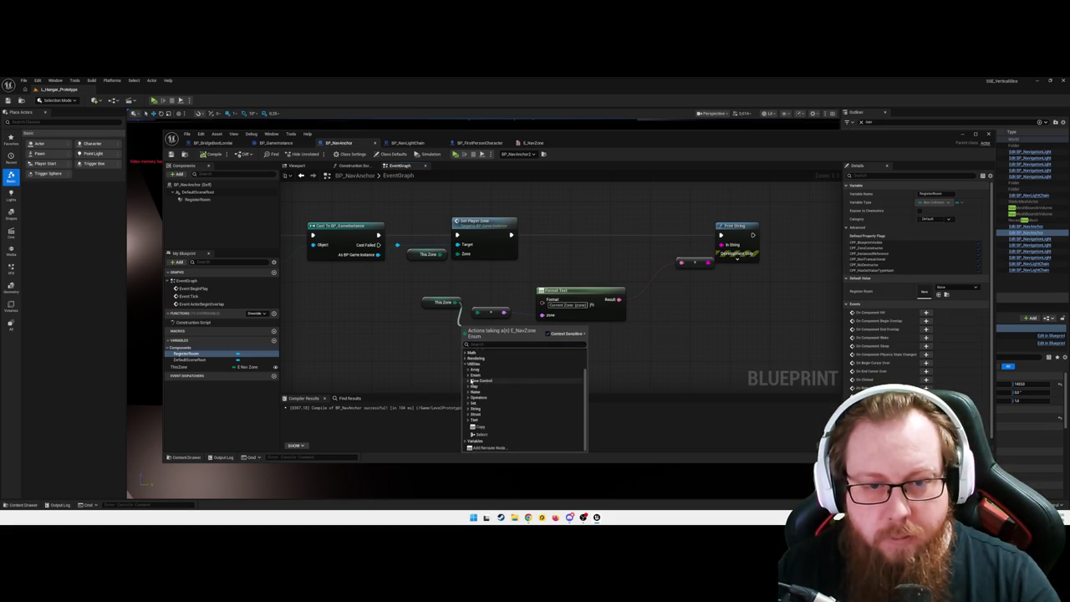
{"action": "left_click", "coordinate": [522, 375]}
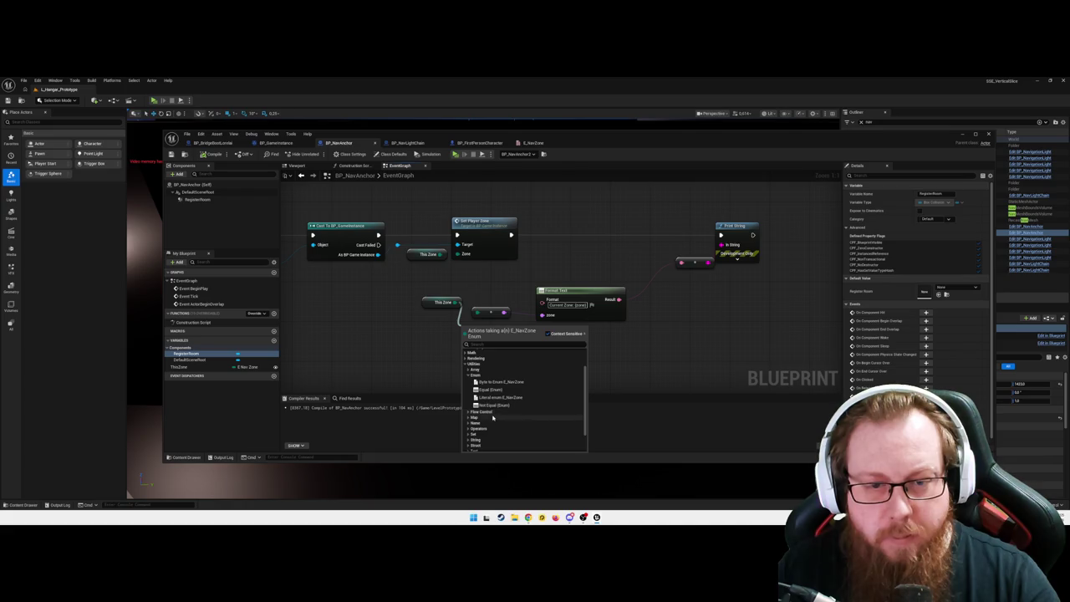
{"action": "scroll", "coordinate": [470, 418], "scroll_direction": "down", "scroll_amount": 2}
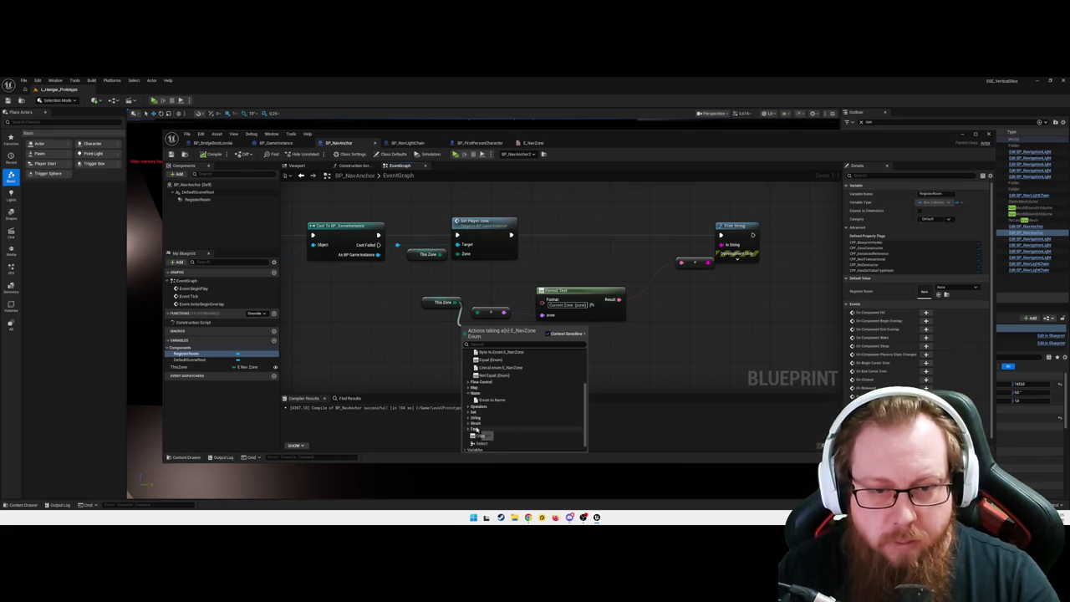
{"action": "left_click", "coordinate": [475, 417]}
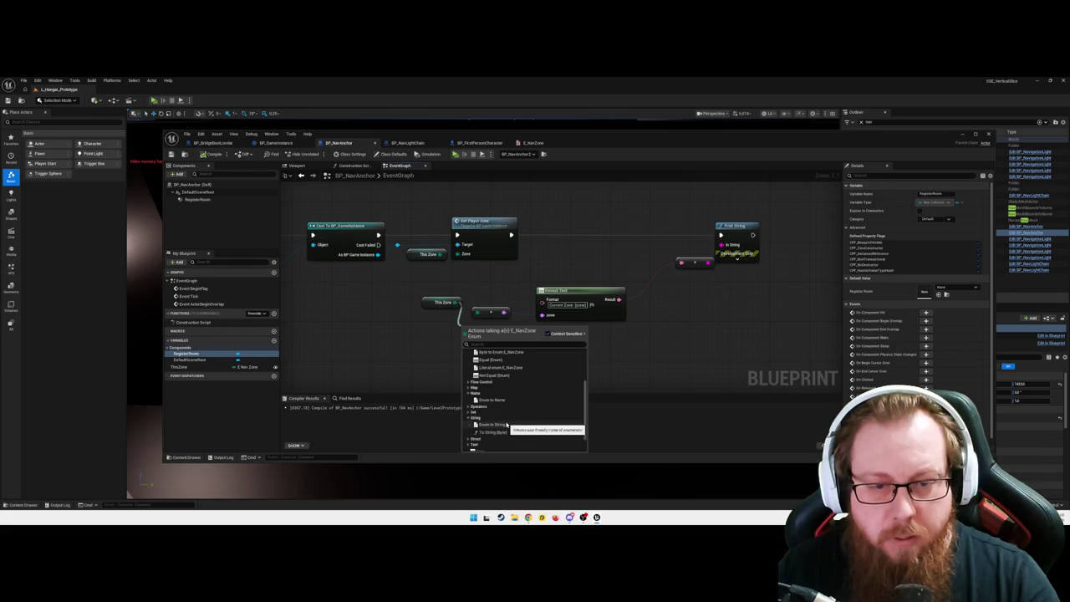
{"action": "left_click", "coordinate": [493, 424]}
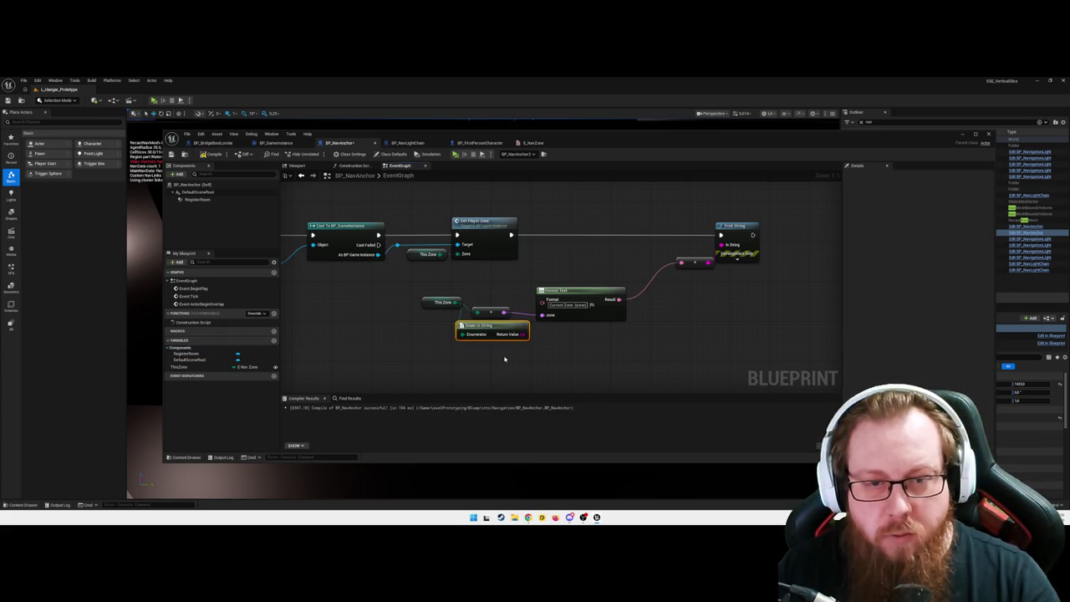
{"action": "left_click_drag", "start_coordinate": [512, 333], "coordinate": [543, 314]}
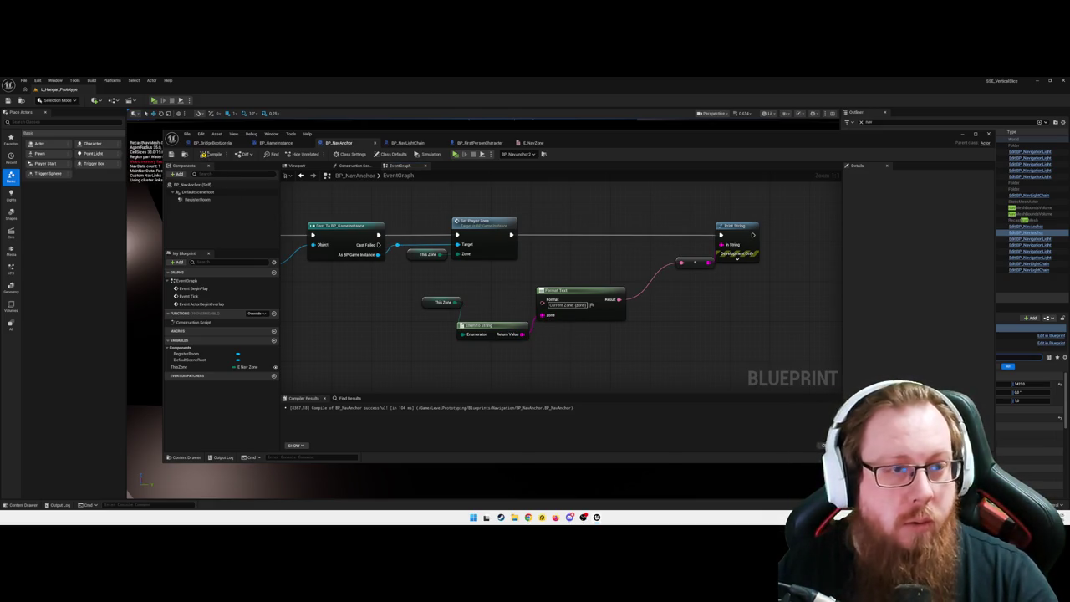
{"action": "left_click", "coordinate": [212, 154]}
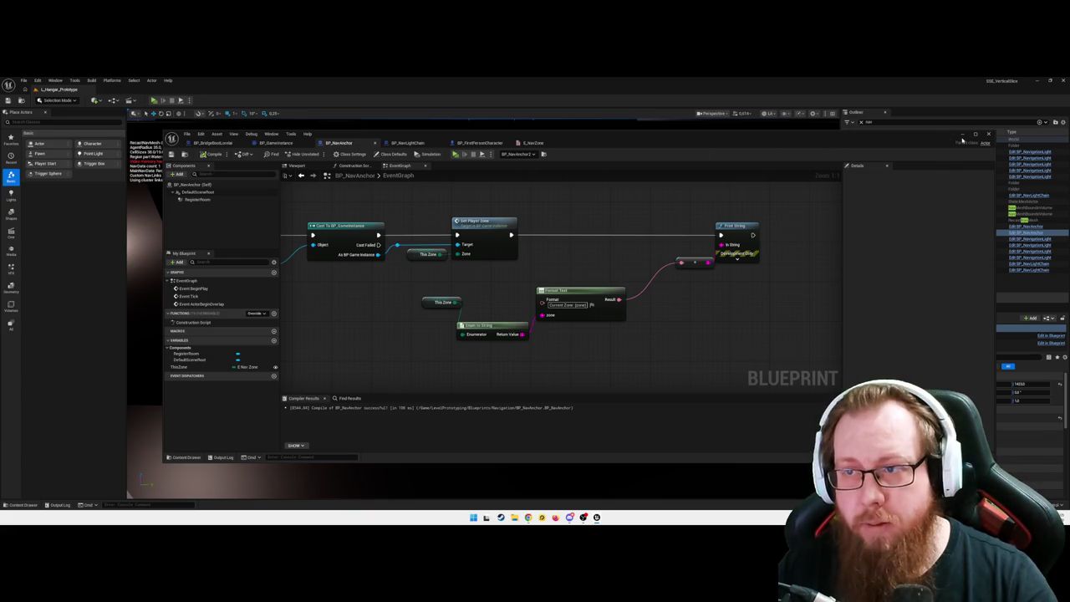
- Run a standalone play-test showing zone names like Hydroponics, then stop it
{"action": "left_click", "coordinate": [962, 135]}
{"action": "scroll", "coordinate": [576, 339], "scroll_direction": "down", "scroll_amount": 2}
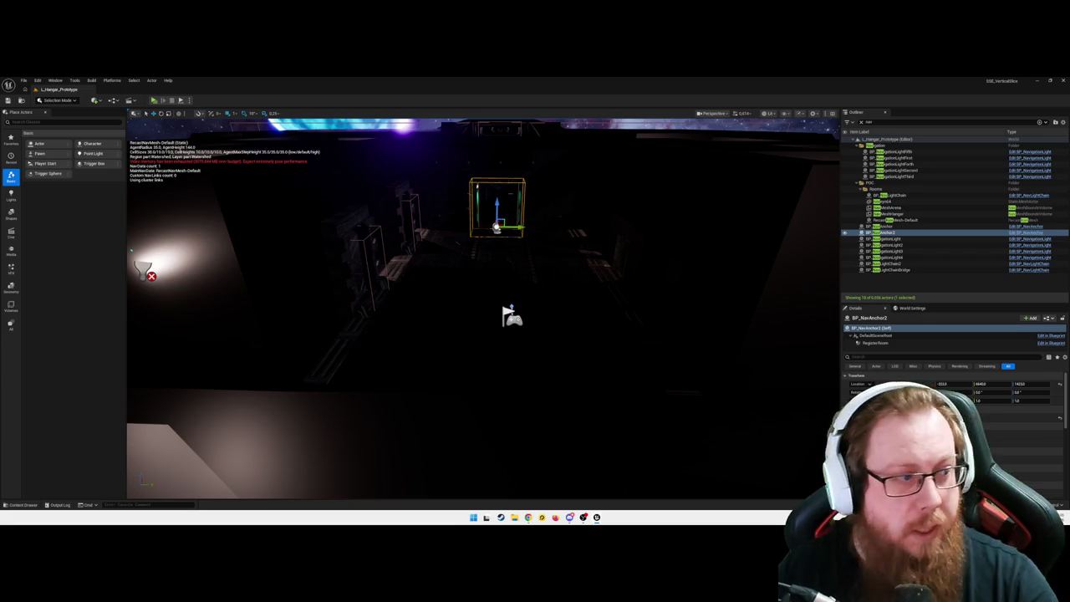
{"action": "key", "text": "alt+p"}
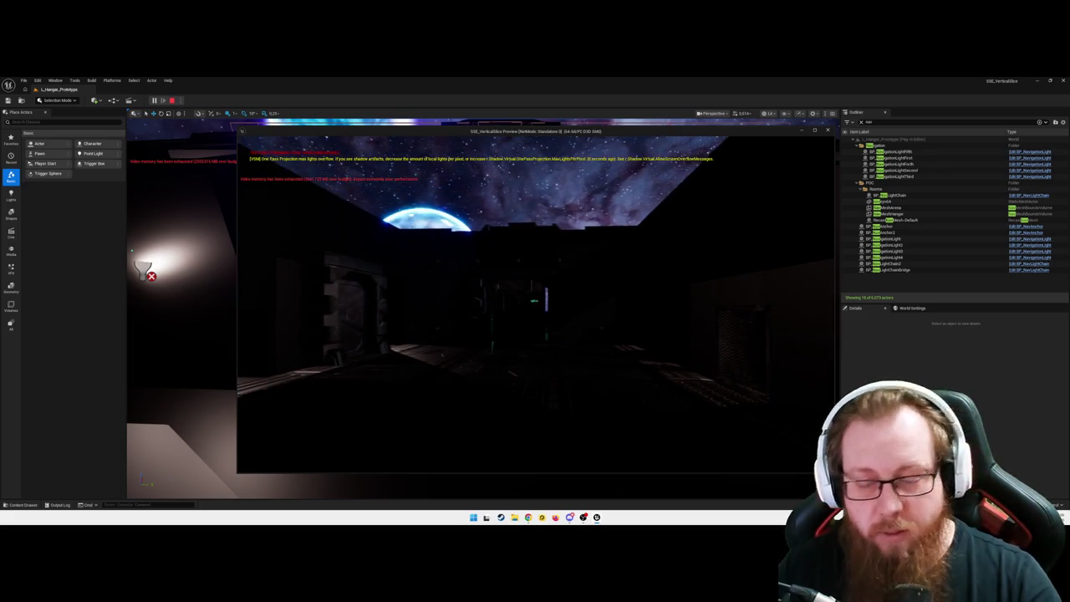
{"action": "key", "text": "Escape"}
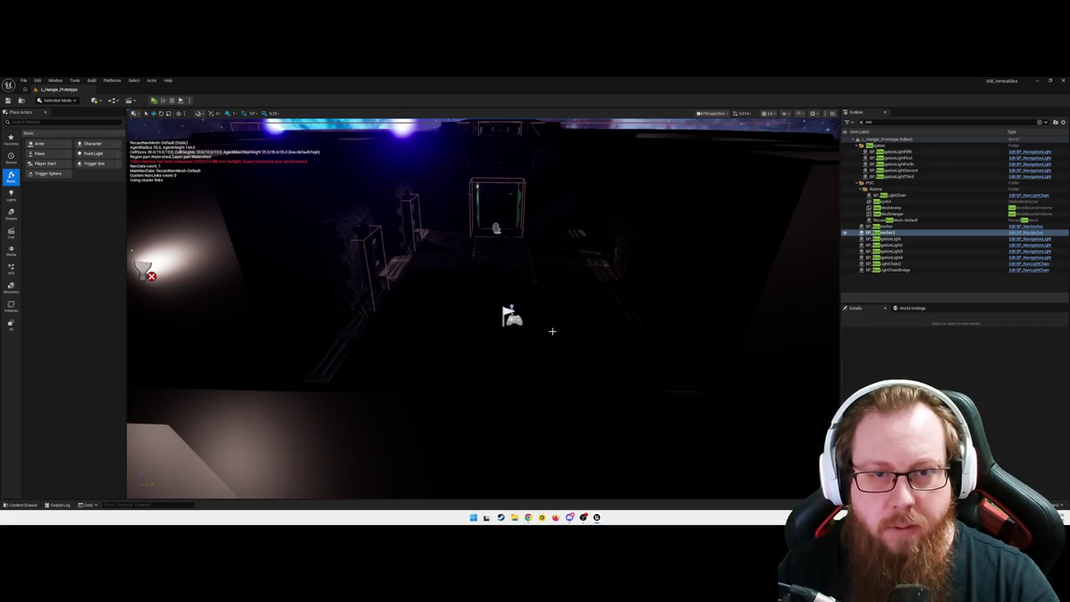
- Fly through the corridor and focus the view on BP_NavLightChainBridge and BP_NavAnchor
{"action": "key", "text": "w"}
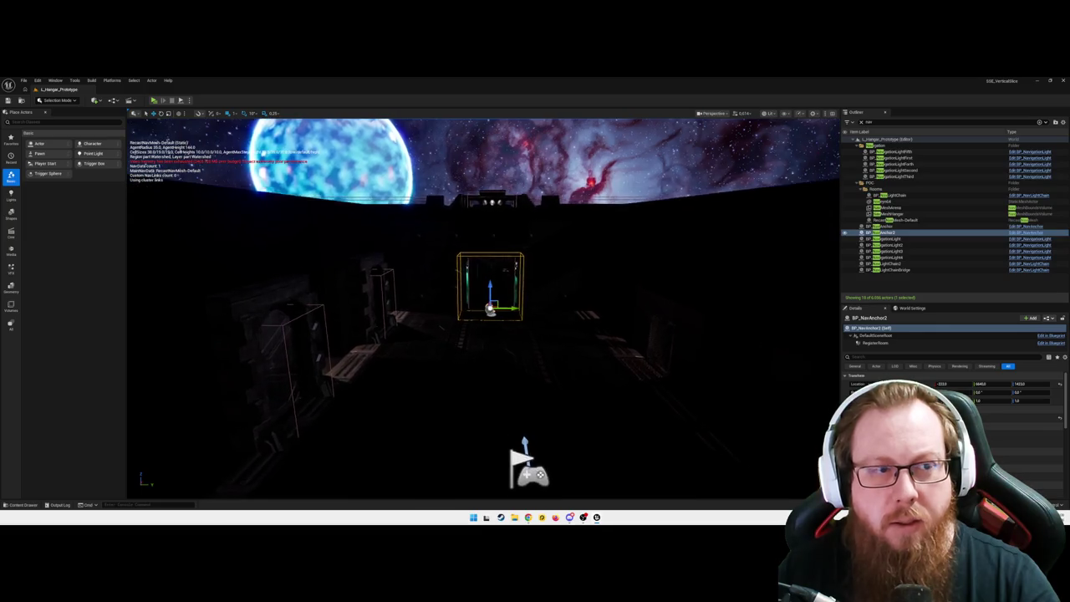
{"action": "key", "text": "w"}
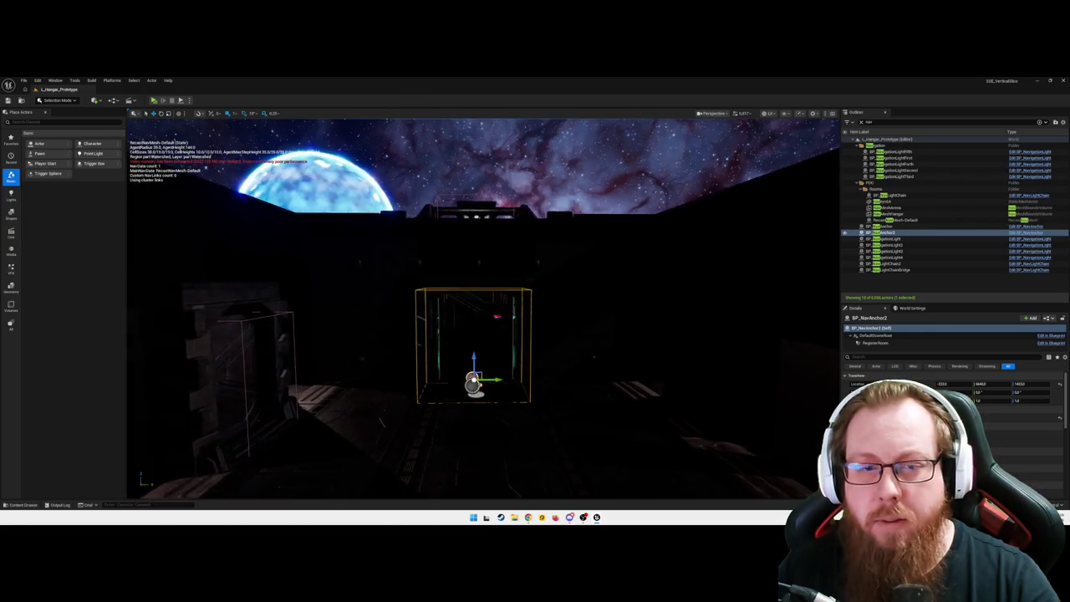
{"action": "key", "text": "w"}
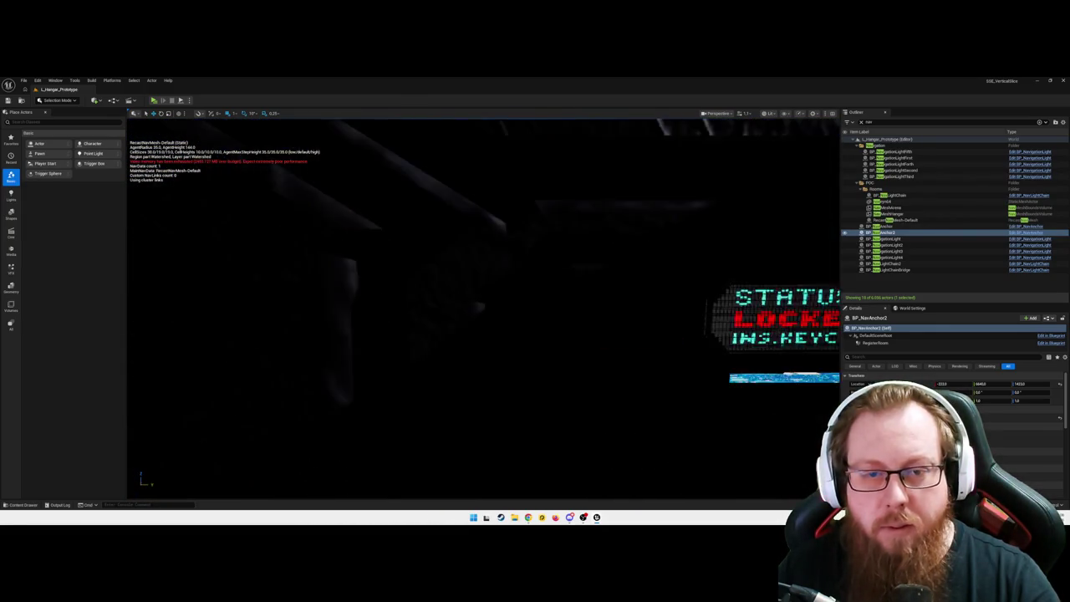
{"action": "key", "text": "w"}
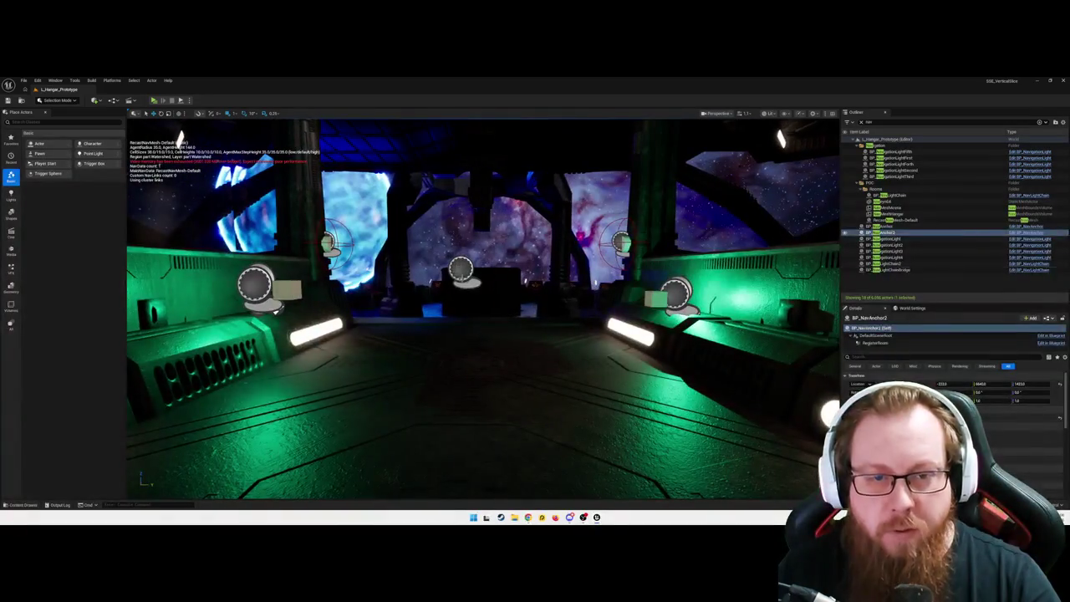
{"action": "double_click", "coordinate": [890, 270]}
{"action": "key", "text": "w"}
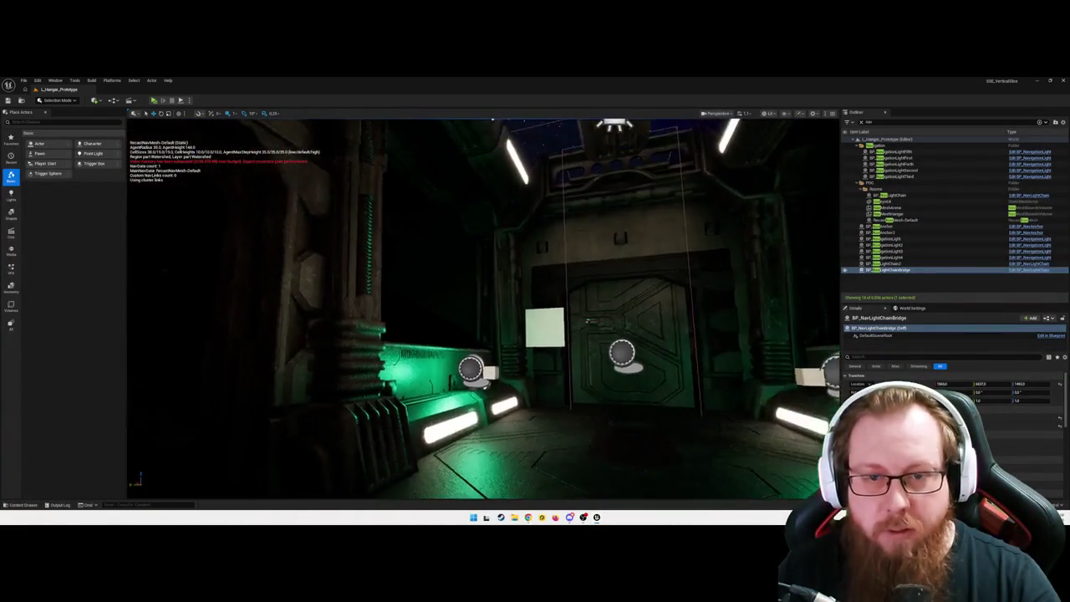
{"action": "double_click", "coordinate": [881, 226]}
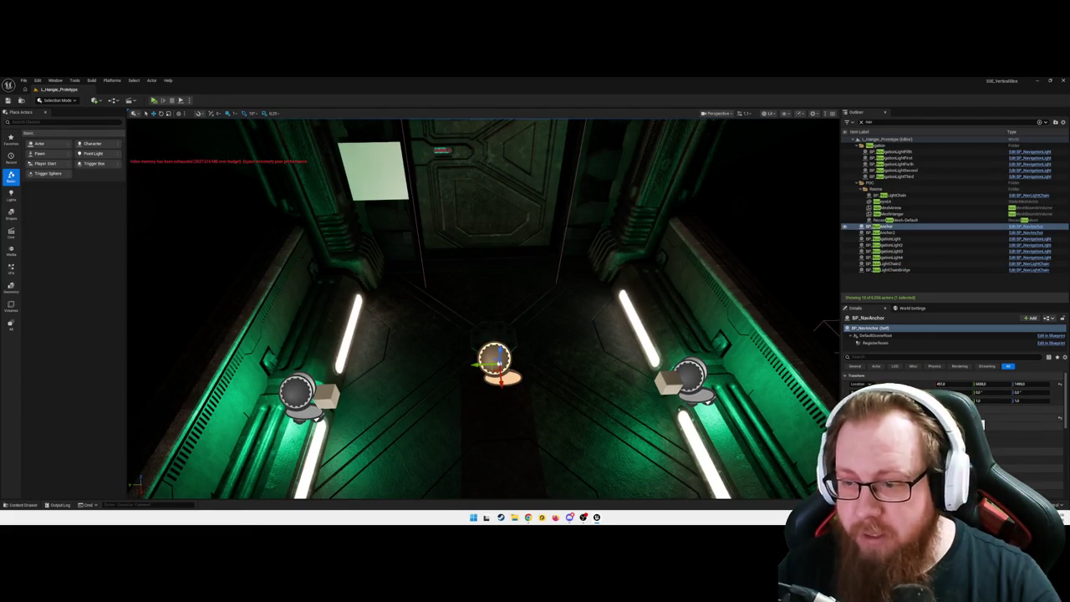
- Save all changes and swing the camera into the starfield hangar room
{"action": "key", "text": "p"}
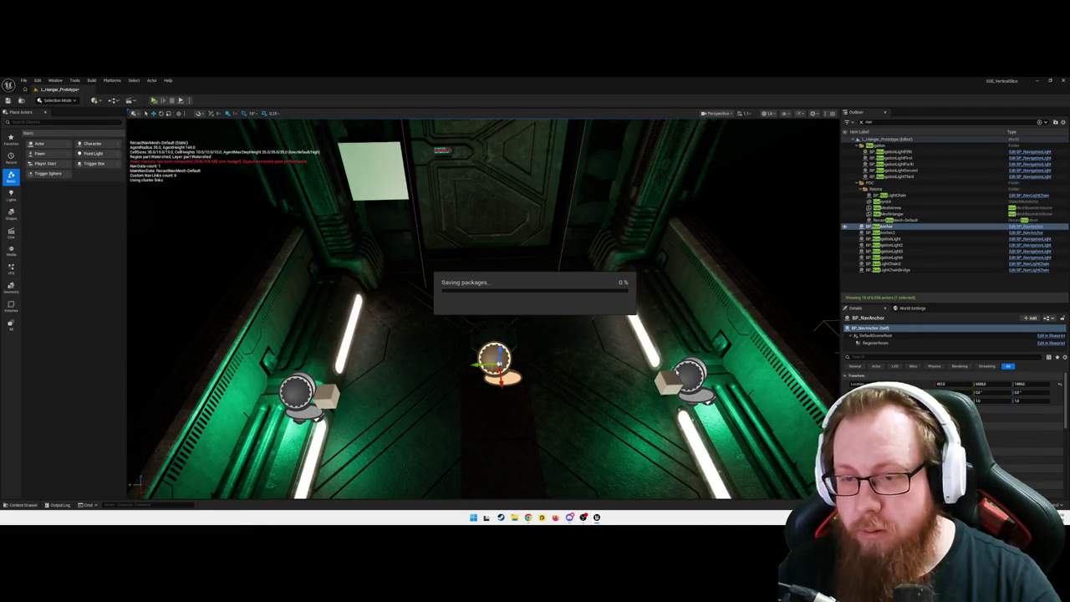
{"action": "mouse_move", "coordinate": [432, 343]}
{"action": "left_mouse_down"}
{"action": "mouse_move", "coordinate": [376, 331]}
{"action": "mouse_move", "coordinate": [434, 310]}
{"action": "left_mouse_up"}
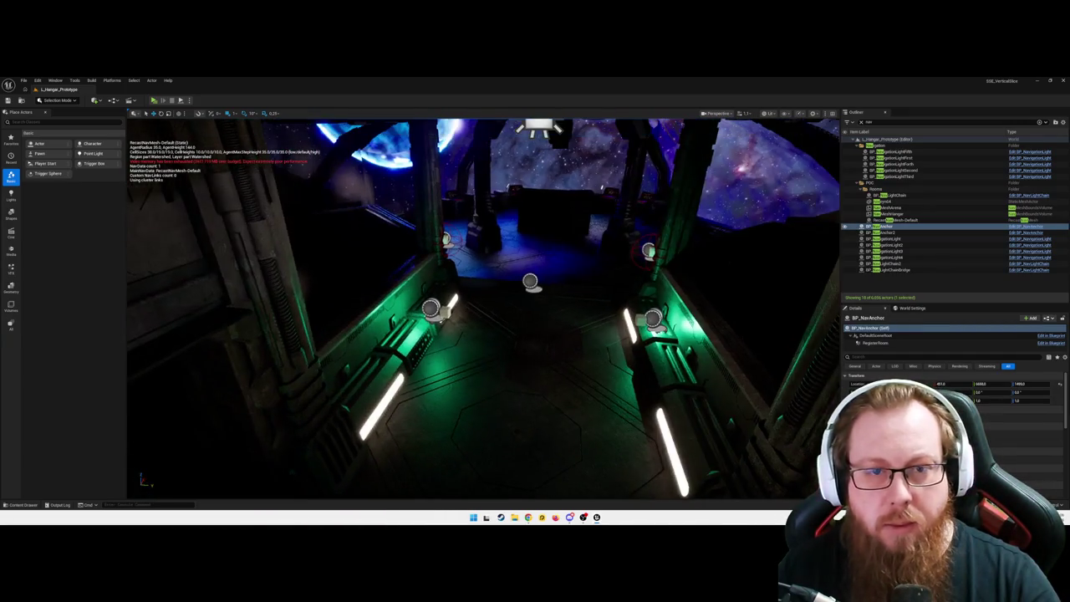
{"action": "mouse_move", "coordinate": [482, 366]}
{"action": "left_mouse_down"}
{"action": "mouse_move", "coordinate": [443, 360]}
{"action": "mouse_move", "coordinate": [439, 318]}
{"action": "mouse_move", "coordinate": [468, 310]}
{"action": "mouse_move", "coordinate": [447, 322]}
{"action": "mouse_move", "coordinate": [484, 365]}
{"action": "left_mouse_up"}
- Open BP_NavLightChain from the Blueprints > Navigation folder
{"action": "key", "text": "ctrl+space"}
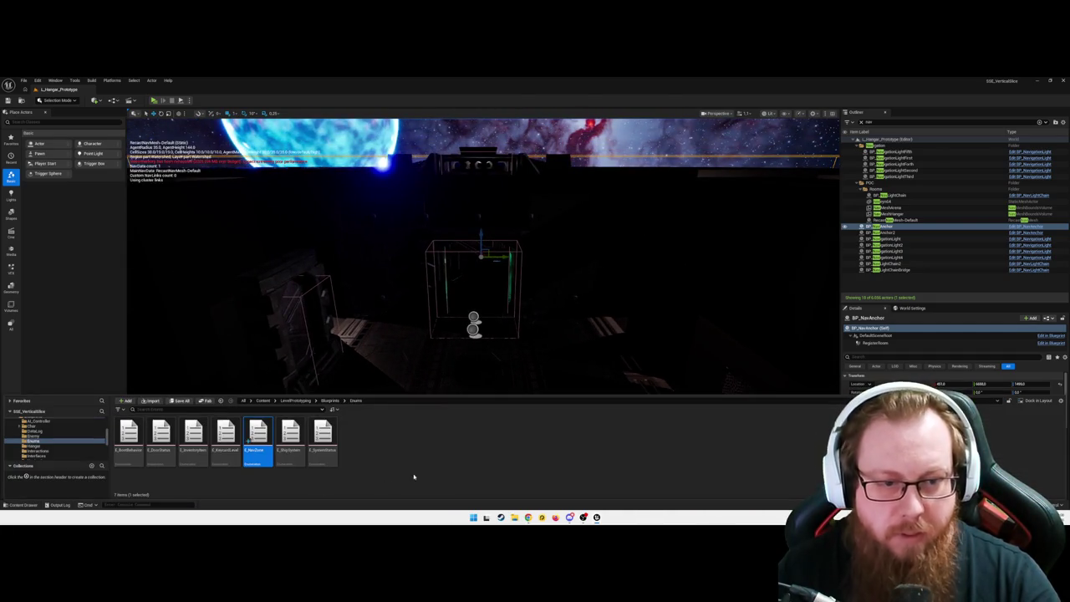
{"action": "left_click", "coordinate": [330, 401]}
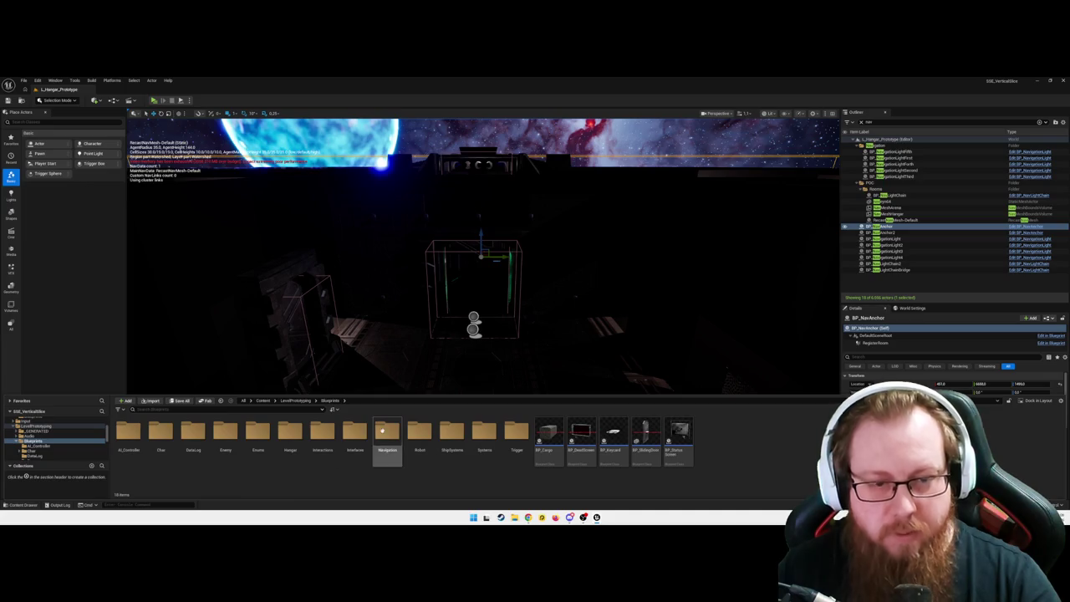
{"action": "double_click", "coordinate": [382, 431]}
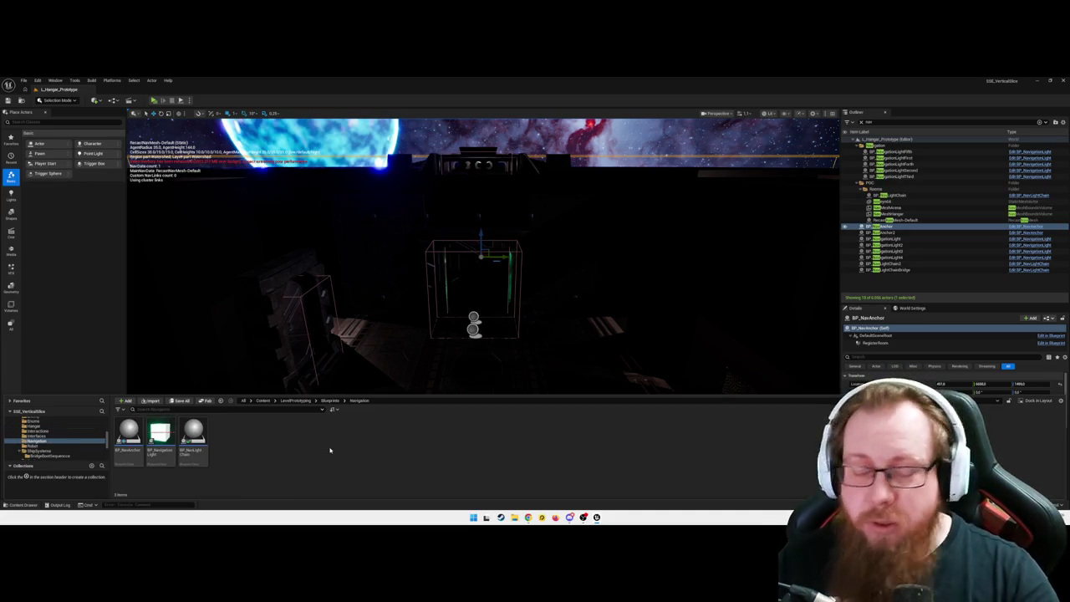
{"action": "double_click", "coordinate": [192, 432]}
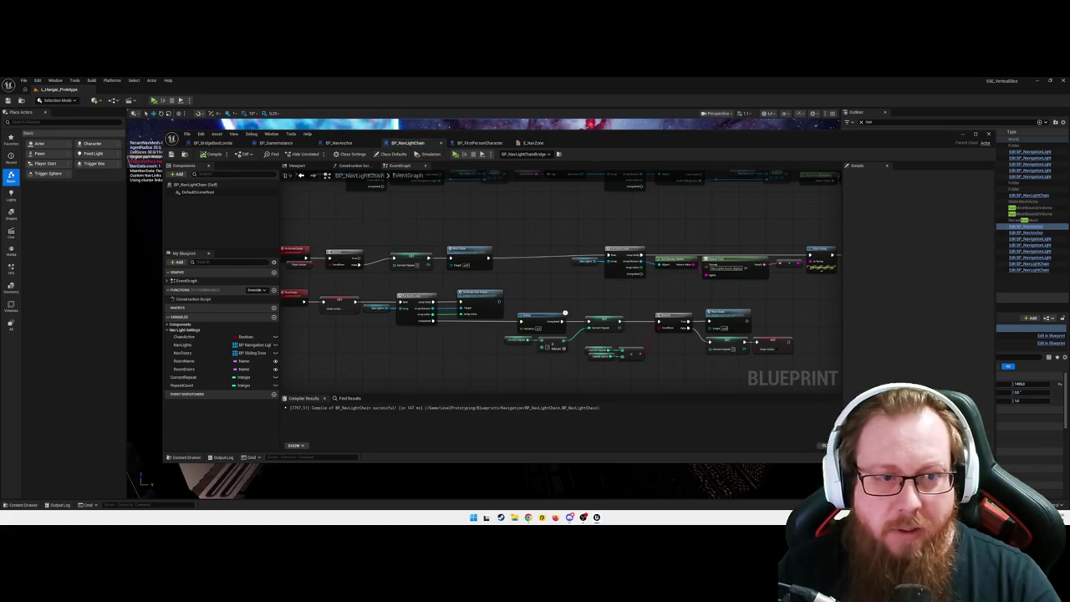
- Pan across the BP_NavLightChain graph from the light loop to the print string section
{"action": "scroll", "coordinate": [460, 239], "scroll_direction": "up", "scroll_amount": 3}
{"action": "left_click_drag", "start_coordinate": [709, 222], "coordinate": [628, 220]}
{"action": "mouse_move", "coordinate": [468, 288]}
{"action": "left_mouse_down"}
{"action": "mouse_move", "coordinate": [590, 293]}
{"action": "mouse_move", "coordinate": [538, 287]}
{"action": "mouse_move", "coordinate": [501, 314]}
{"action": "mouse_move", "coordinate": [522, 320]}
{"action": "mouse_move", "coordinate": [458, 263]}
{"action": "mouse_move", "coordinate": [398, 251]}
{"action": "left_mouse_up"}
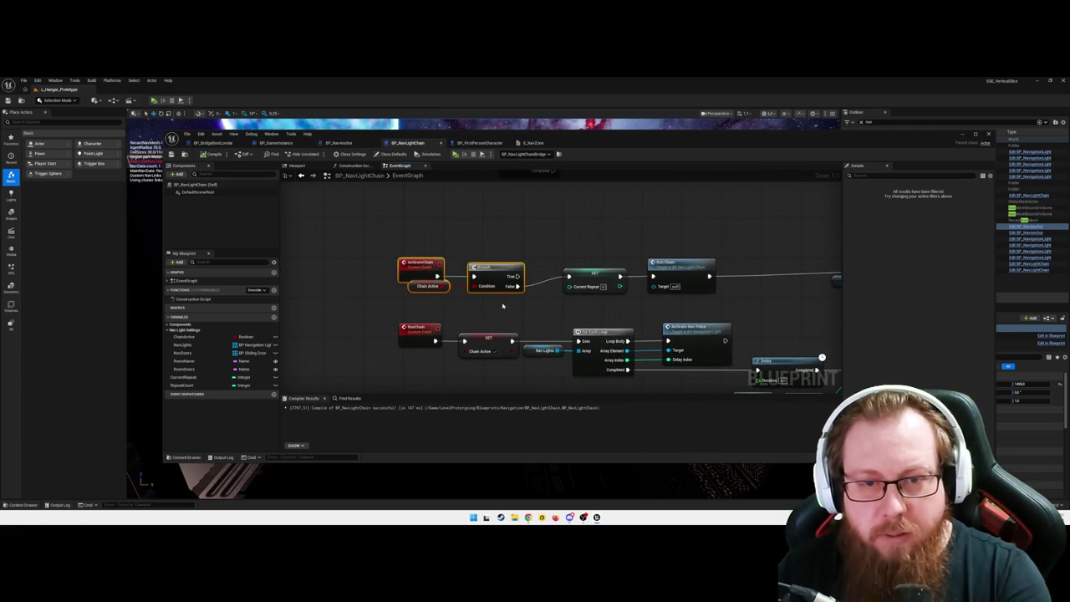
{"action": "left_click_drag", "start_coordinate": [561, 306], "coordinate": [393, 310]}
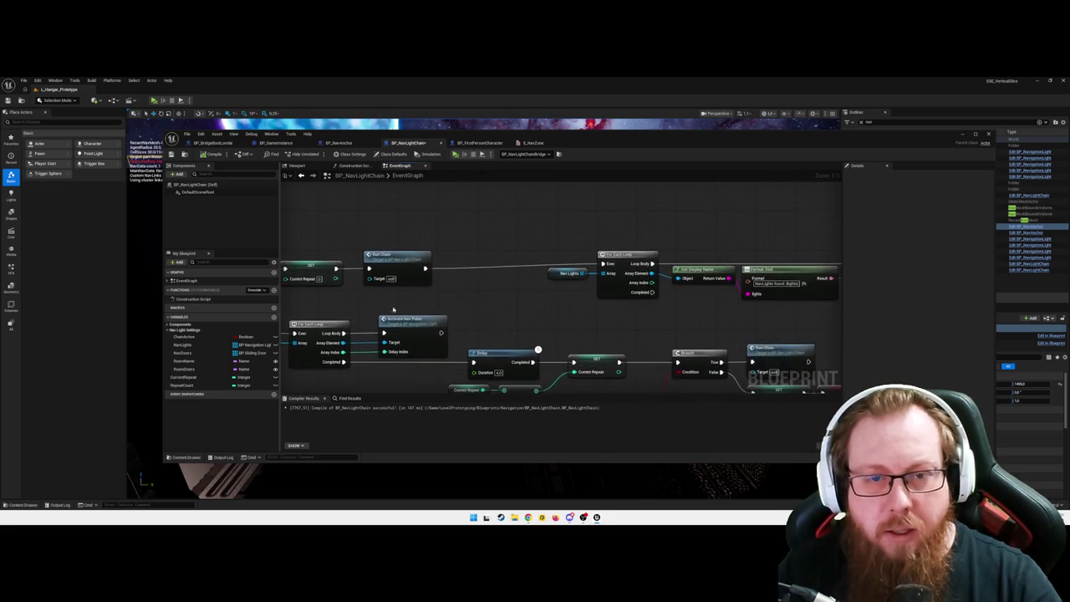
{"action": "mouse_move", "coordinate": [477, 298]}
{"action": "left_mouse_down"}
{"action": "mouse_move", "coordinate": [537, 298]}
{"action": "mouse_move", "coordinate": [530, 303]}
{"action": "left_mouse_up"}
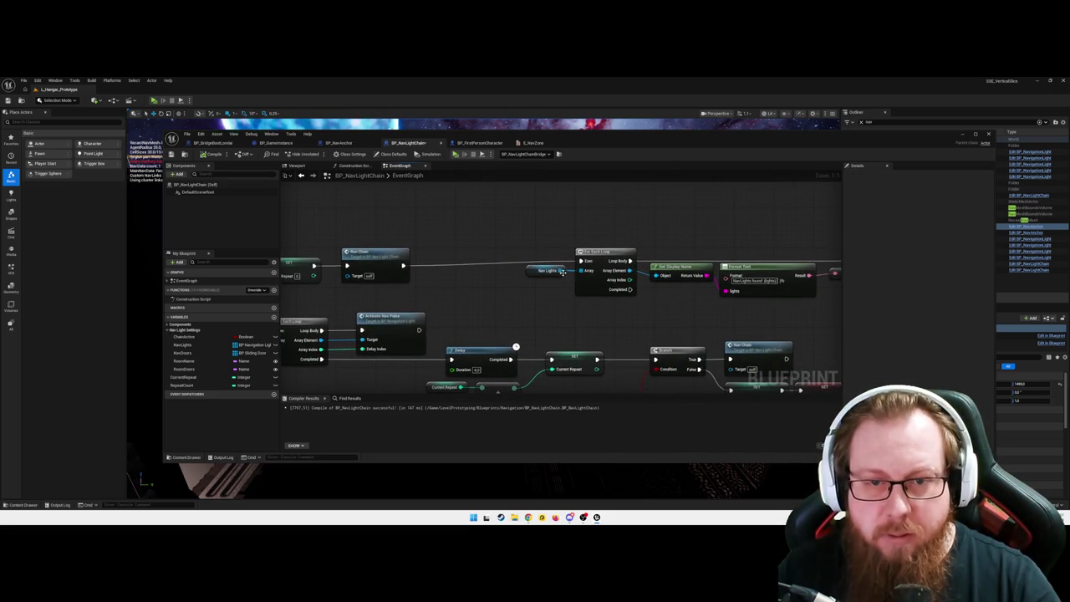
{"action": "left_click_drag", "start_coordinate": [592, 316], "coordinate": [662, 317]}
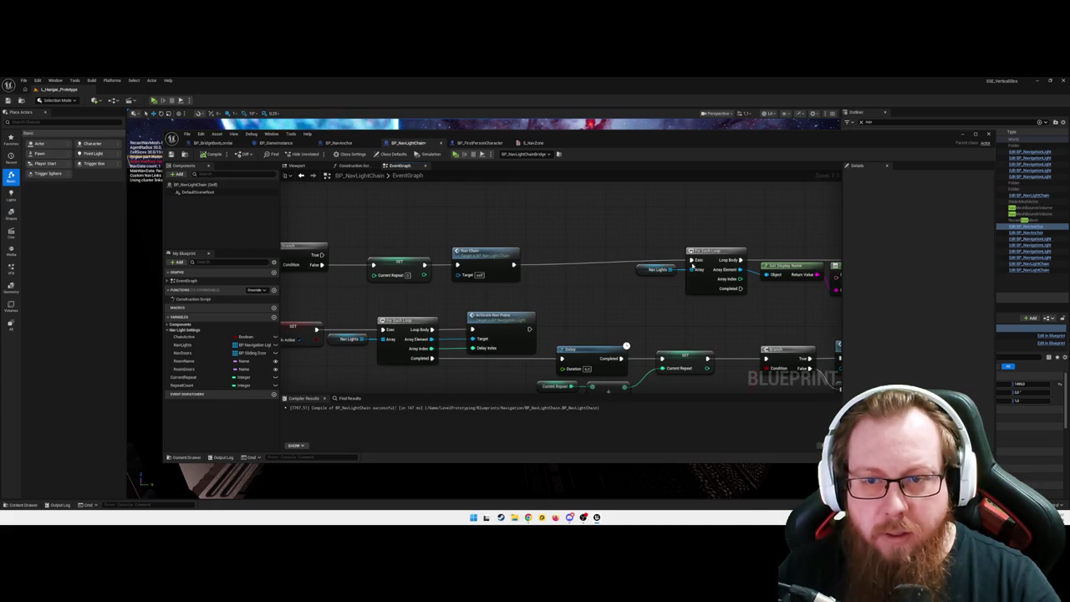
{"action": "left_click_drag", "start_coordinate": [789, 317], "coordinate": [557, 302]}
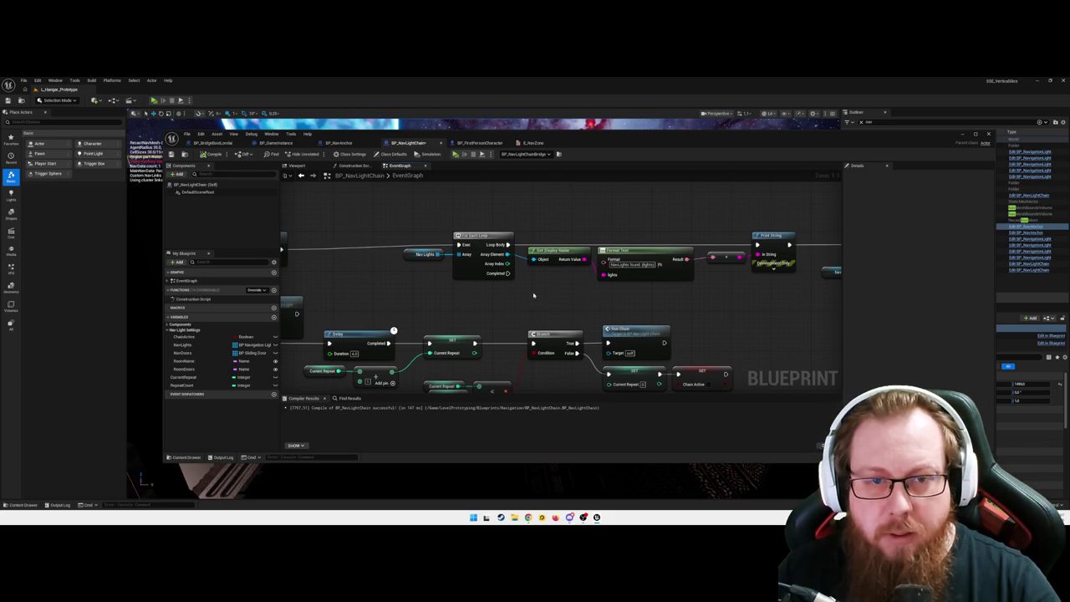
{"action": "scroll", "coordinate": [645, 282], "scroll_direction": "down", "scroll_amount": 1}
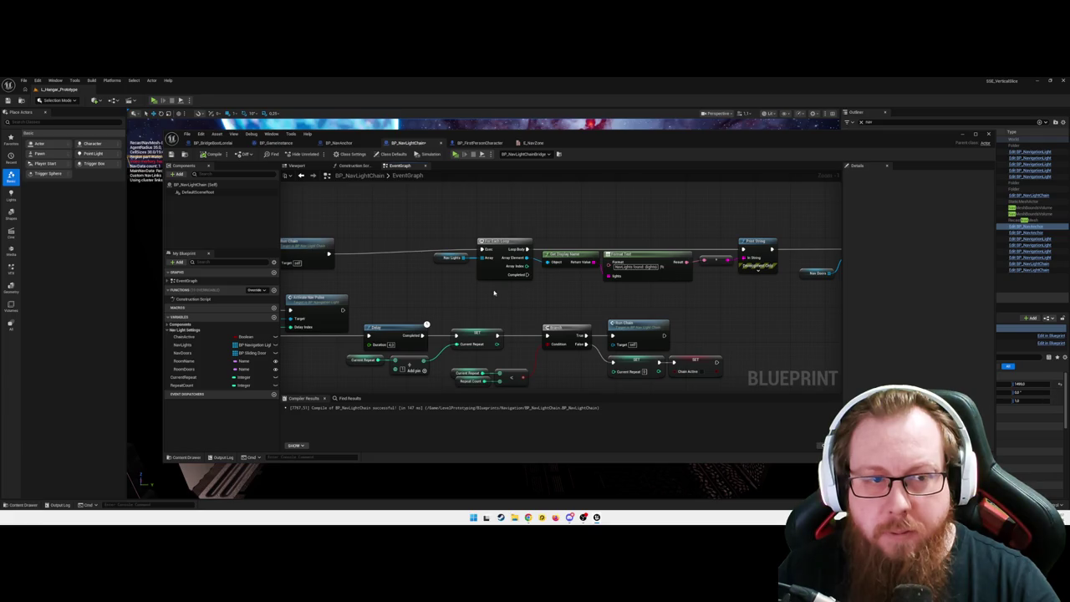
{"action": "right_click", "coordinate": [523, 289]}
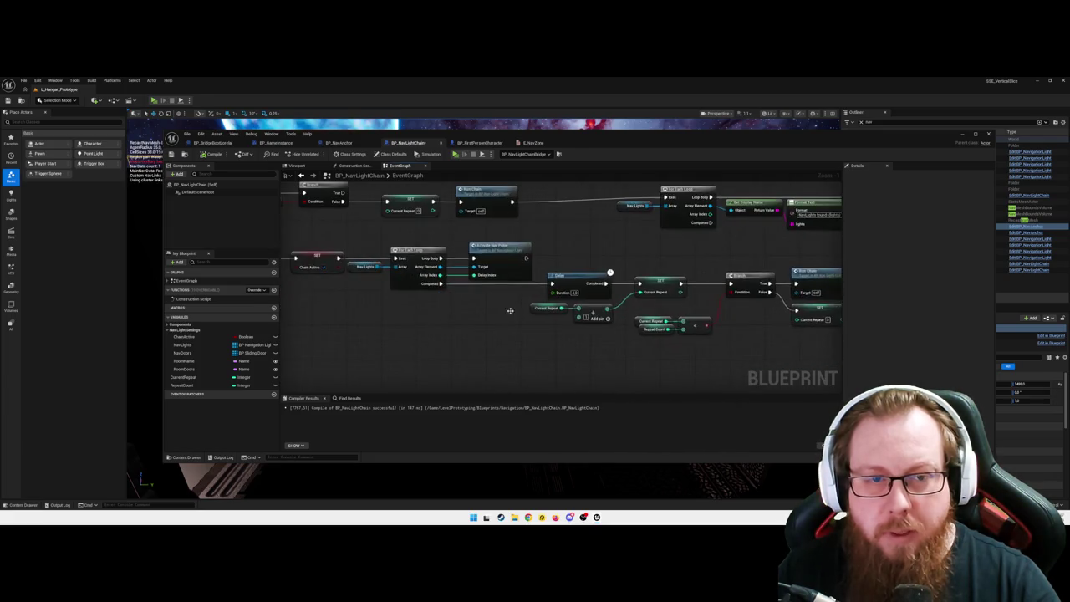
- Select Run Chain, review the loop, delay and BeginPlay tag lookup, then minimize the editor
{"action": "left_click", "coordinate": [587, 232]}
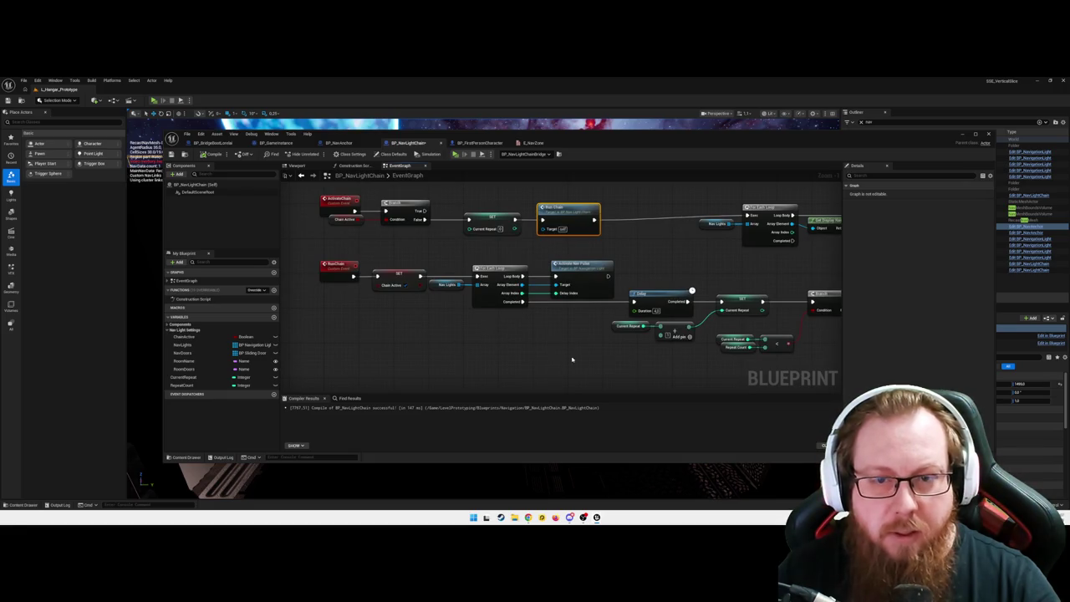
{"action": "left_click_drag", "start_coordinate": [571, 360], "coordinate": [368, 323]}
{"action": "mouse_move", "coordinate": [558, 350]}
{"action": "left_mouse_down"}
{"action": "mouse_move", "coordinate": [599, 334]}
{"action": "mouse_move", "coordinate": [727, 352]}
{"action": "left_mouse_up"}
{"action": "mouse_move", "coordinate": [437, 334]}
{"action": "left_mouse_down"}
{"action": "mouse_move", "coordinate": [570, 337]}
{"action": "mouse_move", "coordinate": [480, 322]}
{"action": "left_mouse_up"}
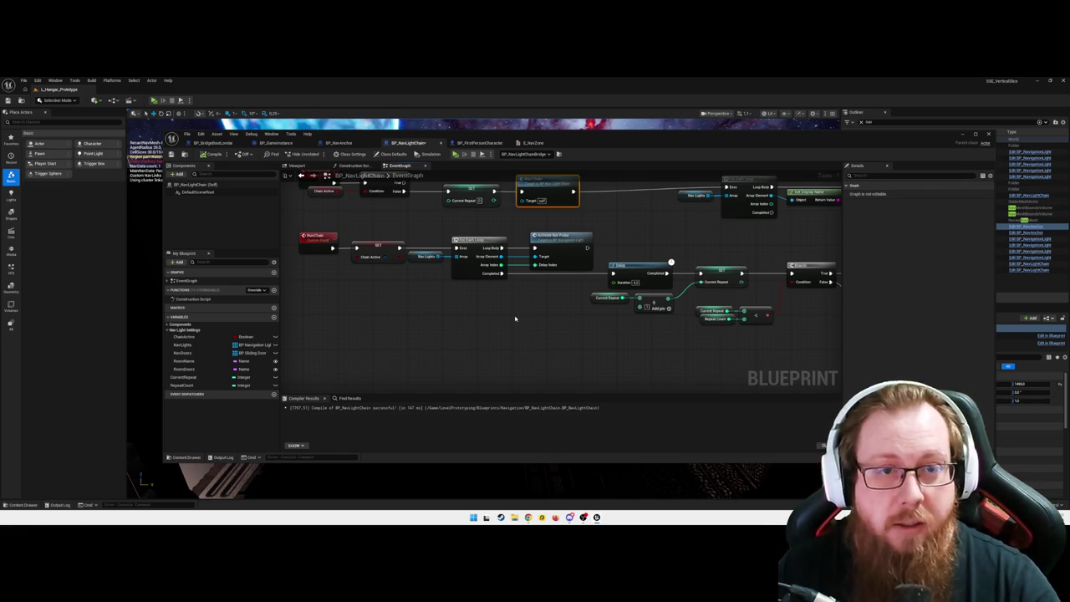
{"action": "mouse_move", "coordinate": [516, 315]}
{"action": "left_mouse_down"}
{"action": "mouse_move", "coordinate": [560, 351]}
{"action": "mouse_move", "coordinate": [501, 377]}
{"action": "left_mouse_up"}
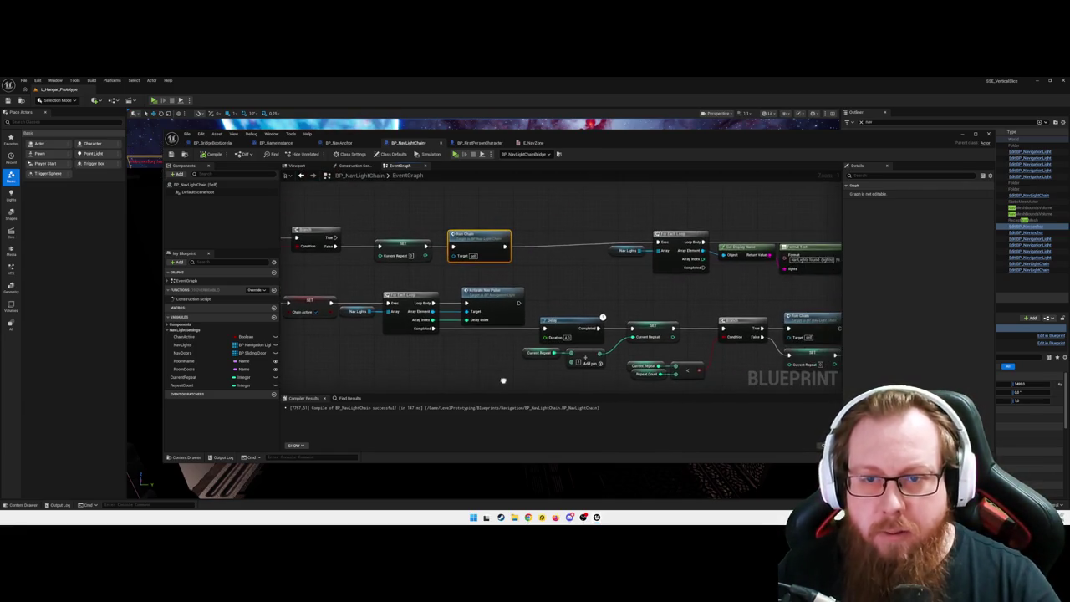
{"action": "left_click_drag", "start_coordinate": [601, 318], "coordinate": [561, 327]}
{"action": "mouse_move", "coordinate": [620, 293]}
{"action": "left_mouse_down"}
{"action": "mouse_move", "coordinate": [592, 310]}
{"action": "mouse_move", "coordinate": [711, 312]}
{"action": "mouse_move", "coordinate": [563, 298]}
{"action": "mouse_move", "coordinate": [517, 316]}
{"action": "left_mouse_up"}
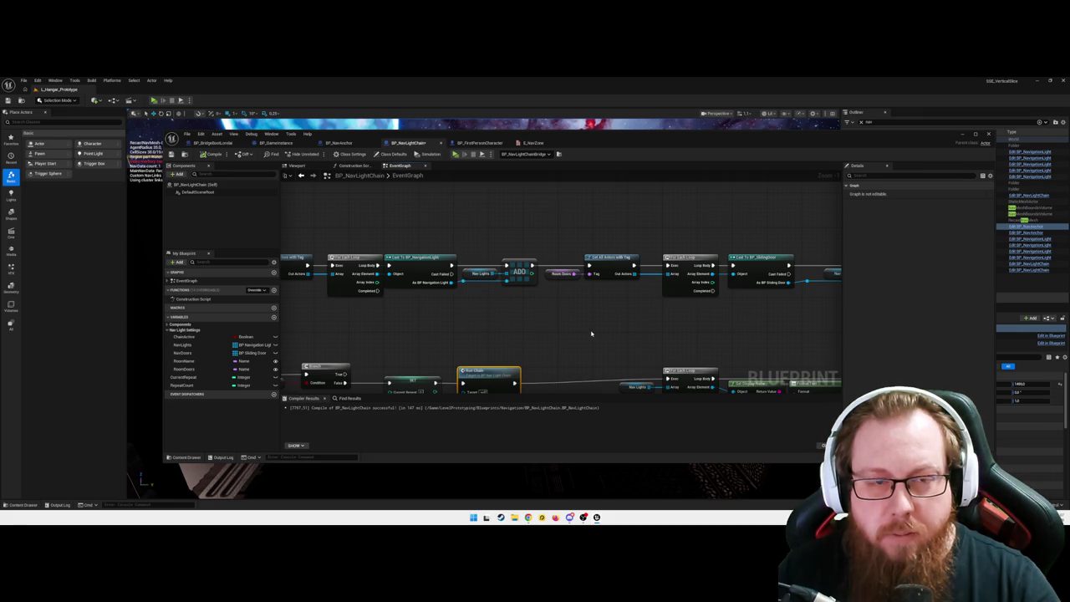
{"action": "left_click_drag", "start_coordinate": [591, 334], "coordinate": [549, 339]}
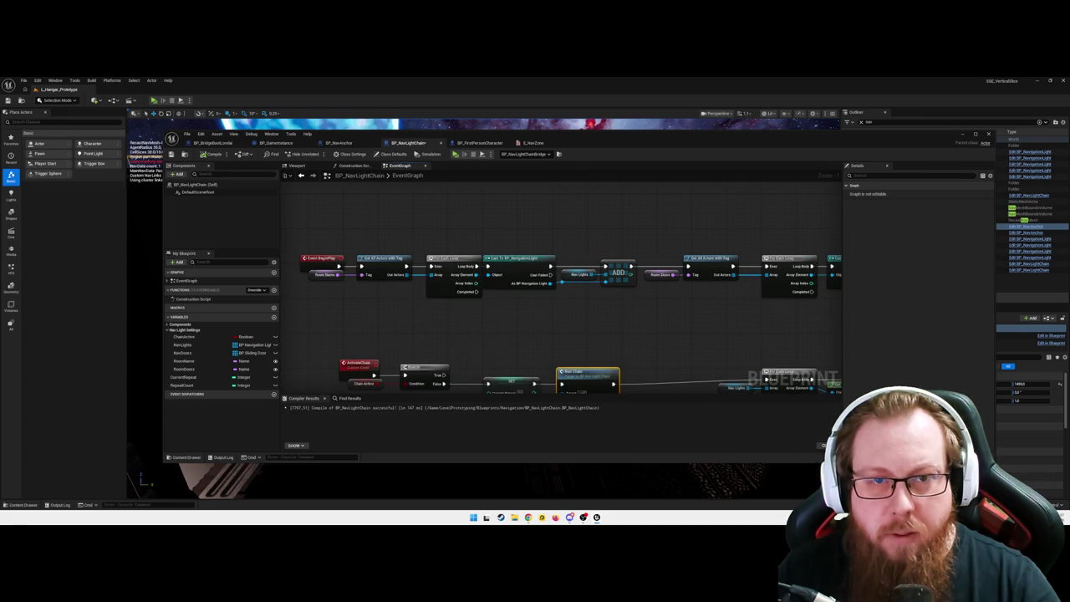
{"action": "mouse_move", "coordinate": [364, 323]}
{"action": "left_mouse_down"}
{"action": "mouse_move", "coordinate": [418, 306]}
{"action": "mouse_move", "coordinate": [382, 310]}
{"action": "left_mouse_up"}
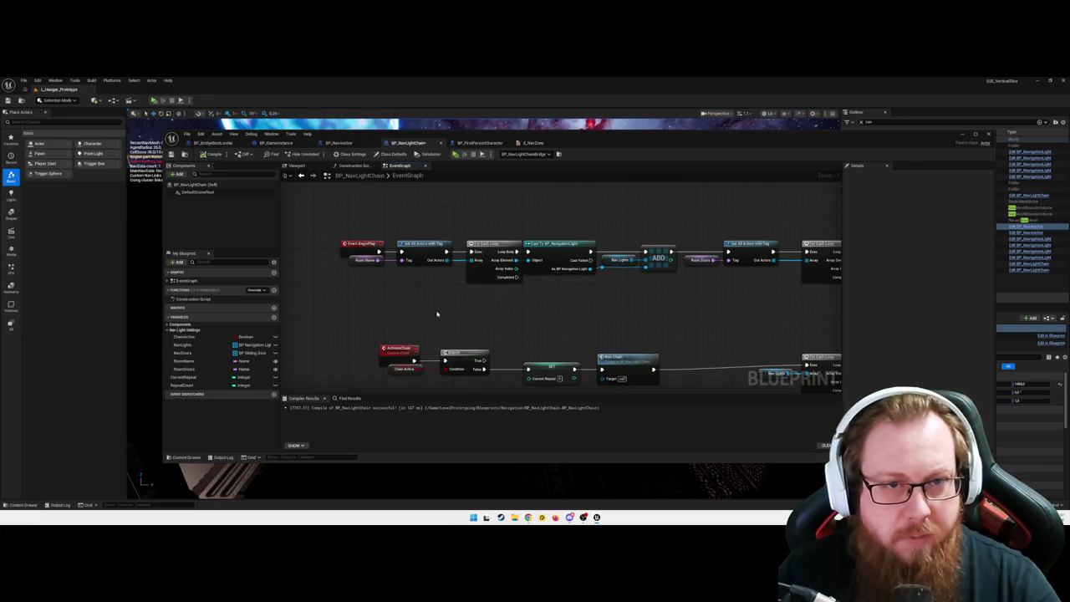
{"action": "left_click", "coordinate": [962, 135]}
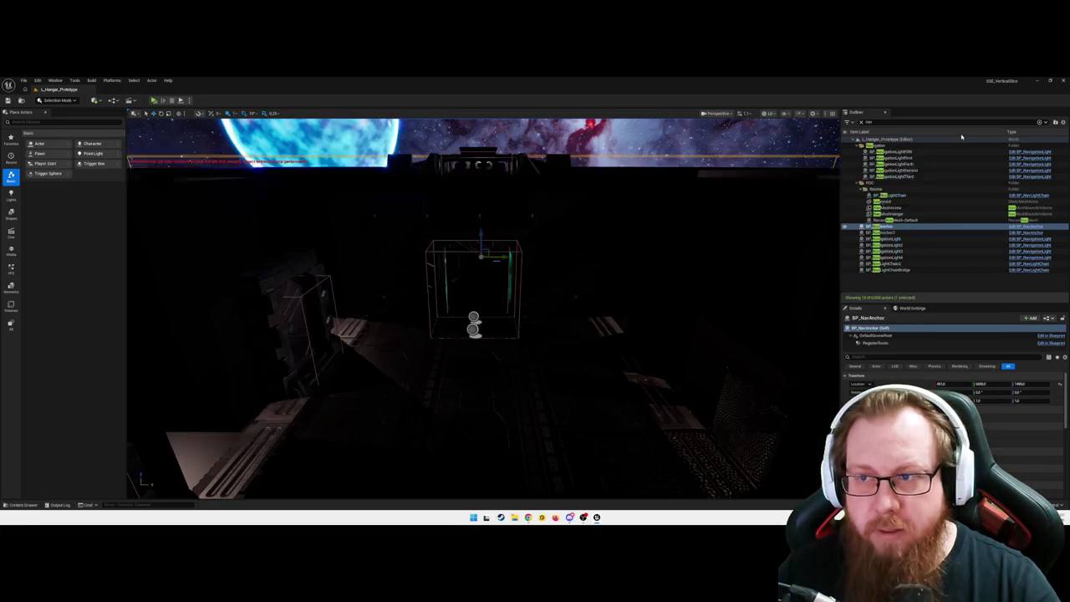
- Check the Tag properties on the light chain bridge, a corridor nav light, the sliding door and BP_NavAnchor
{"action": "left_click_drag", "start_coordinate": [251, 345], "coordinate": [250, 345]}
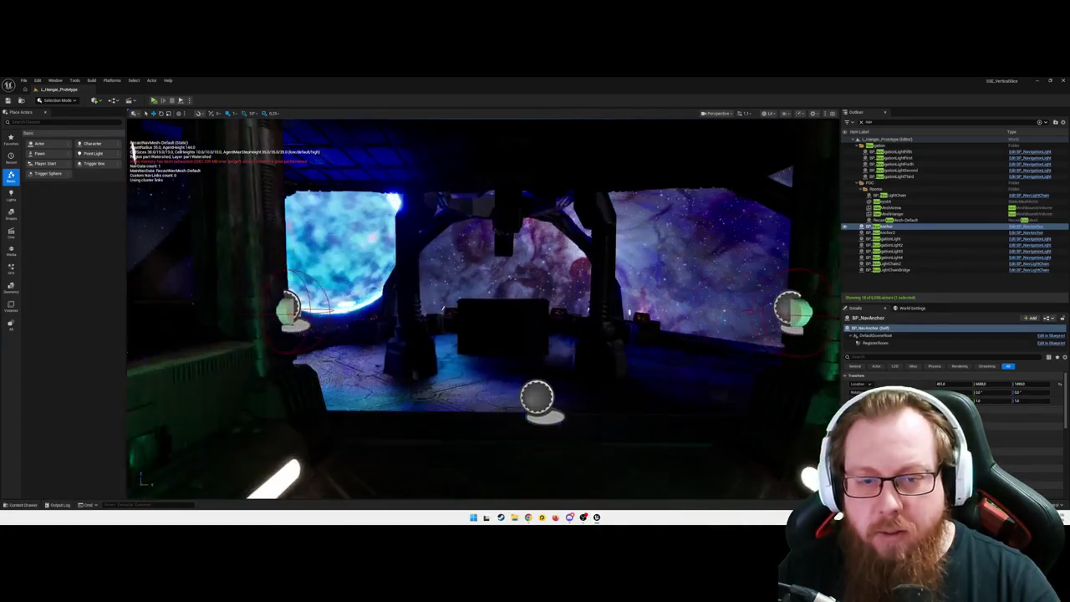
{"action": "left_click", "coordinate": [890, 269]}
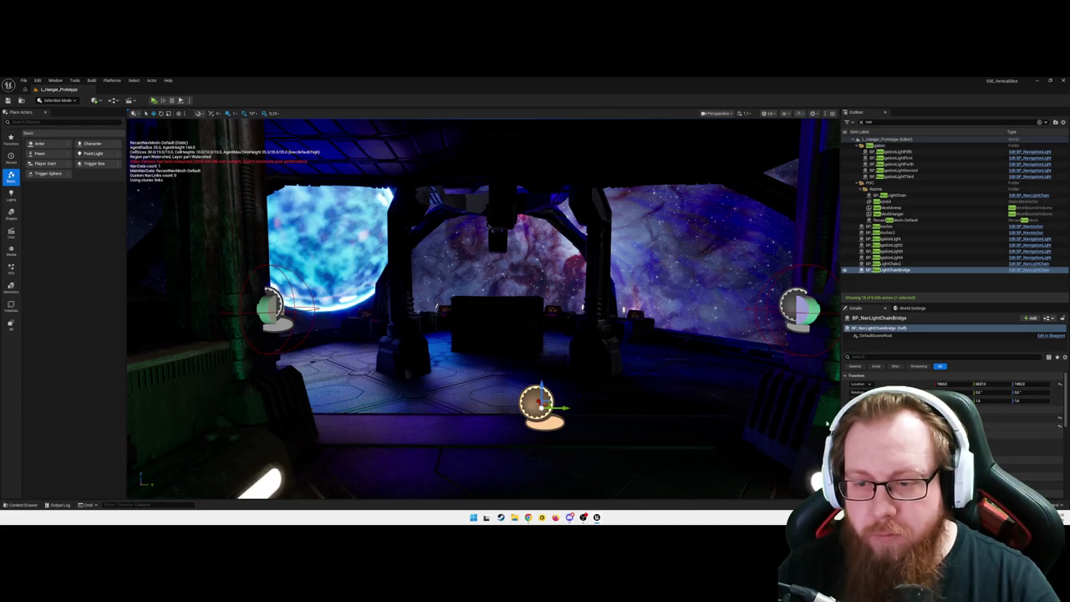
{"action": "mouse_move", "coordinate": [826, 424]}
{"action": "left_mouse_down"}
{"action": "mouse_move", "coordinate": [702, 427]}
{"action": "mouse_move", "coordinate": [647, 408]}
{"action": "left_mouse_up"}
{"action": "left_click", "coordinate": [572, 367]}
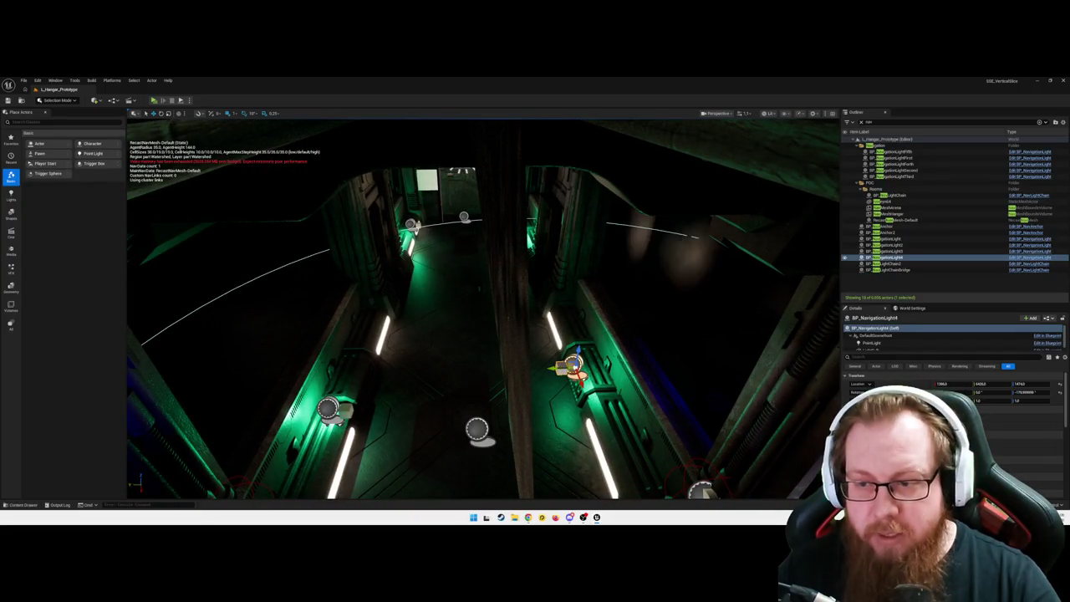
{"action": "left_click", "coordinate": [936, 357]}
{"action": "type", "text": "Tag"}
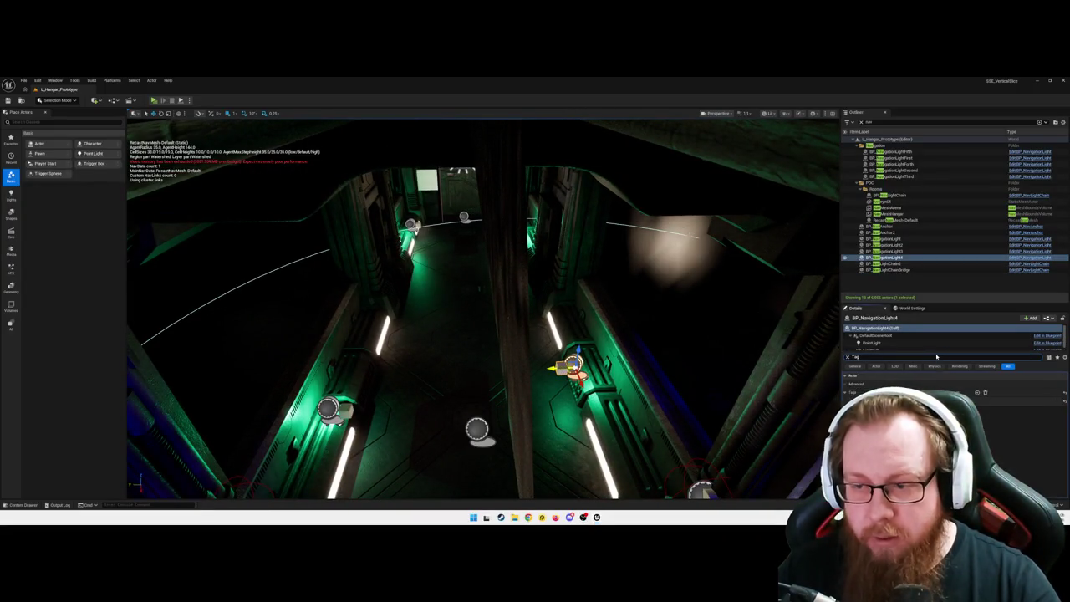
{"action": "left_click", "coordinate": [455, 180]}
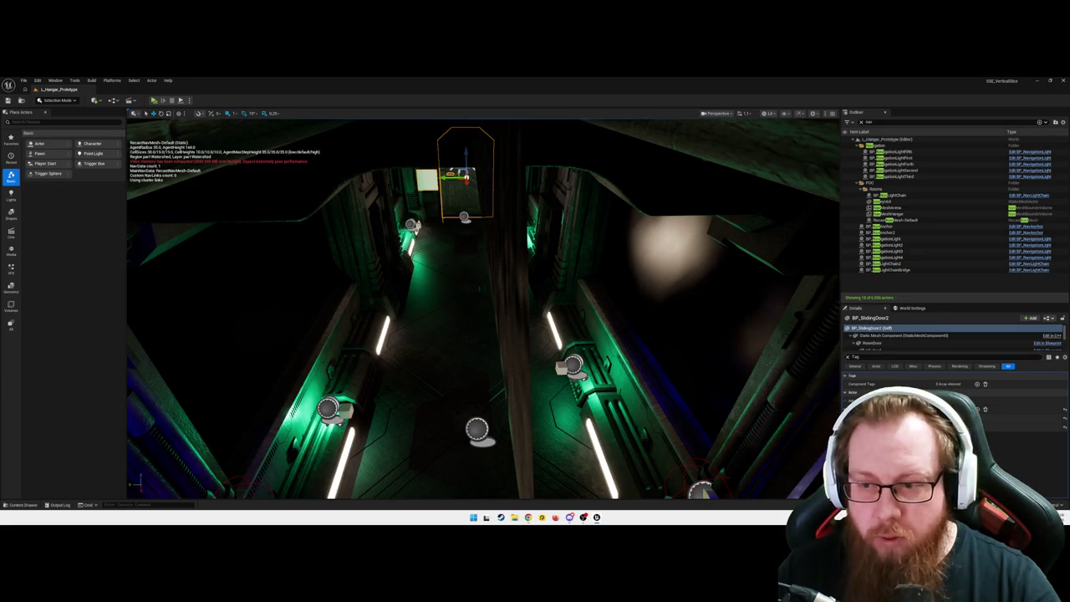
{"action": "scroll", "coordinate": [497, 129], "scroll_direction": "up", "scroll_amount": 5}
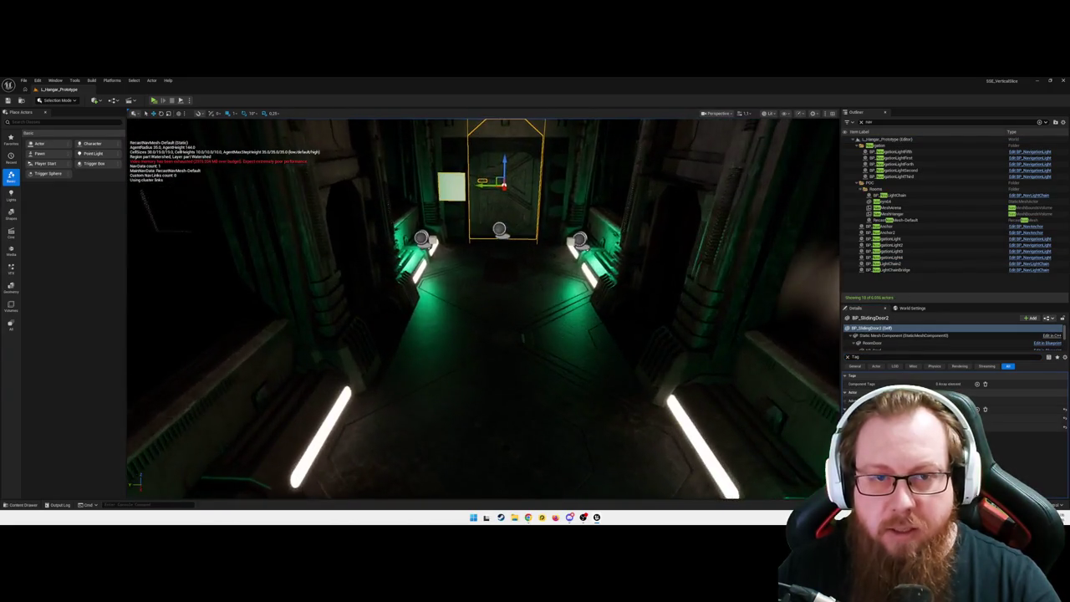
{"action": "left_click", "coordinate": [499, 228]}
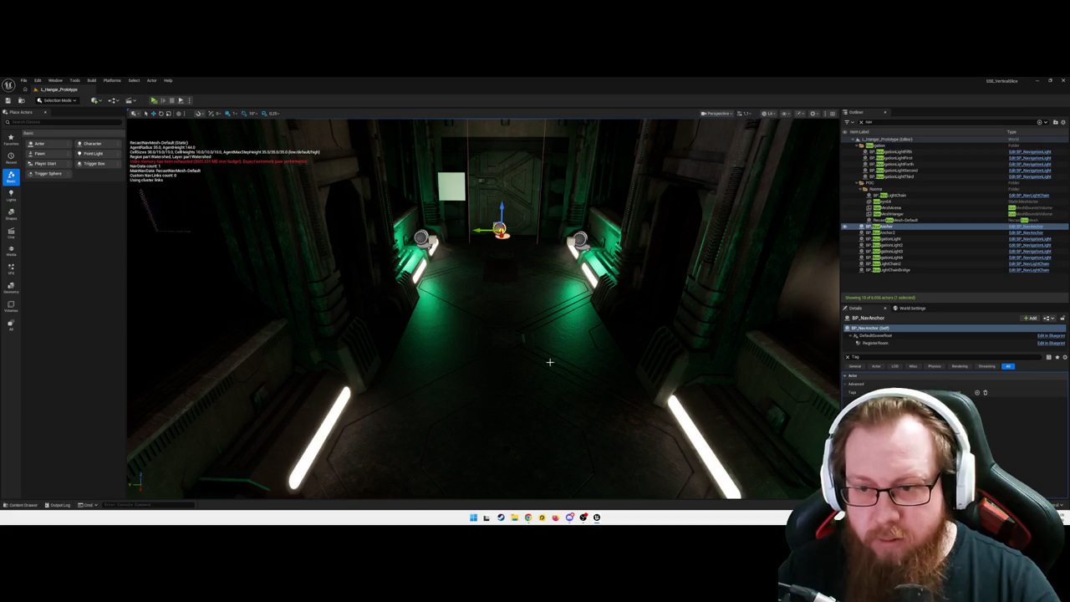
- Frame BP_NavAnchor, fly past the door, and select BP_NavAnchor2 in the dark room
{"action": "key", "text": "f"}
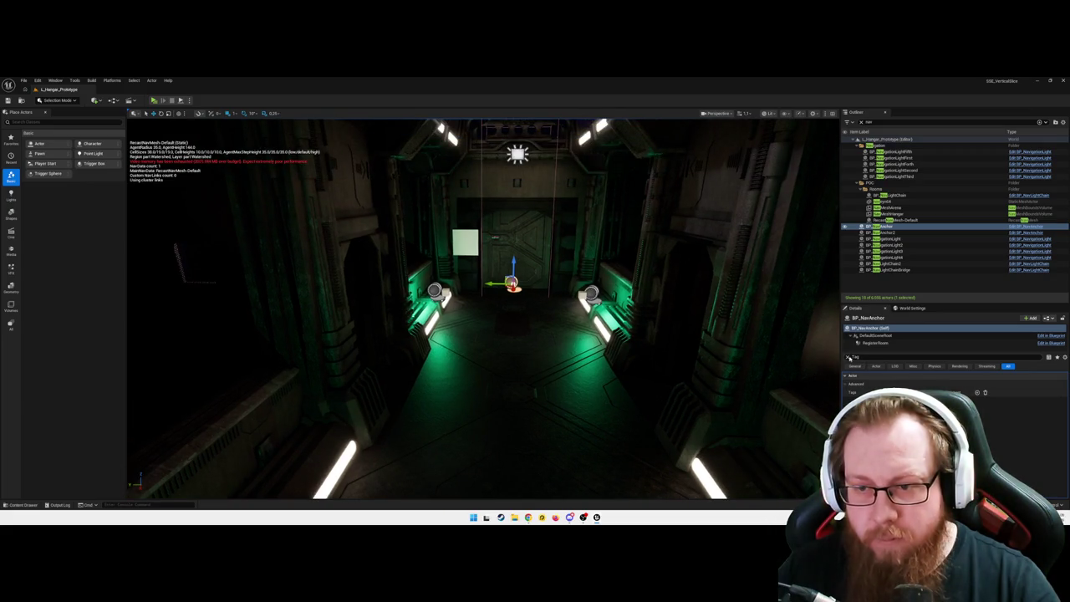
{"action": "scroll", "coordinate": [484, 309], "scroll_direction": "up", "scroll_amount": 5}
{"action": "mouse_move", "coordinate": [484, 309]}
{"action": "left_mouse_down"}
{"action": "mouse_move", "coordinate": [426, 339]}
{"action": "mouse_move", "coordinate": [468, 334]}
{"action": "left_mouse_up"}
{"action": "left_click", "coordinate": [472, 318]}
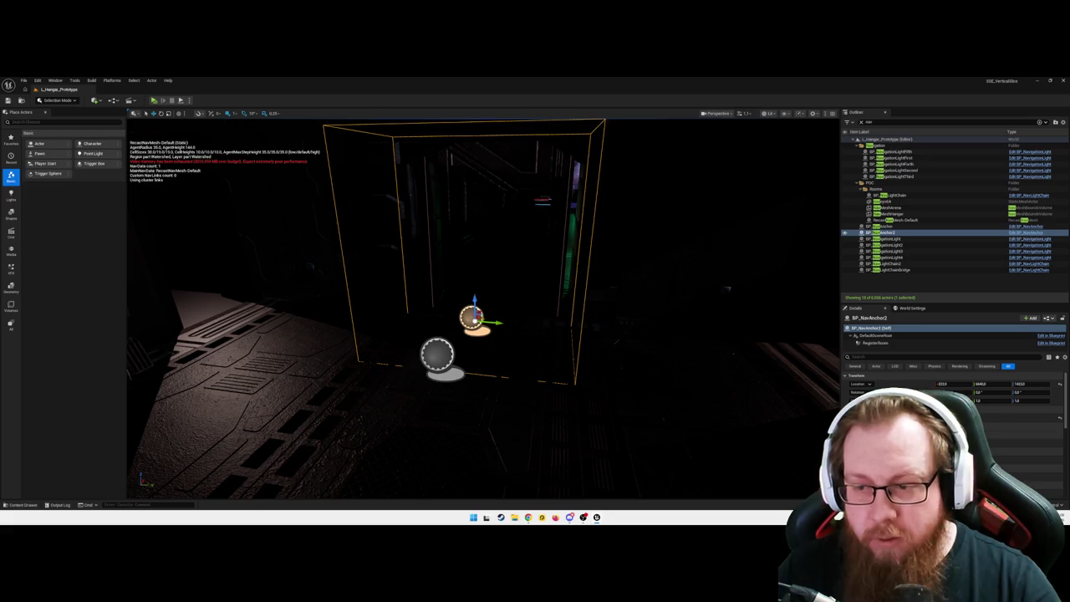
{"action": "left_click", "coordinate": [436, 354]}
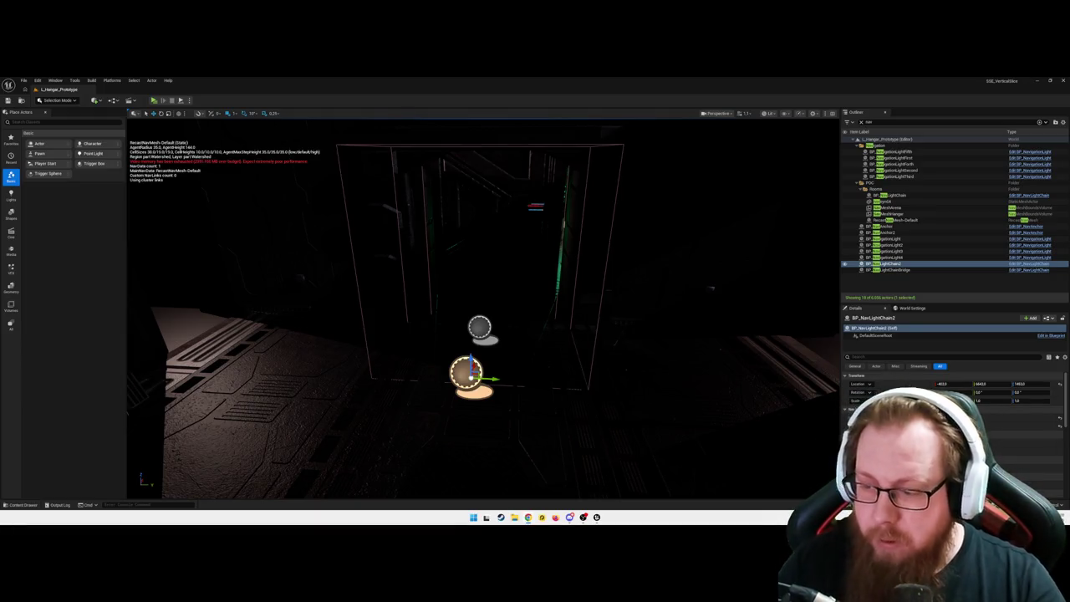
{"action": "left_click", "coordinate": [885, 232]}
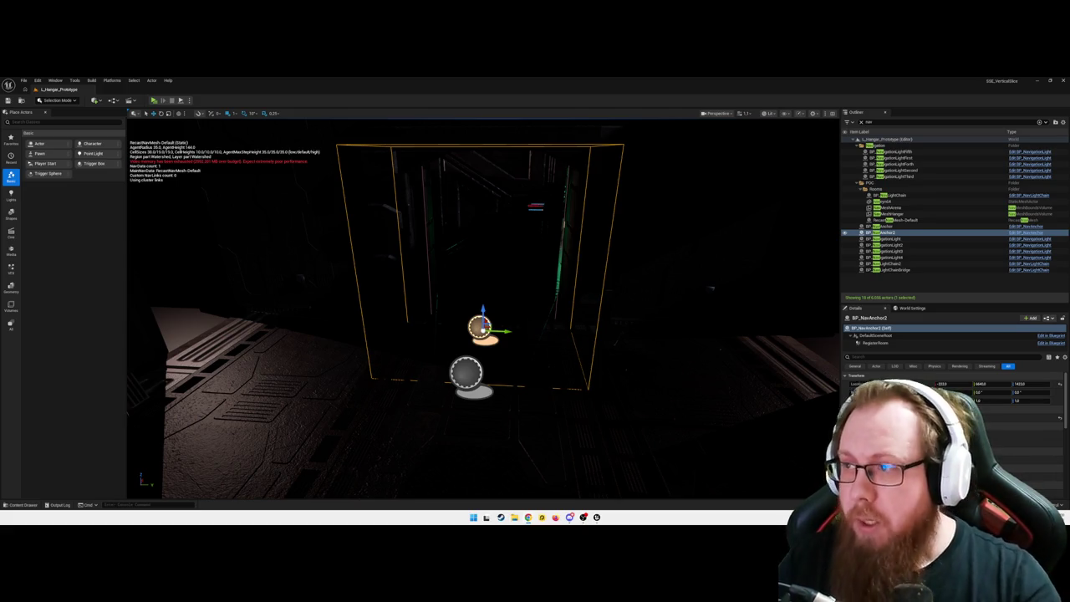
{"action": "scroll", "coordinate": [482, 309], "scroll_direction": "down", "scroll_amount": 3}
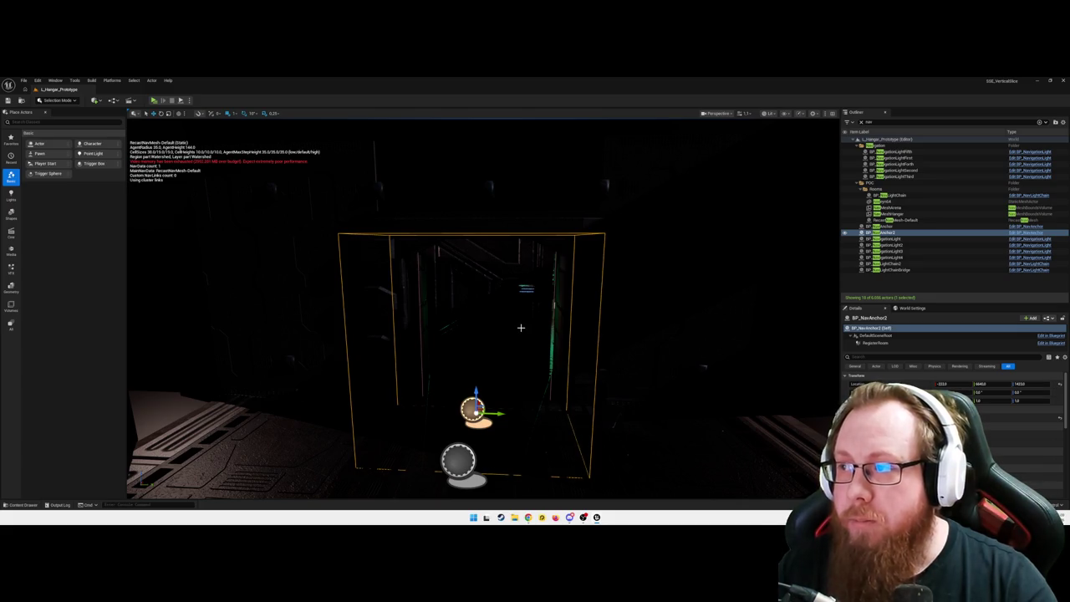
{"action": "scroll", "coordinate": [521, 328], "scroll_direction": "down", "scroll_amount": 5}
- Select the light chain bridge actor and frame it, facing down the corridor
{"action": "left_click_drag", "start_coordinate": [520, 328], "coordinate": [521, 209]}
{"action": "left_click", "coordinate": [439, 309]}
{"action": "mouse_move", "coordinate": [511, 343]}
{"action": "left_mouse_down"}
{"action": "mouse_move", "coordinate": [343, 343]}
{"action": "mouse_move", "coordinate": [312, 187]}
{"action": "left_mouse_up"}
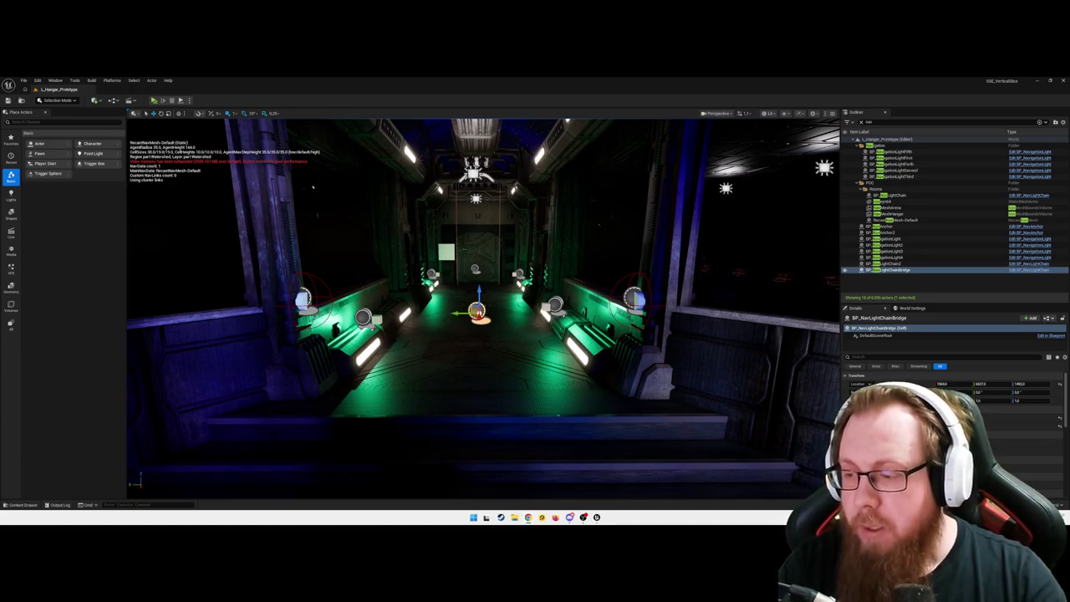
{"action": "scroll", "coordinate": [213, 215], "scroll_direction": "up", "scroll_amount": 5}
{"action": "scroll", "coordinate": [213, 215], "scroll_direction": "up", "scroll_amount": 10}
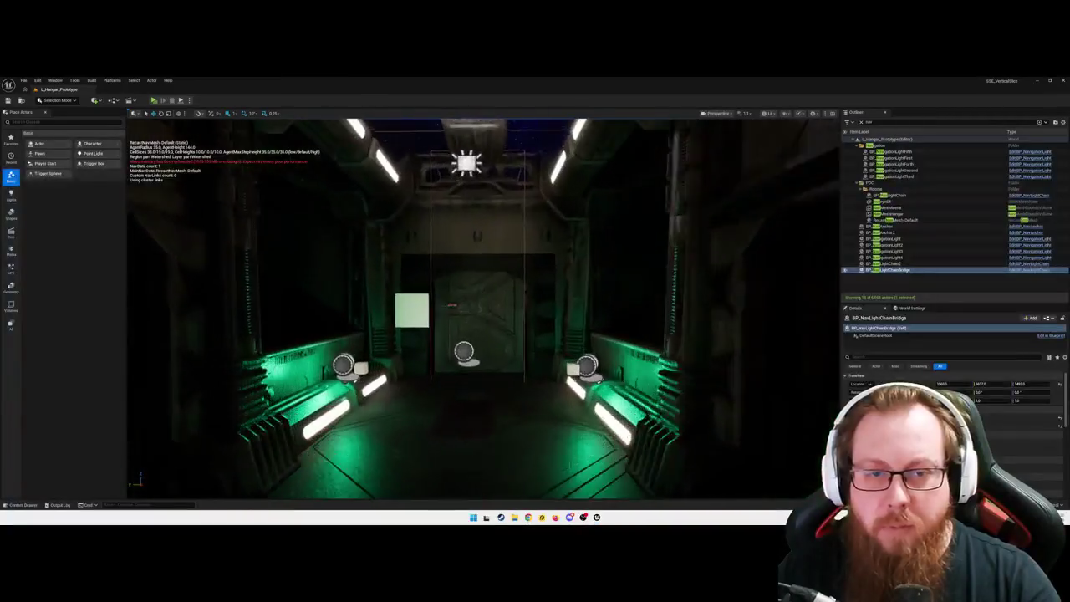
{"action": "key", "text": "f"}
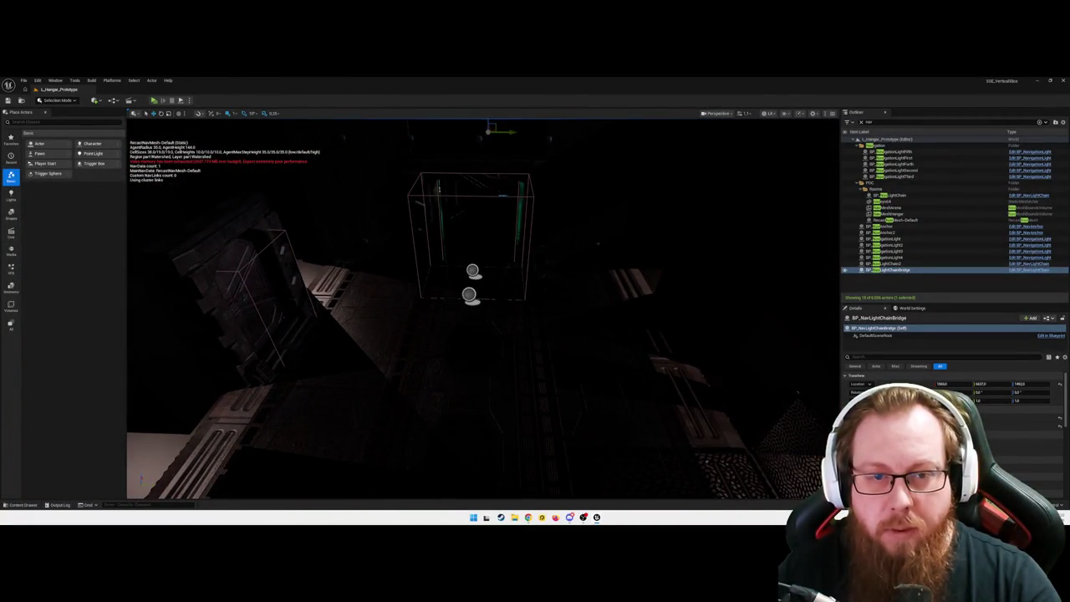
- Check the second nav anchor and light chain, then open the anchor's Blueprint with Ctrl+E
{"action": "left_click", "coordinate": [473, 270]}
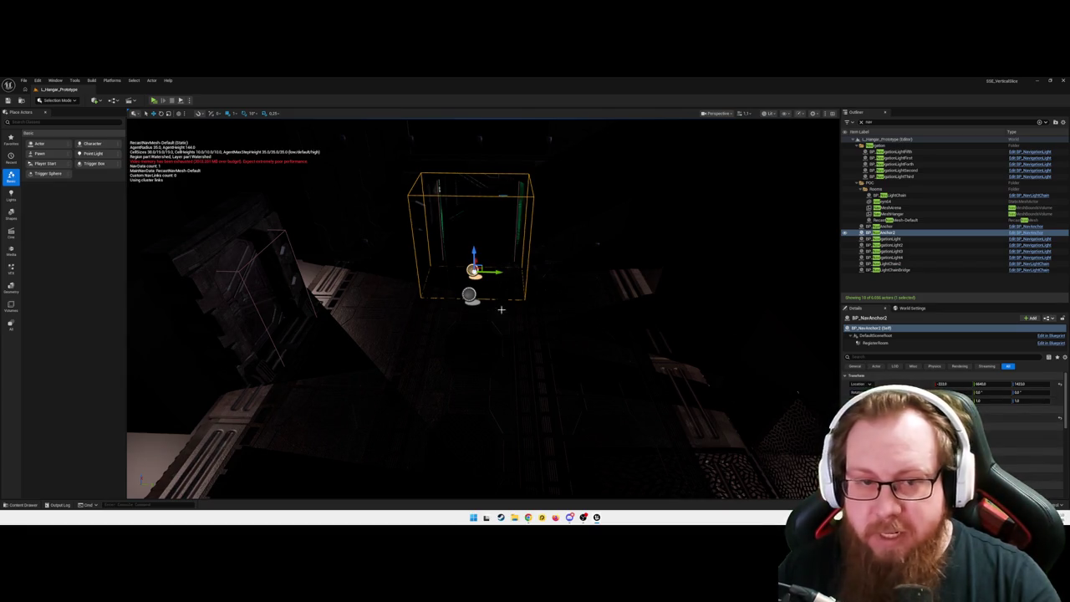
{"action": "left_click", "coordinate": [470, 294]}
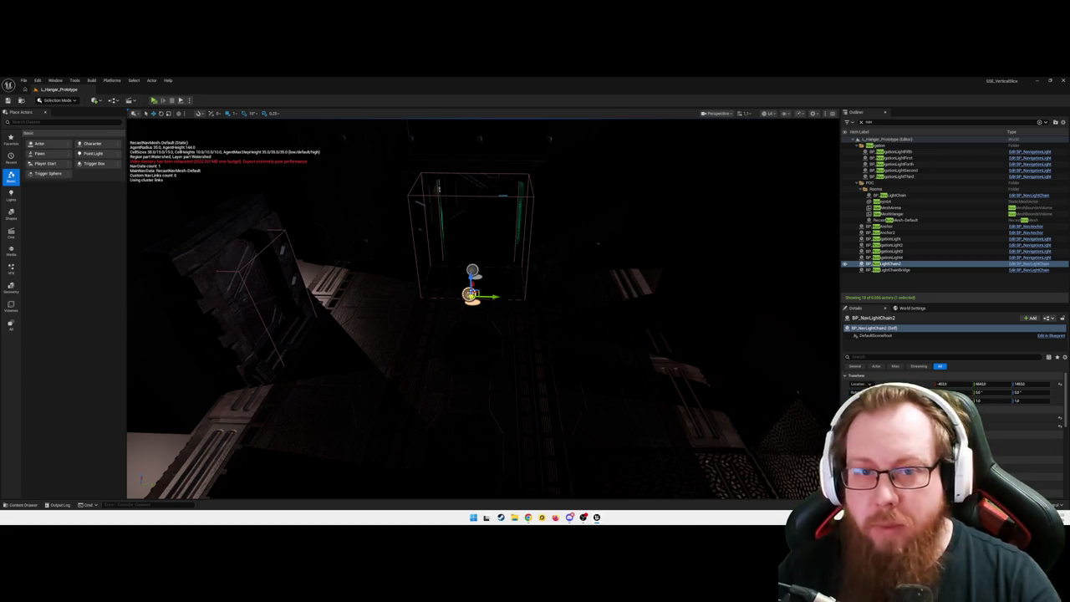
{"action": "left_click", "coordinate": [472, 270]}
{"action": "key", "text": "ctrl+e"}
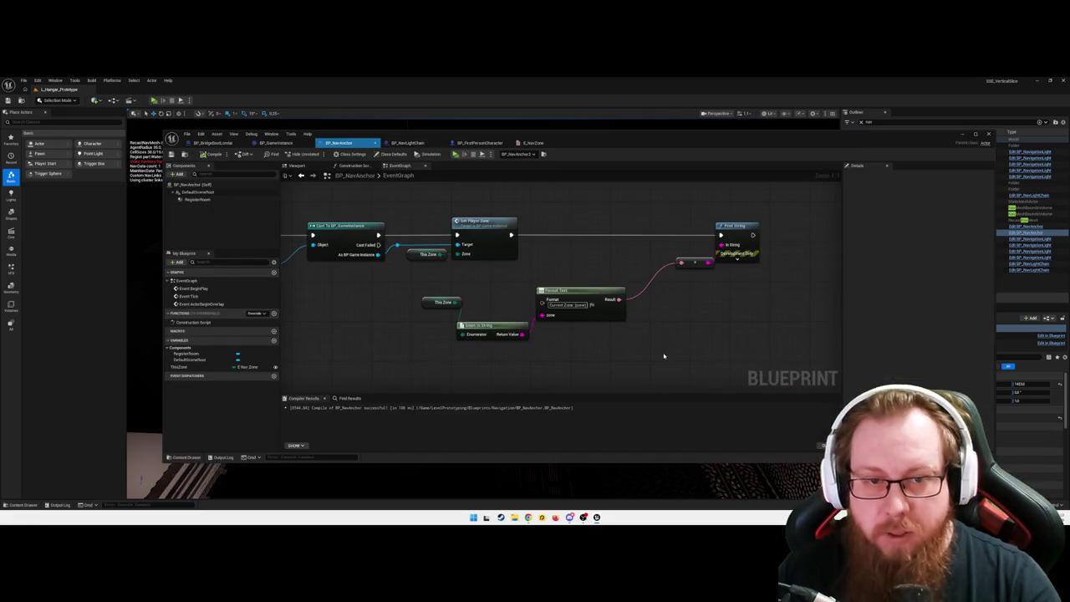
- Switch to BP_NavLightChain's graph and inspect its game instance, for-each loop and sliding door cast nodes
{"action": "scroll", "coordinate": [470, 343], "scroll_direction": "down", "scroll_amount": 3}
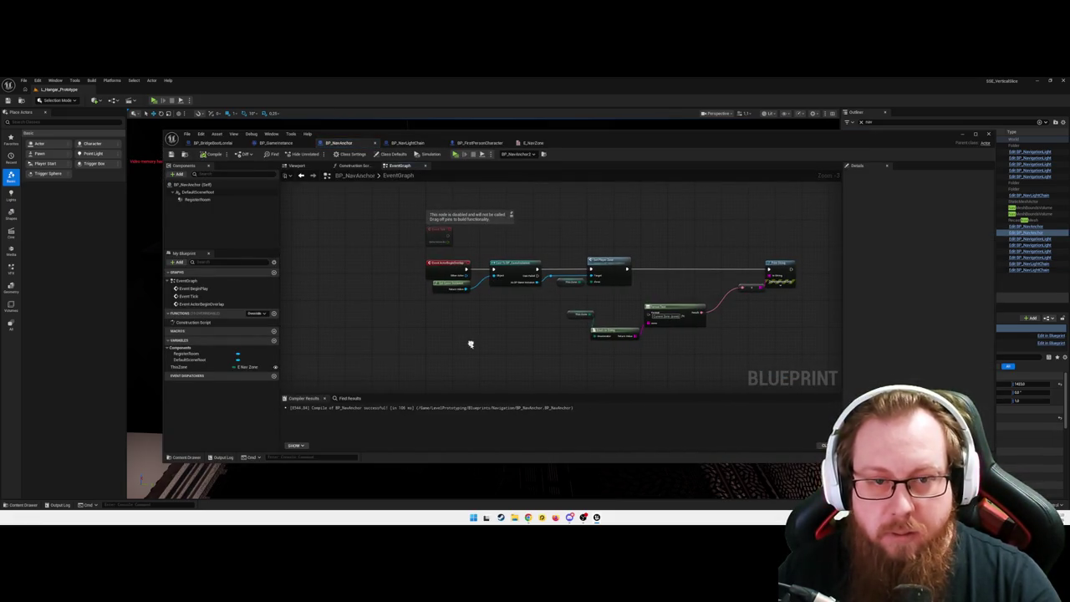
{"action": "left_click_drag", "start_coordinate": [529, 338], "coordinate": [492, 334]}
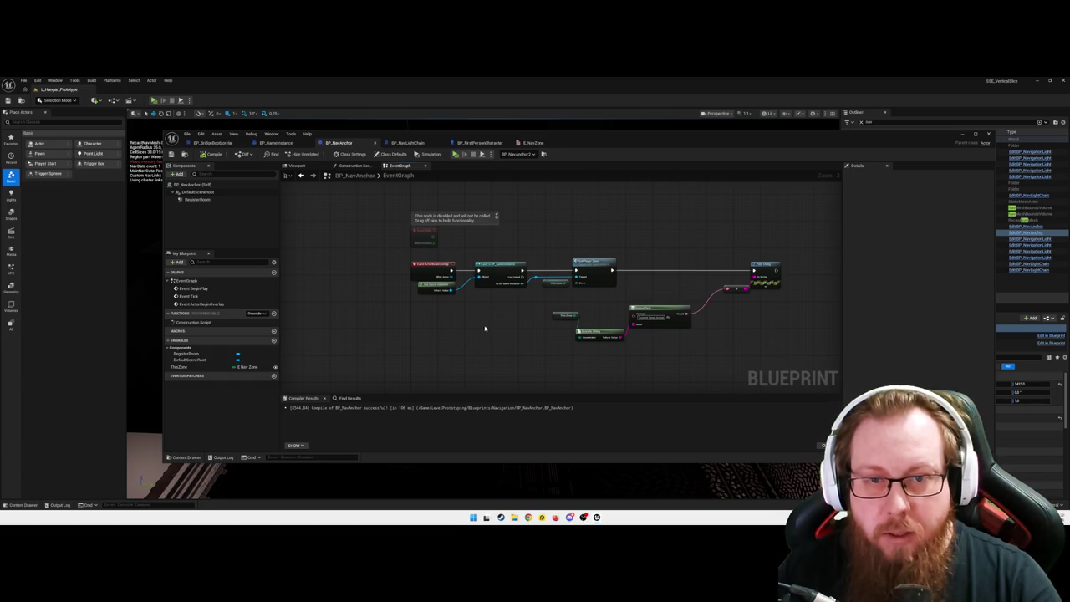
{"action": "scroll", "coordinate": [488, 328], "scroll_direction": "up", "scroll_amount": 1}
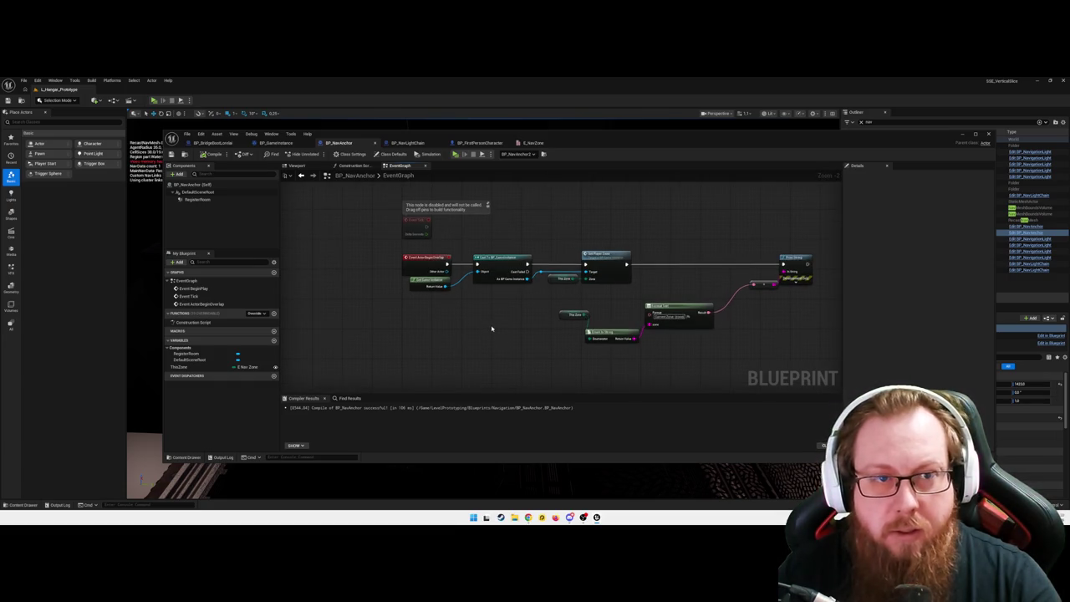
{"action": "left_click", "coordinate": [407, 143]}
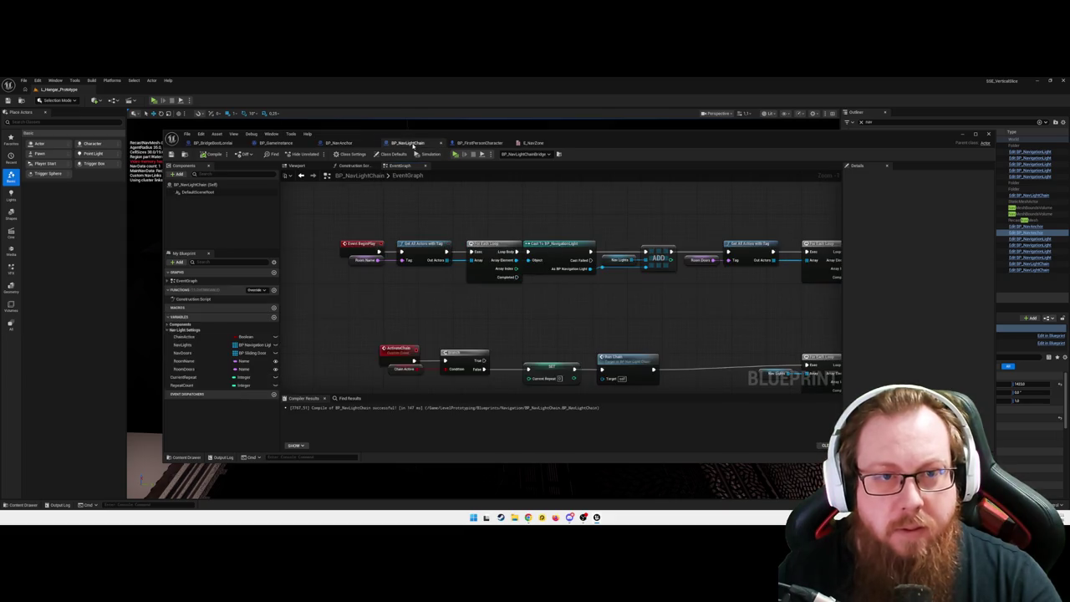
{"action": "mouse_move", "coordinate": [554, 310]}
{"action": "left_mouse_down"}
{"action": "mouse_move", "coordinate": [649, 318]}
{"action": "mouse_move", "coordinate": [437, 326]}
{"action": "left_mouse_up"}
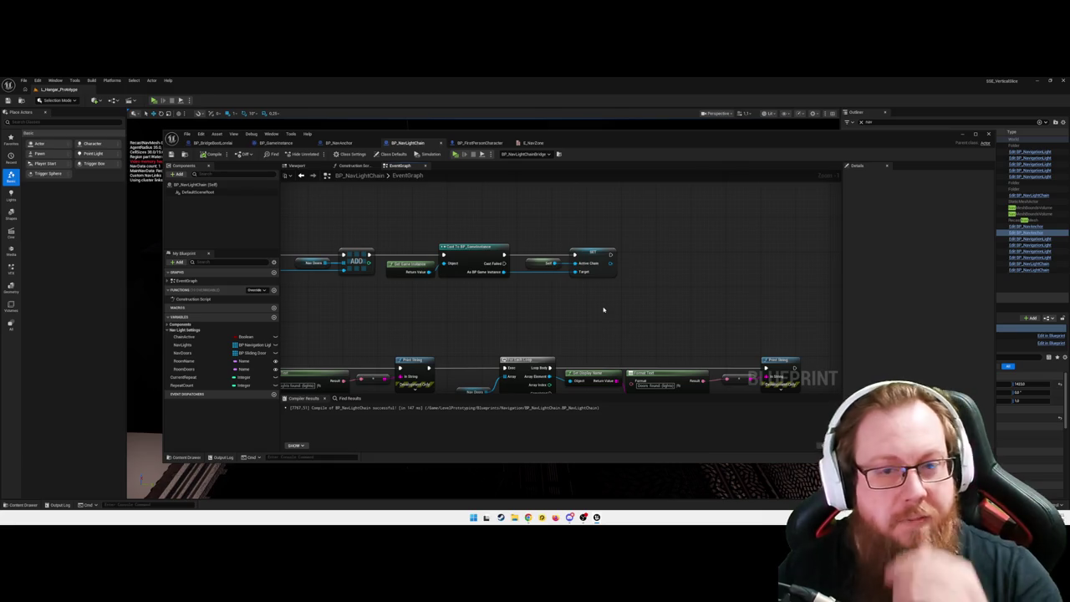
{"action": "mouse_move", "coordinate": [363, 329]}
{"action": "left_mouse_down"}
{"action": "mouse_move", "coordinate": [532, 322]}
{"action": "mouse_move", "coordinate": [538, 301]}
{"action": "mouse_move", "coordinate": [600, 301]}
{"action": "mouse_move", "coordinate": [502, 316]}
{"action": "mouse_move", "coordinate": [579, 306]}
{"action": "mouse_move", "coordinate": [545, 302]}
{"action": "left_mouse_up"}
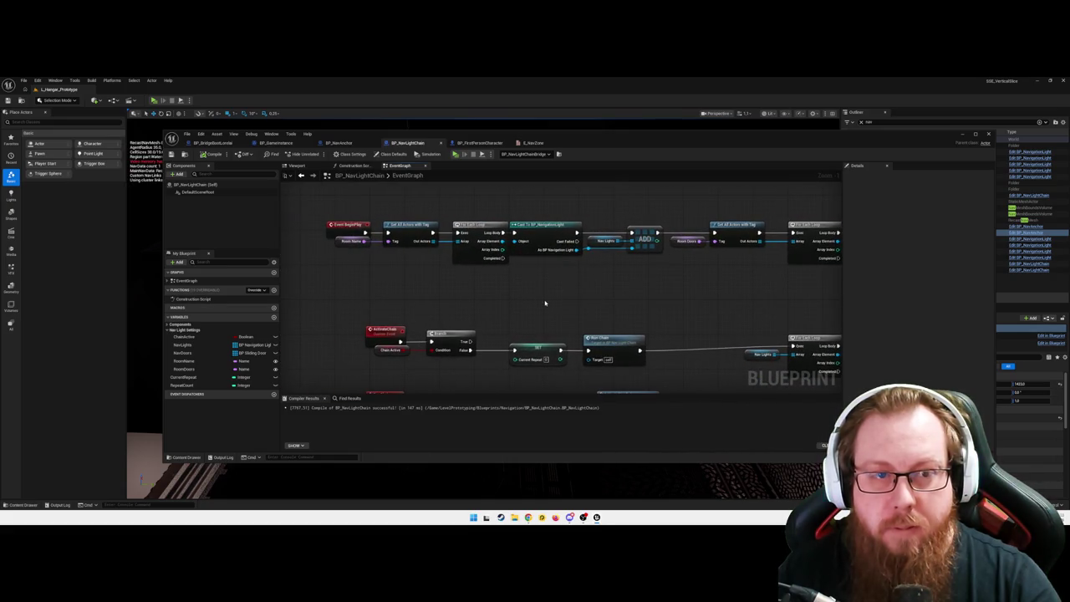
{"action": "scroll", "coordinate": [542, 301], "scroll_direction": "down", "scroll_amount": 2}
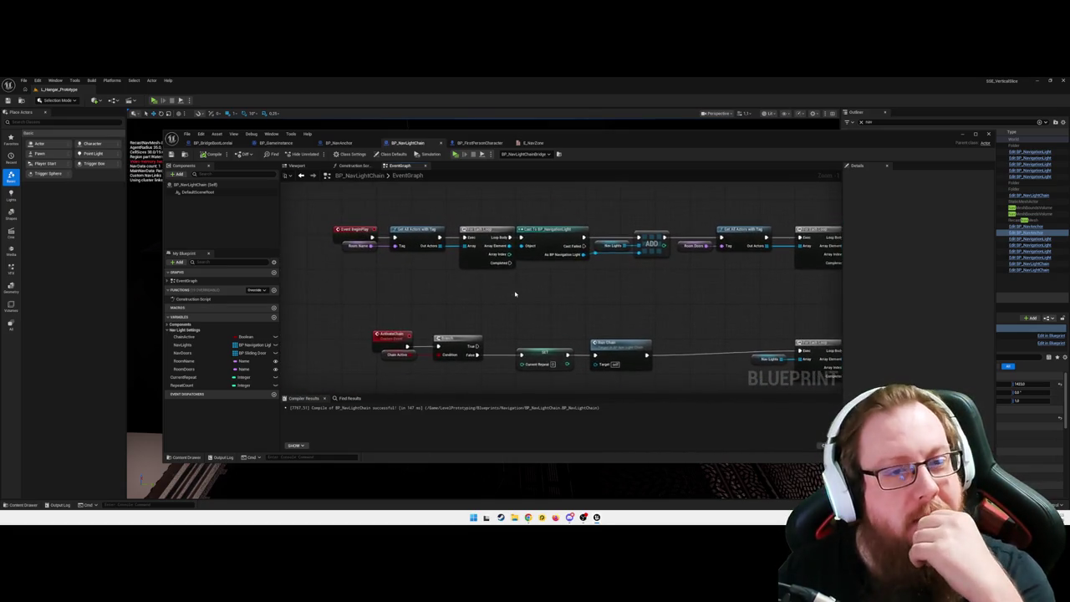
{"action": "left_click_drag", "start_coordinate": [564, 307], "coordinate": [556, 298]}
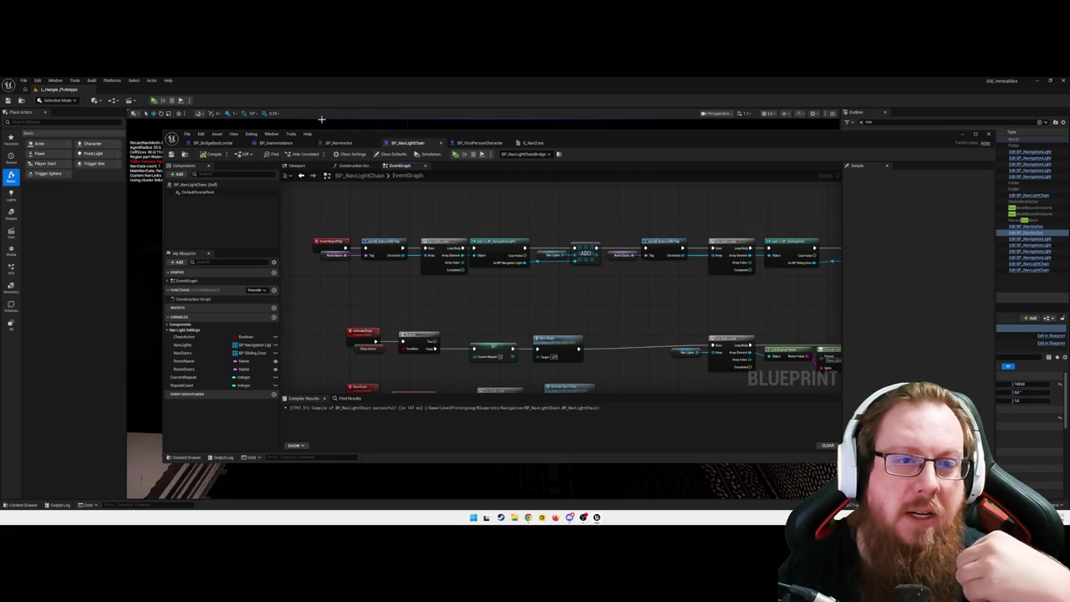
{"action": "left_click", "coordinate": [338, 143]}
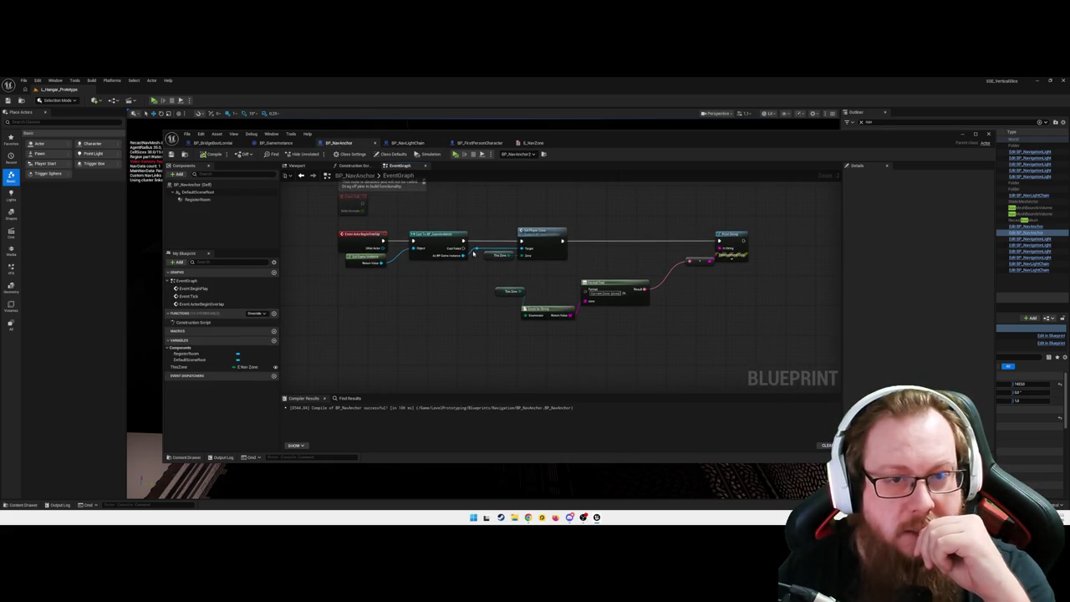
{"action": "left_click", "coordinate": [407, 143]}
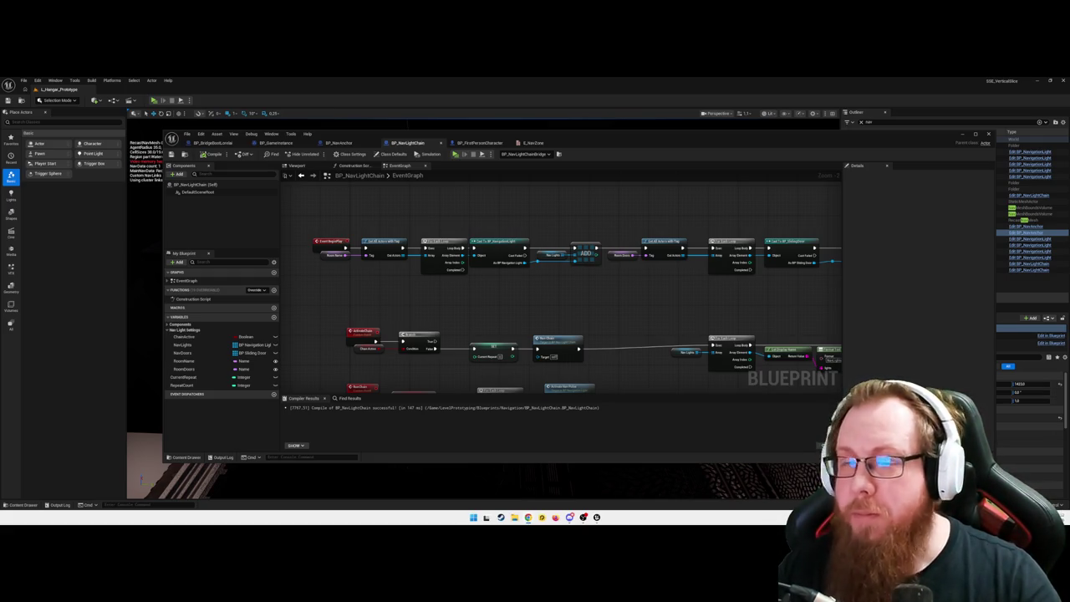
- Add a Custom Event node in empty graph space and name it PopulateNavElements
{"action": "left_click_drag", "start_coordinate": [346, 303], "coordinate": [461, 306]}
{"action": "right_click", "coordinate": [461, 311]}
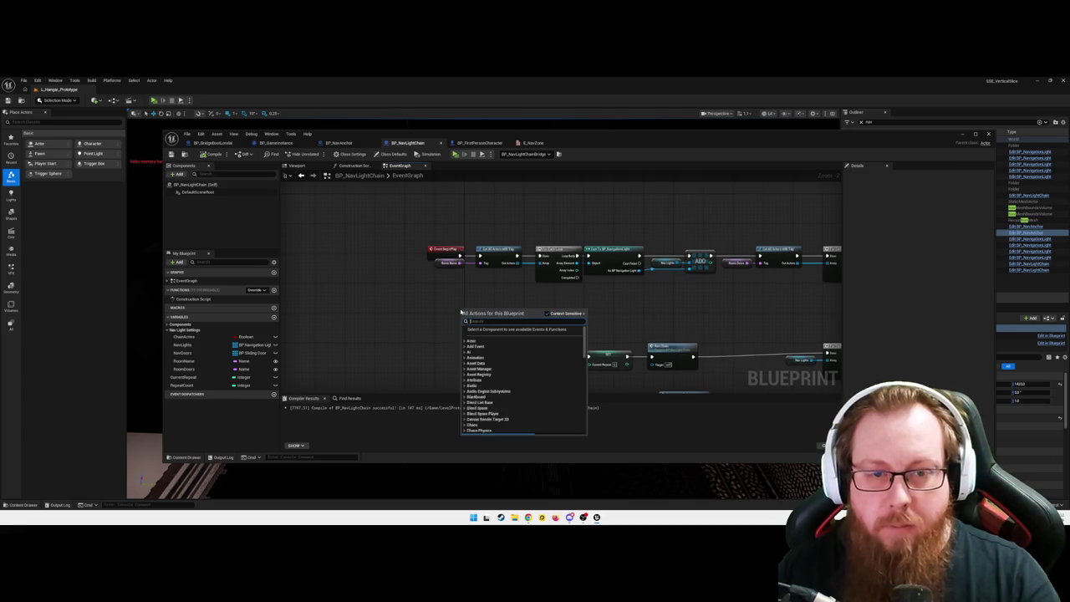
{"action": "type", "text": "custom event"}
{"action": "key", "text": "Return"}
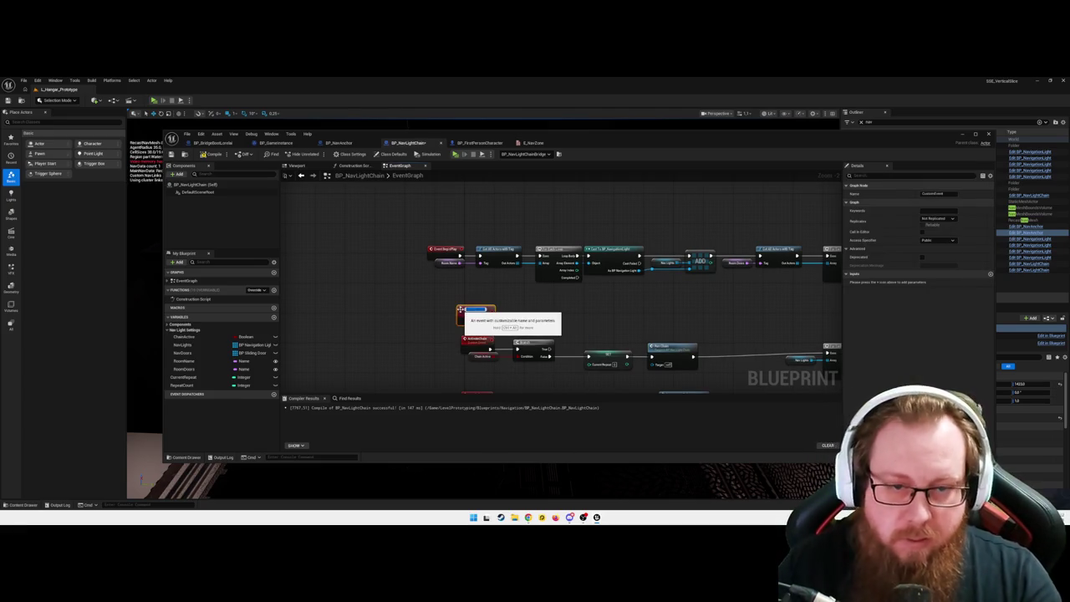
{"action": "key", "text": "Return"}
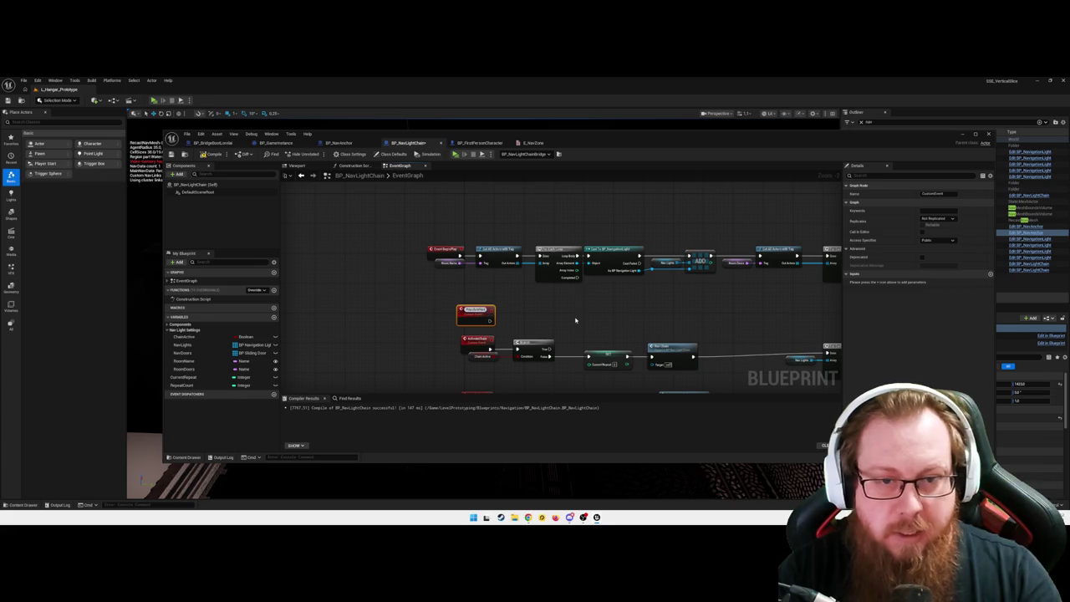
{"action": "type", "text": "Elements"}
{"action": "key", "text": "Return"}
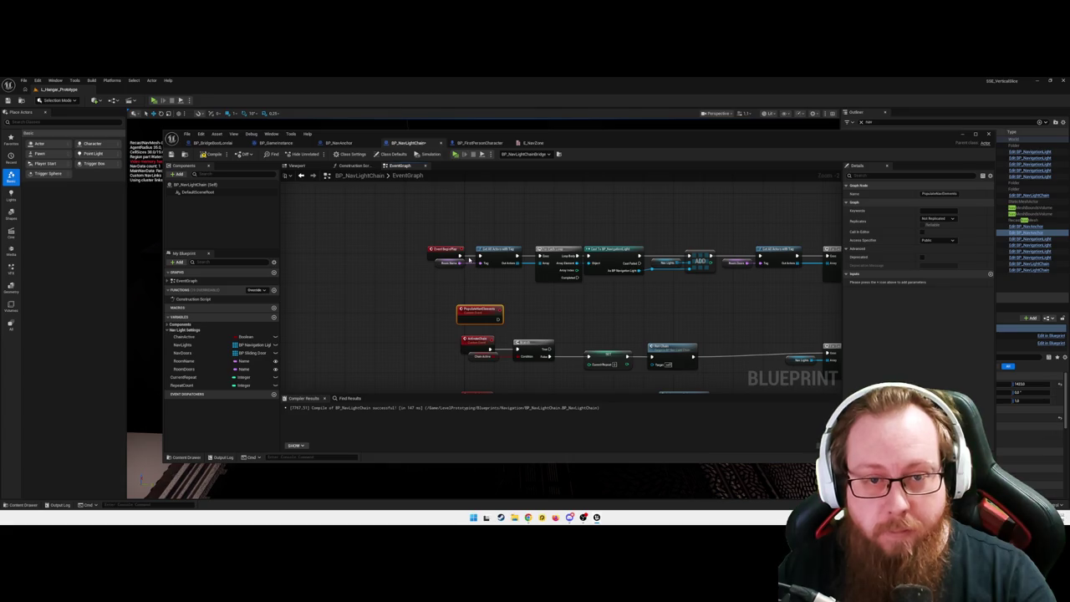
- Move Event BeginPlay aside and start the Get All Actors with Tag chain from PopulateNavElements
{"action": "scroll", "coordinate": [502, 296], "scroll_direction": "down", "scroll_amount": 4}
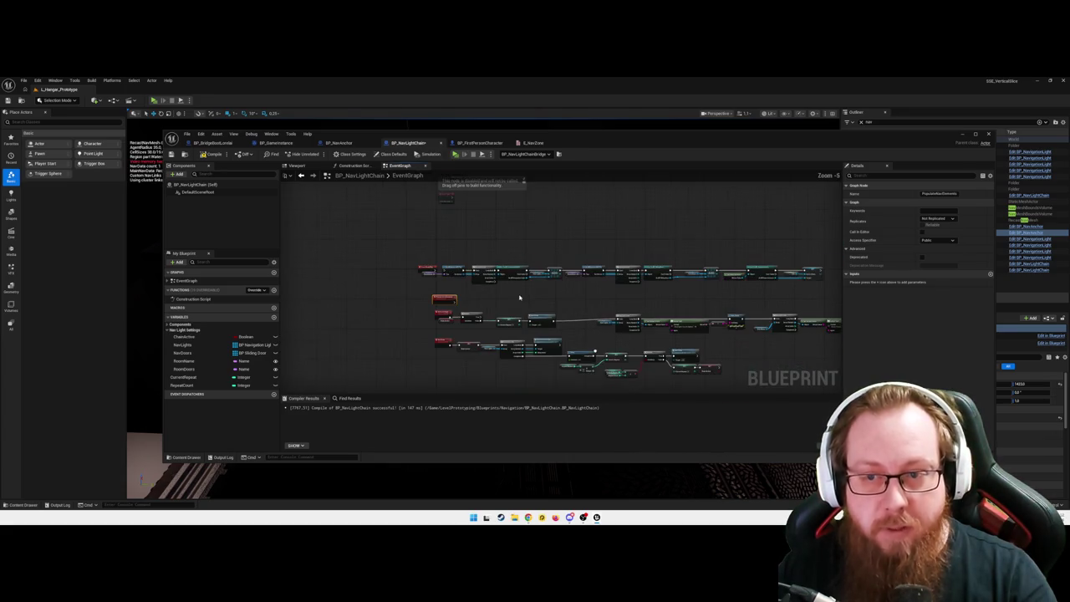
{"action": "left_click_drag", "start_coordinate": [420, 267], "coordinate": [441, 214]}
{"action": "left_click_drag", "start_coordinate": [443, 300], "coordinate": [437, 273]}
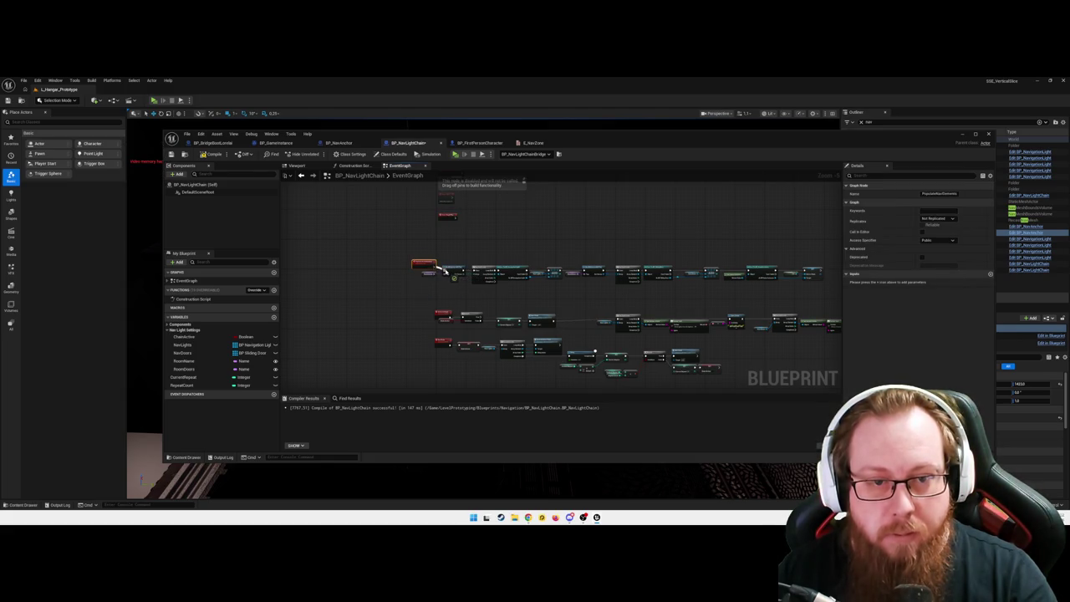
{"action": "scroll", "coordinate": [469, 235], "scroll_direction": "up", "scroll_amount": 2}
{"action": "right_click", "coordinate": [449, 282]}
{"action": "mouse_move", "coordinate": [493, 307]}
{"action": "left_click", "coordinate": [535, 310]}
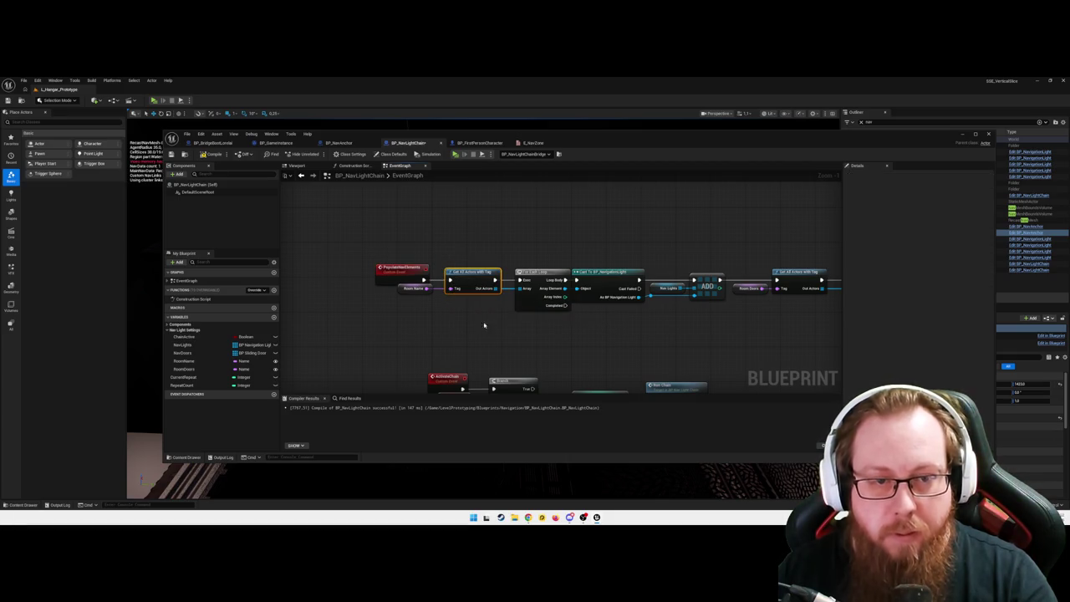
- Break the Room Name link to the Tag pin, tidy the nodes, and return to BP_NavAnchor
{"action": "left_click", "coordinate": [401, 290]}
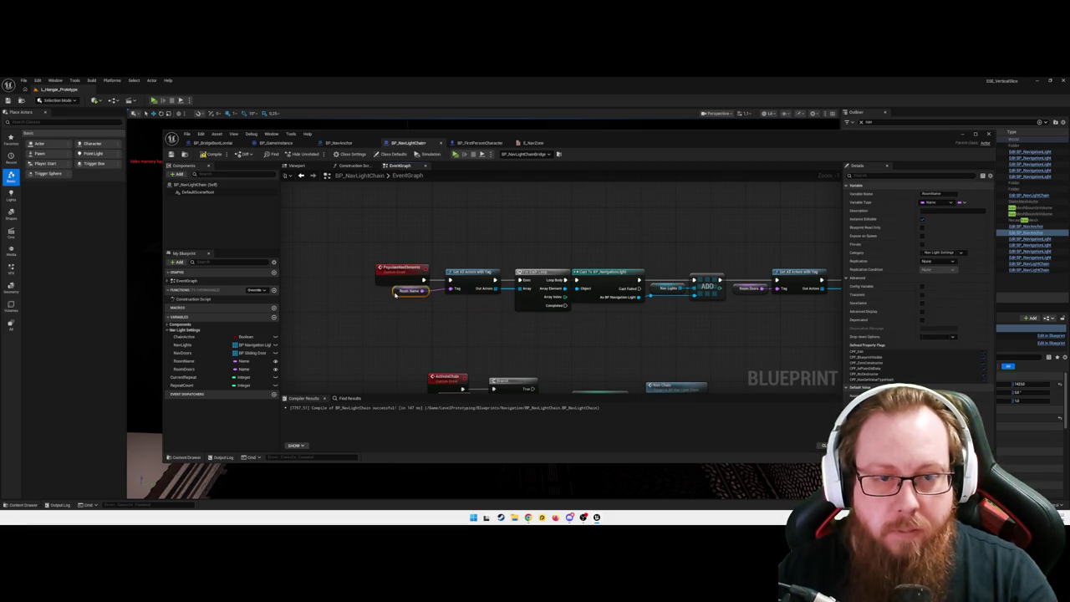
{"action": "right_click", "coordinate": [444, 298]}
{"action": "key", "text": "Escape"}
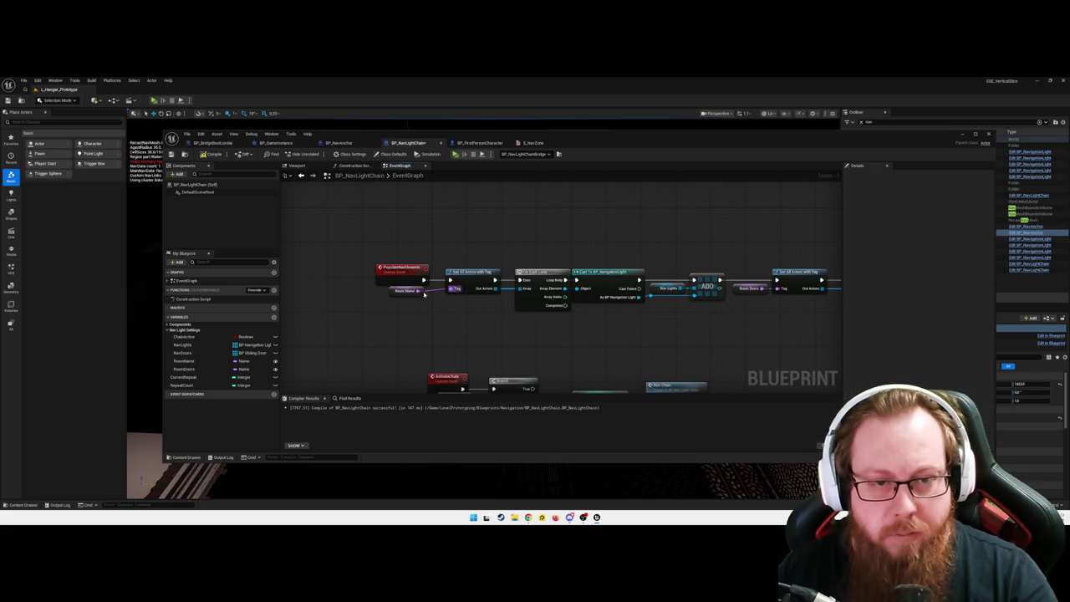
{"action": "left_click", "coordinate": [397, 267]}
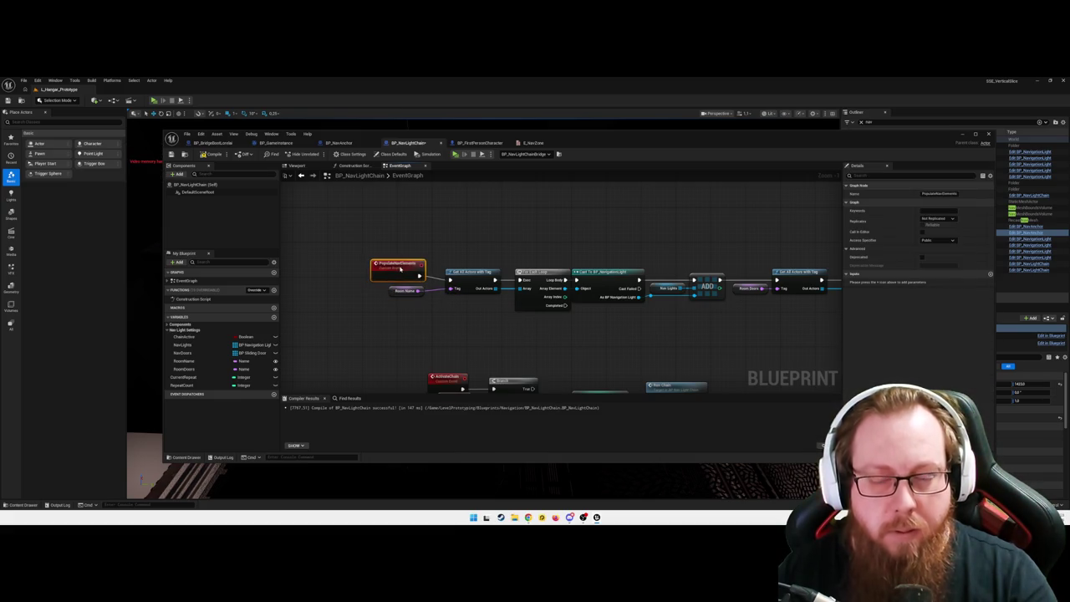
{"action": "left_click_drag", "start_coordinate": [400, 268], "coordinate": [400, 270]}
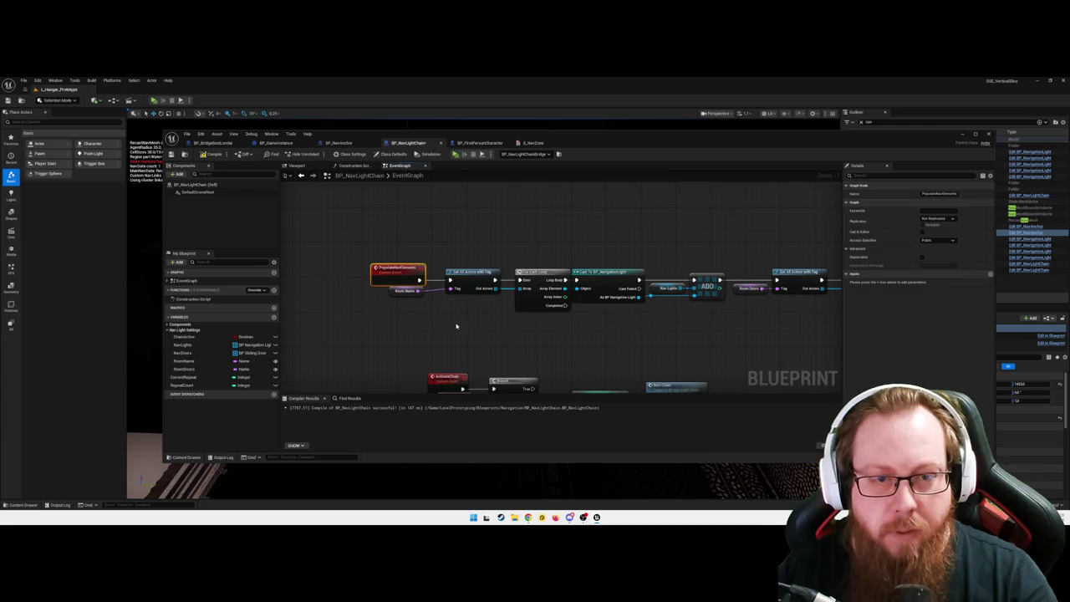
{"action": "left_click_drag", "start_coordinate": [390, 274], "coordinate": [356, 273]}
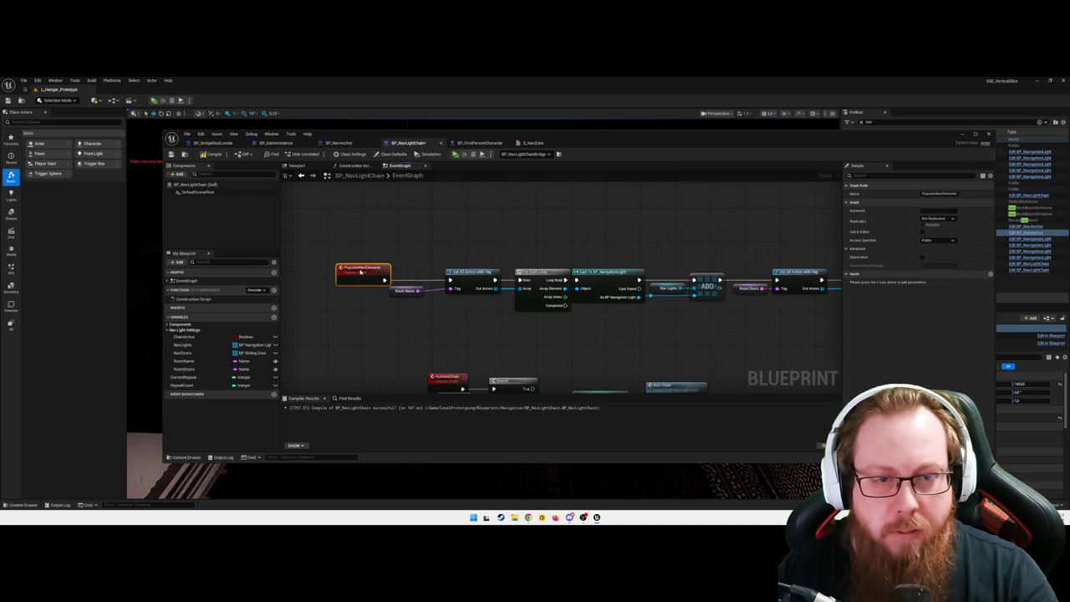
{"action": "right_click", "coordinate": [454, 291]}
{"action": "mouse_move", "coordinate": [493, 332]}
{"action": "left_click", "coordinate": [560, 332]}
{"action": "left_click_drag", "start_coordinate": [436, 311], "coordinate": [419, 289]}
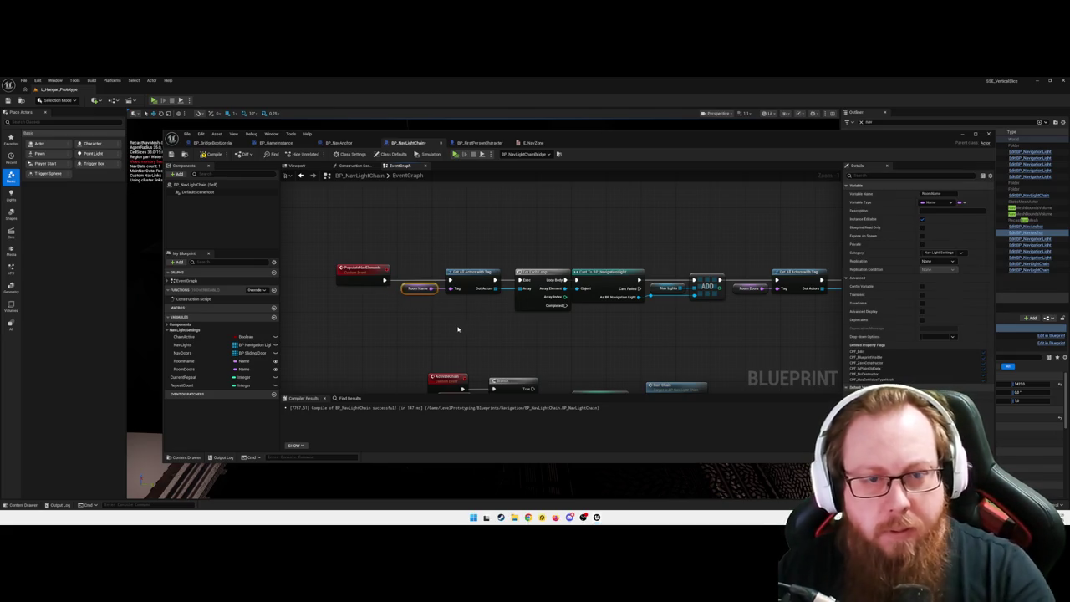
{"action": "left_click", "coordinate": [457, 328]}
{"action": "left_click", "coordinate": [338, 142]}
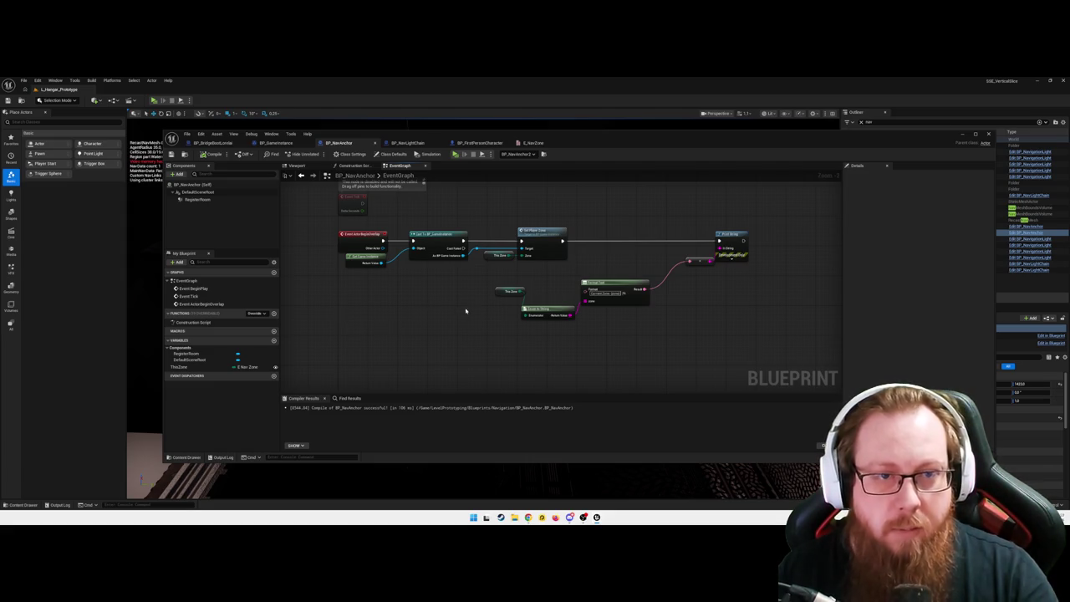
- Create a BP_NavAnchor variable named NavLightChain with the Name type
{"action": "left_click", "coordinate": [407, 143]}
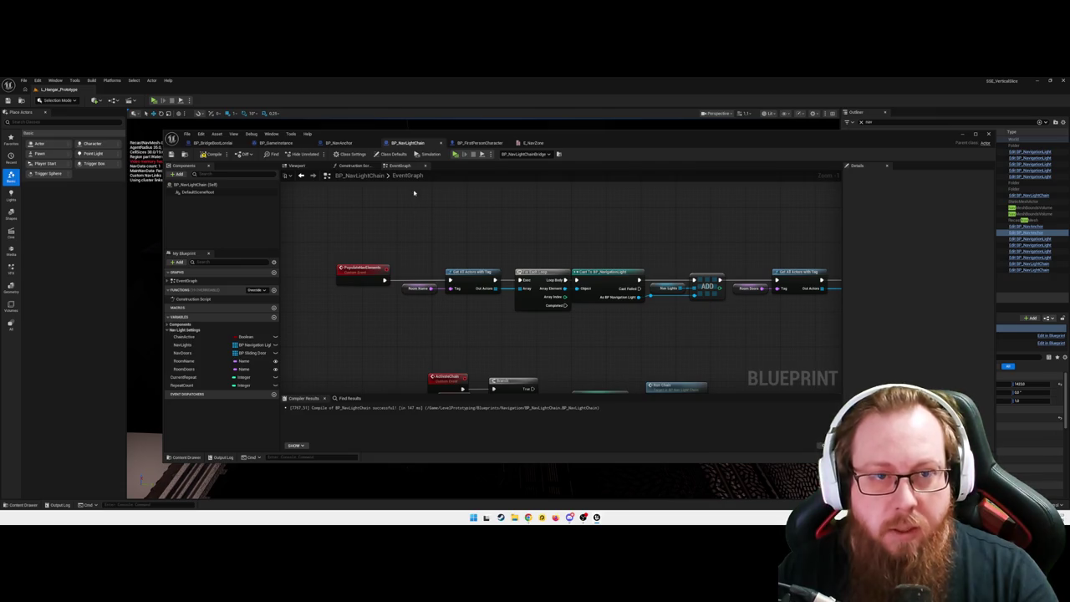
{"action": "left_click", "coordinate": [338, 143]}
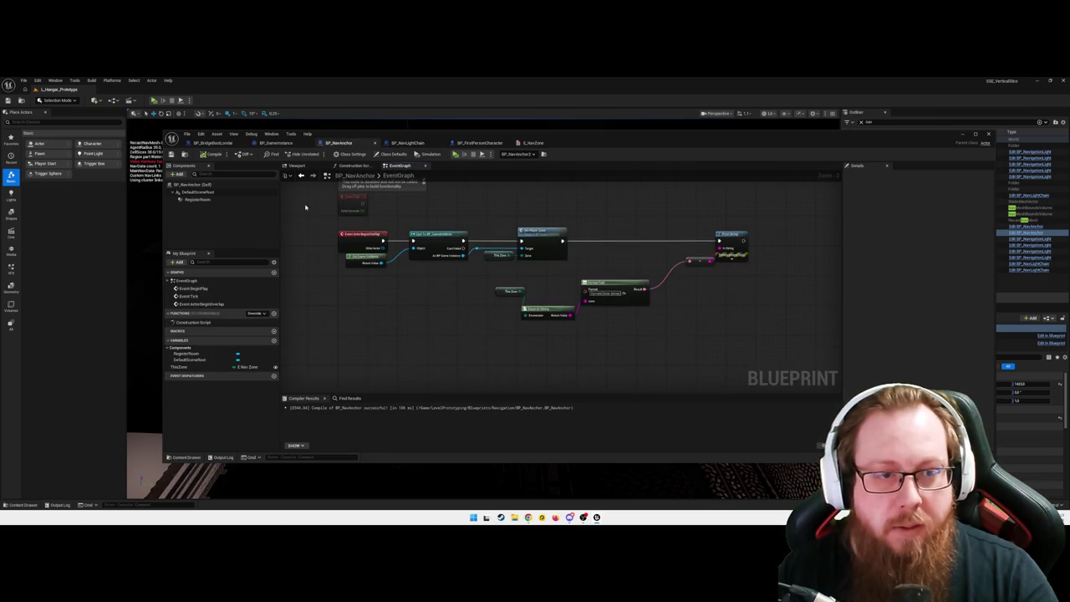
{"action": "left_click", "coordinate": [273, 340]}
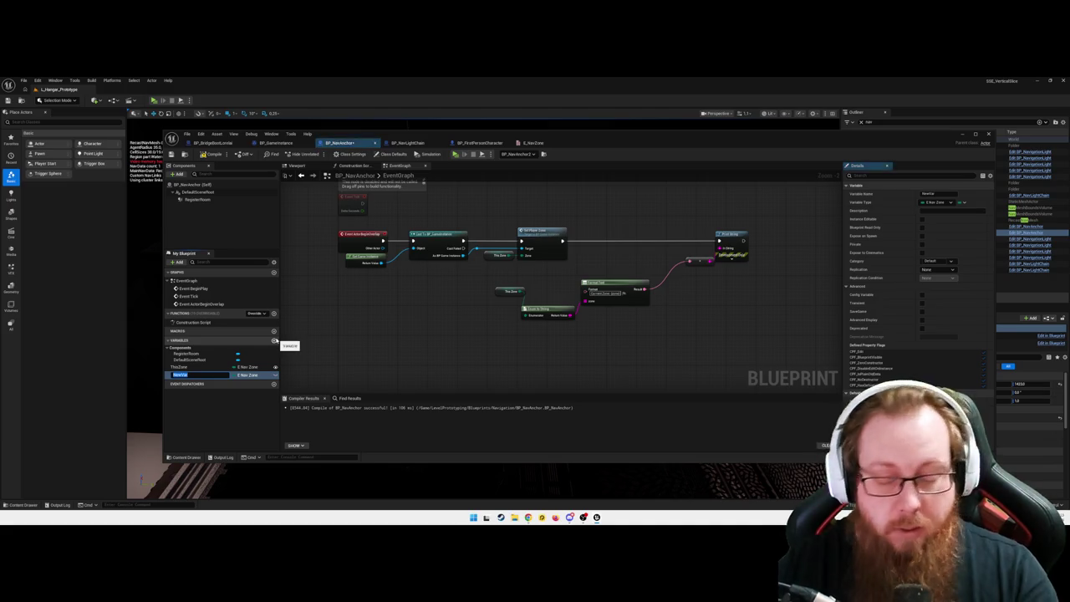
{"action": "type", "text": "NavLightChain"}
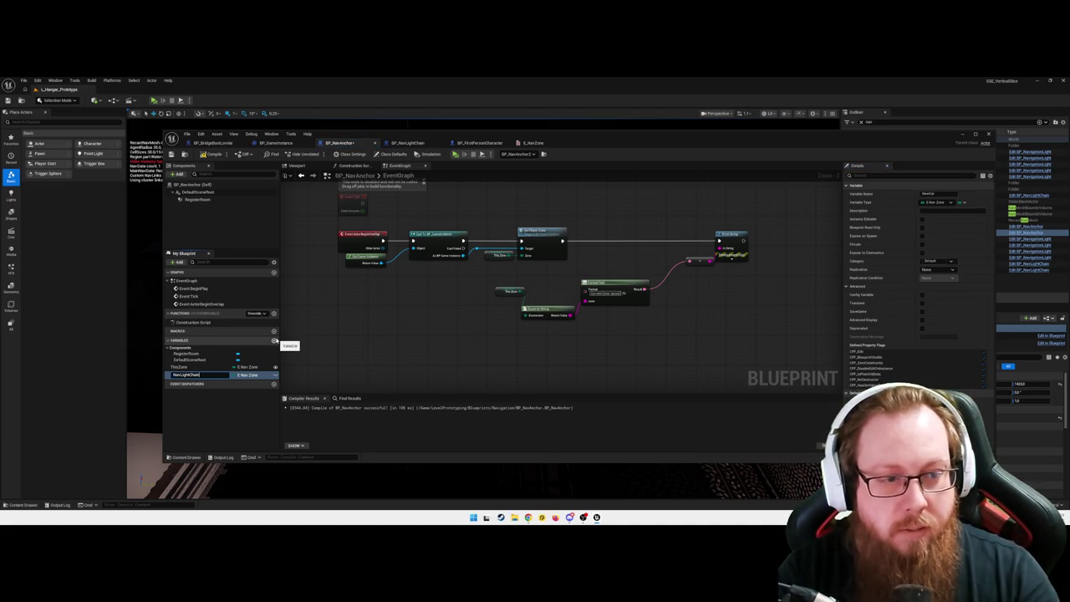
{"action": "key", "text": "Return"}
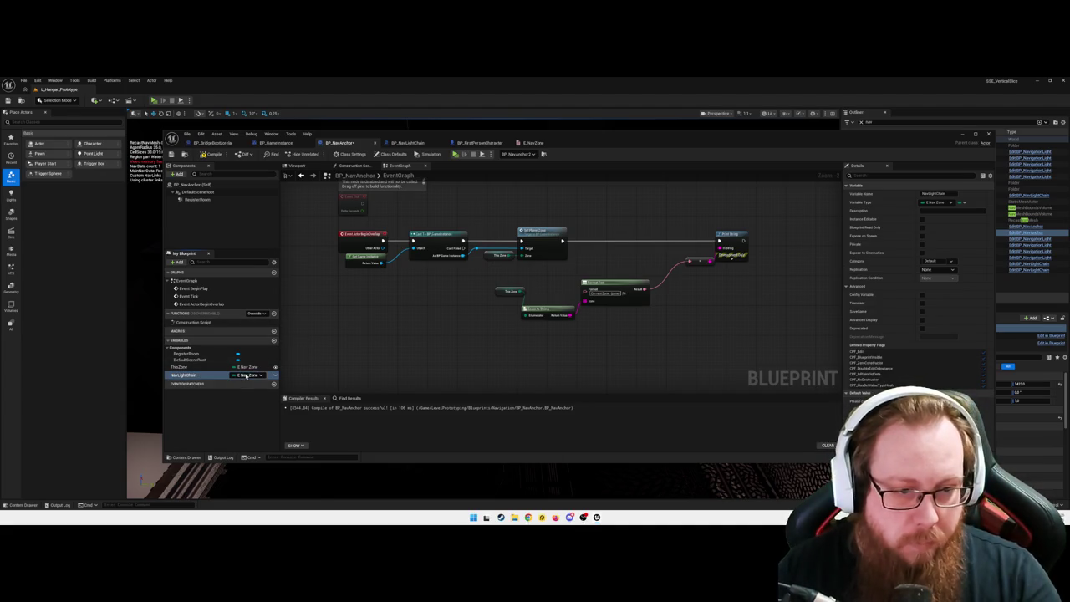
{"action": "left_click", "coordinate": [245, 375]}
{"action": "type", "text": "name"}
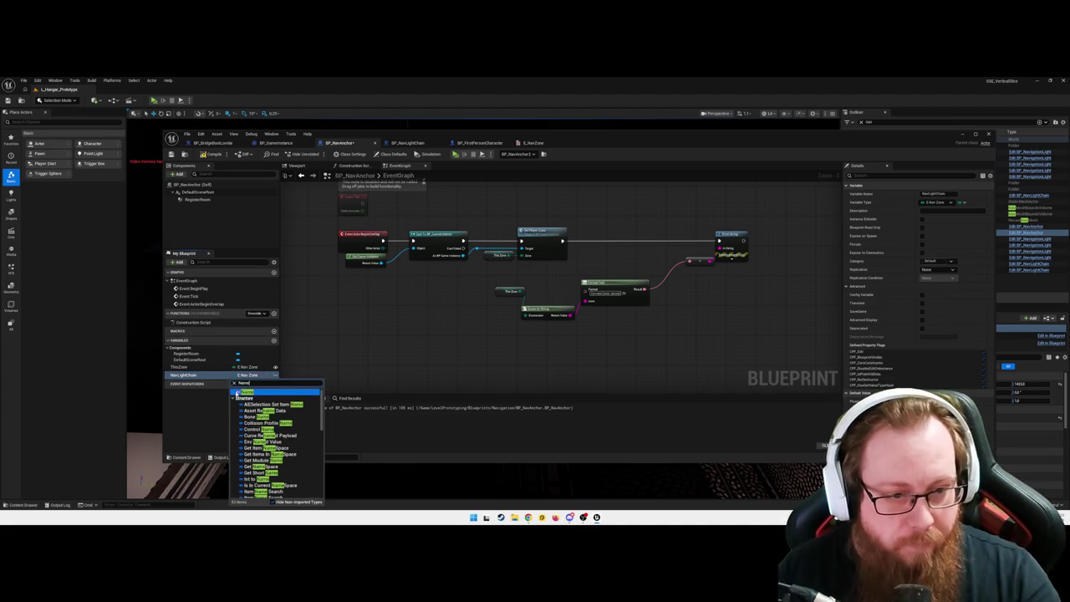
{"action": "left_click", "coordinate": [246, 394]}
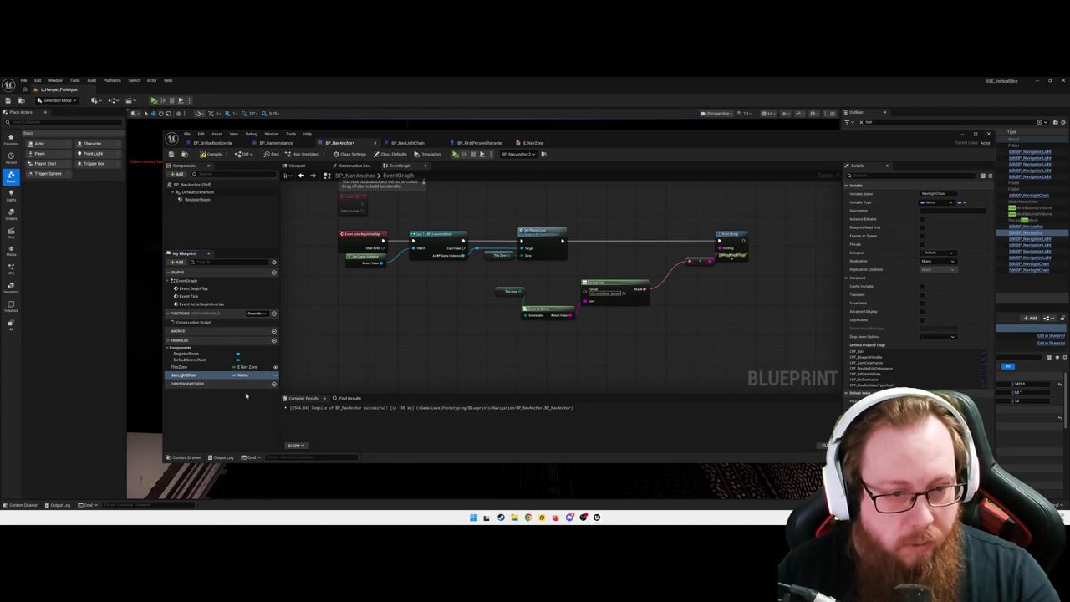
{"action": "scroll", "coordinate": [409, 316], "scroll_direction": "down", "scroll_amount": 1}
- Add a Get All Actors with Tag node beside the overlap event, shifting downstream nodes right
{"action": "right_click", "coordinate": [407, 316]}
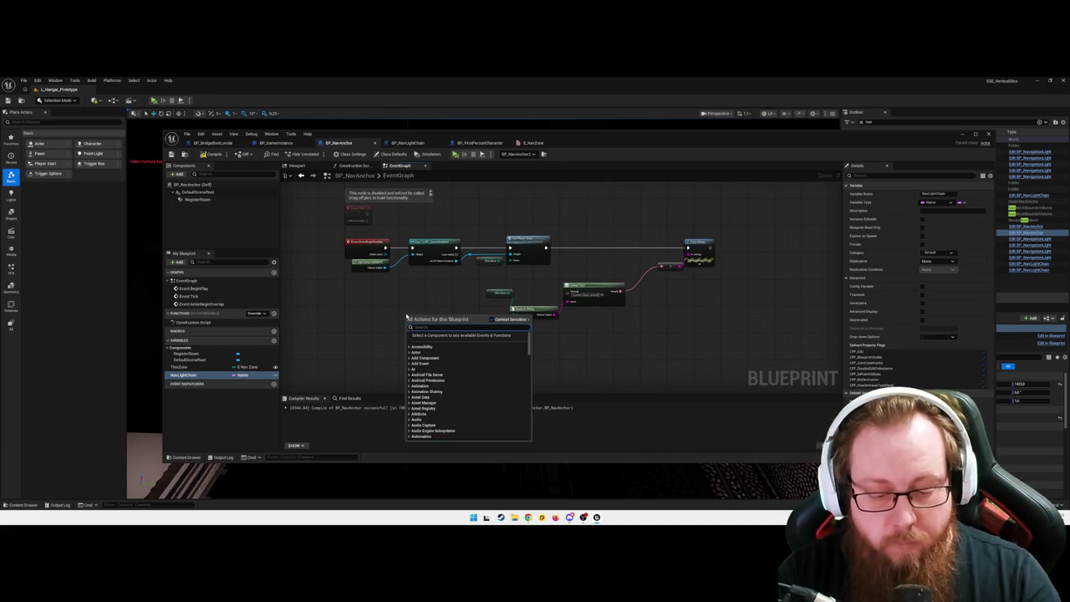
{"action": "type", "text": "get actor w"}
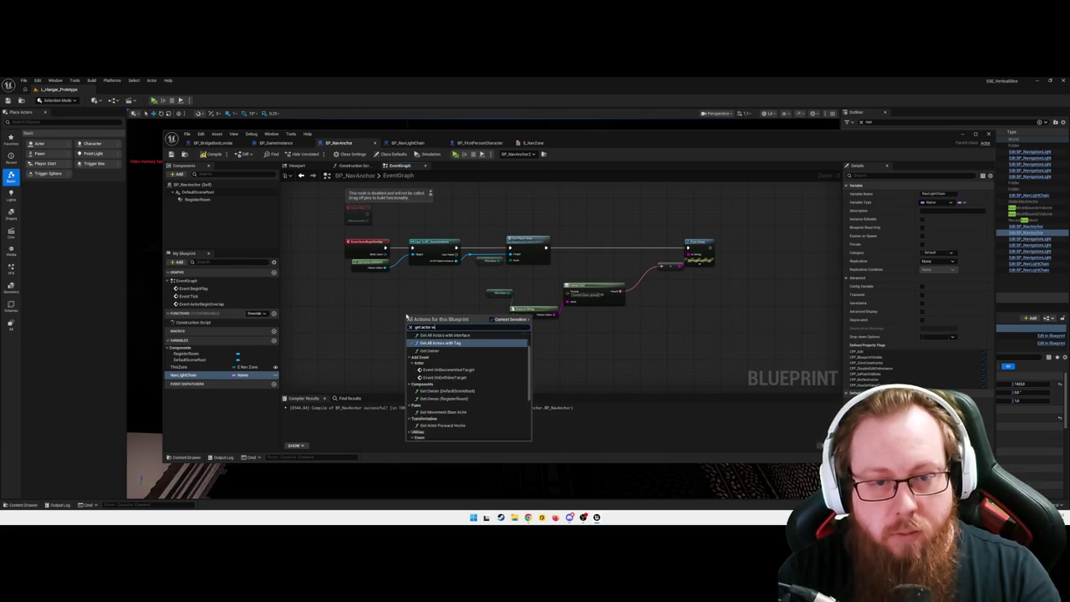
{"action": "type", "text": "ith tag"}
{"action": "key", "text": "Return"}
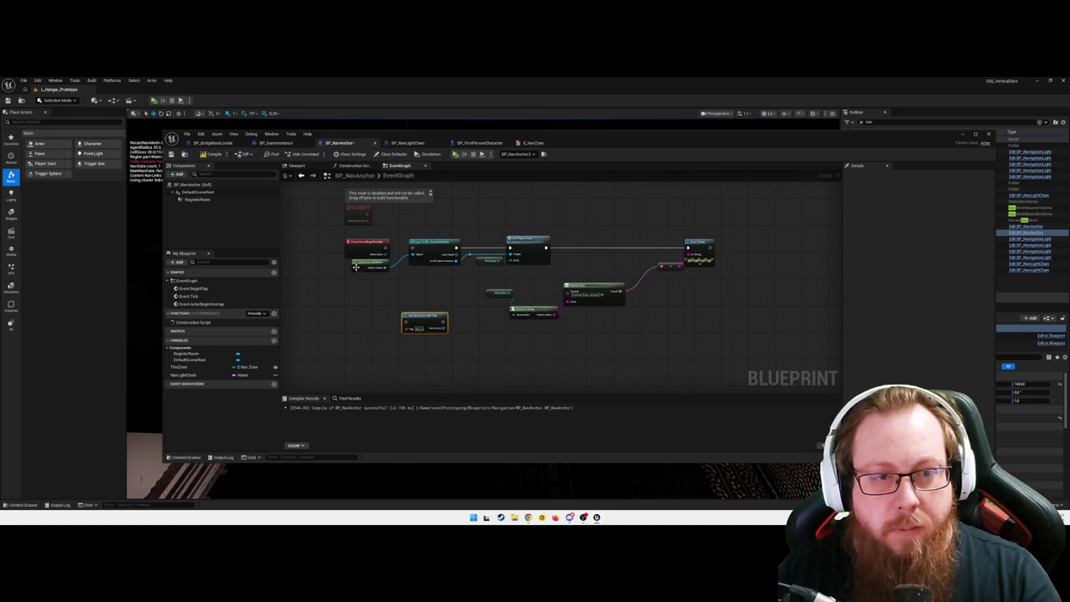
{"action": "mouse_move", "coordinate": [425, 232]}
{"action": "left_mouse_down"}
{"action": "mouse_move", "coordinate": [715, 339]}
{"action": "mouse_move", "coordinate": [723, 317]}
{"action": "left_mouse_up"}
{"action": "left_click_drag", "start_coordinate": [535, 311], "coordinate": [589, 311]}
{"action": "mouse_move", "coordinate": [426, 314]}
{"action": "left_mouse_down"}
{"action": "mouse_move", "coordinate": [426, 241]}
{"action": "mouse_move", "coordinate": [405, 245]}
{"action": "left_mouse_up"}
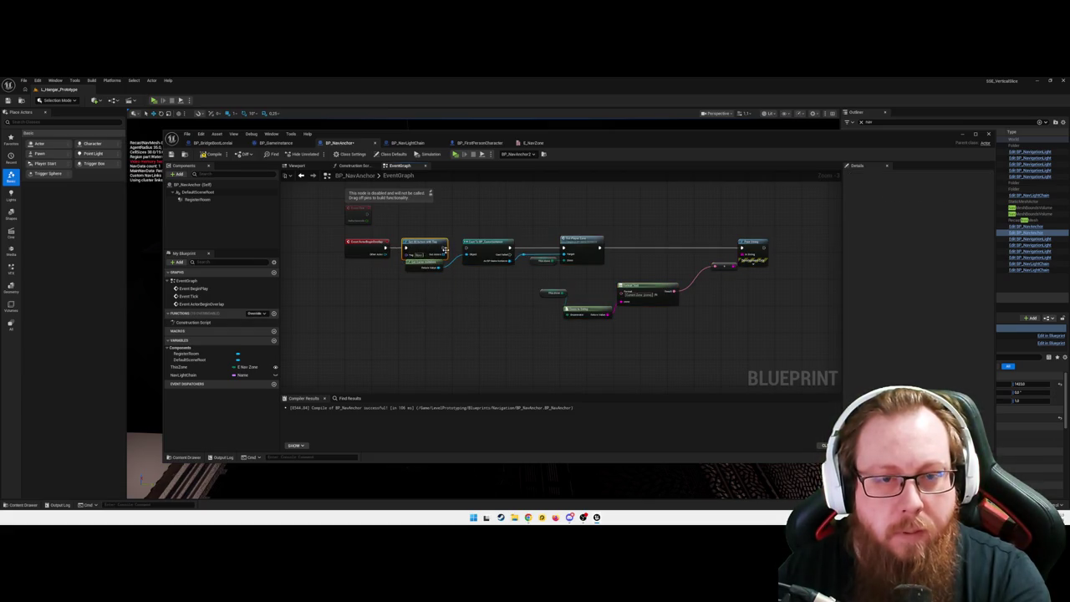
- Push all nodes except the overlap event further right to open space
{"action": "left_click_drag", "start_coordinate": [507, 307], "coordinate": [473, 292]}
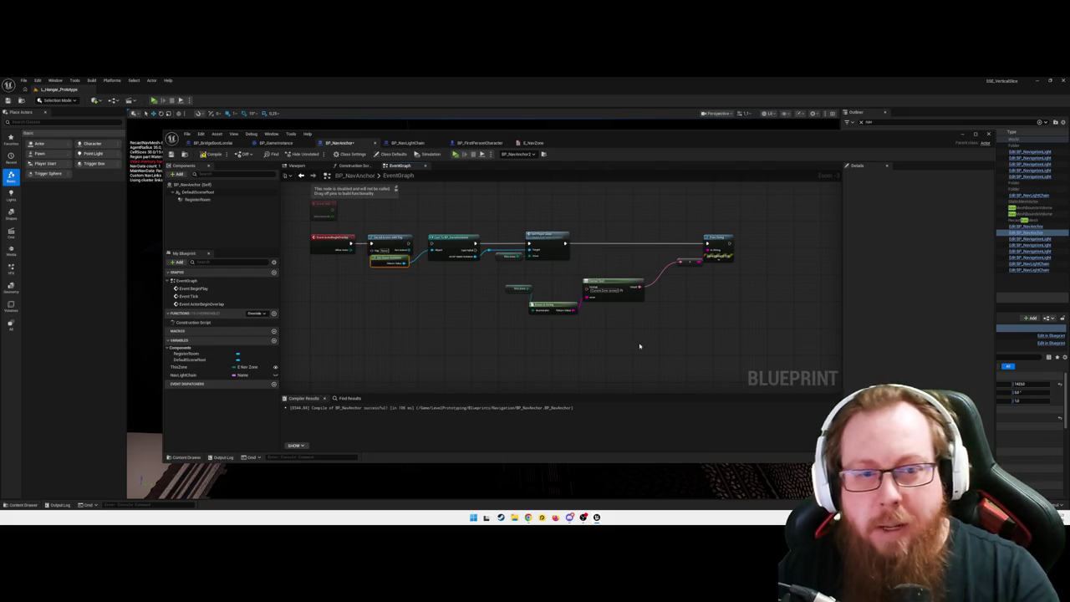
{"action": "left_click_drag", "start_coordinate": [757, 314], "coordinate": [468, 212]}
{"action": "left_click_drag", "start_coordinate": [575, 308], "coordinate": [494, 316]}
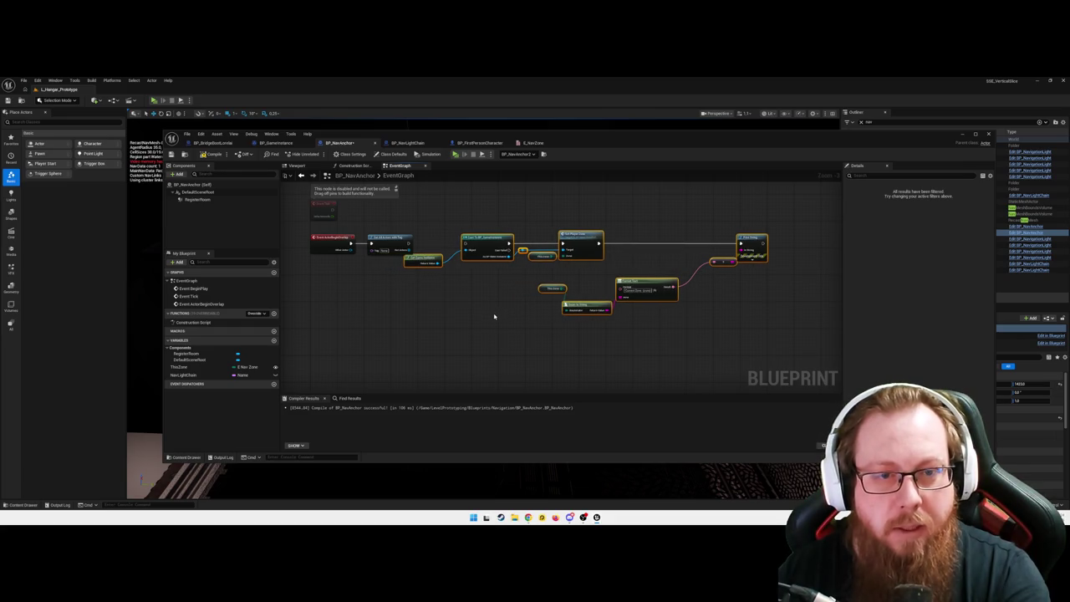
{"action": "left_click", "coordinate": [494, 312]}
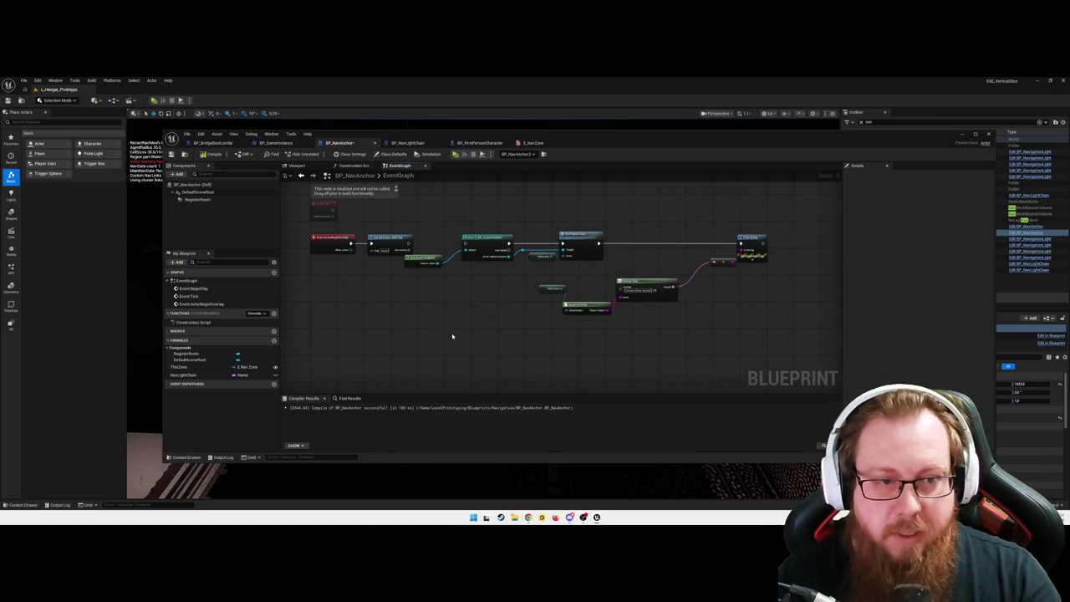
- Wire a NavLightChain getter into the Tag pin and straighten the connection
{"action": "left_click_drag", "start_coordinate": [244, 376], "coordinate": [373, 249]}
{"action": "left_click", "coordinate": [368, 269]}
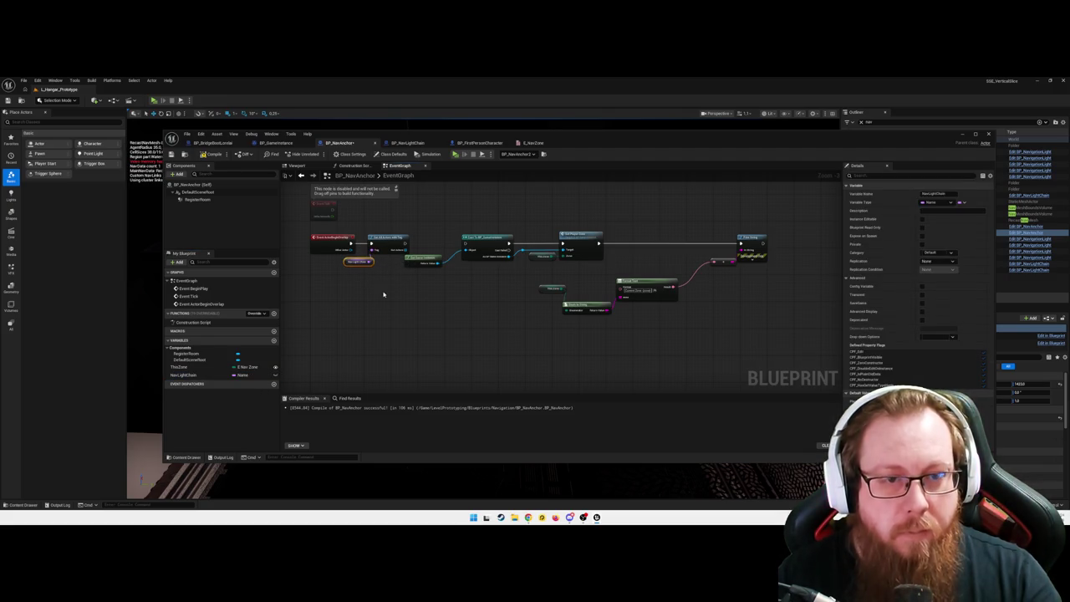
{"action": "left_click", "coordinate": [274, 376]}
{"action": "left_click_drag", "start_coordinate": [489, 330], "coordinate": [473, 327]}
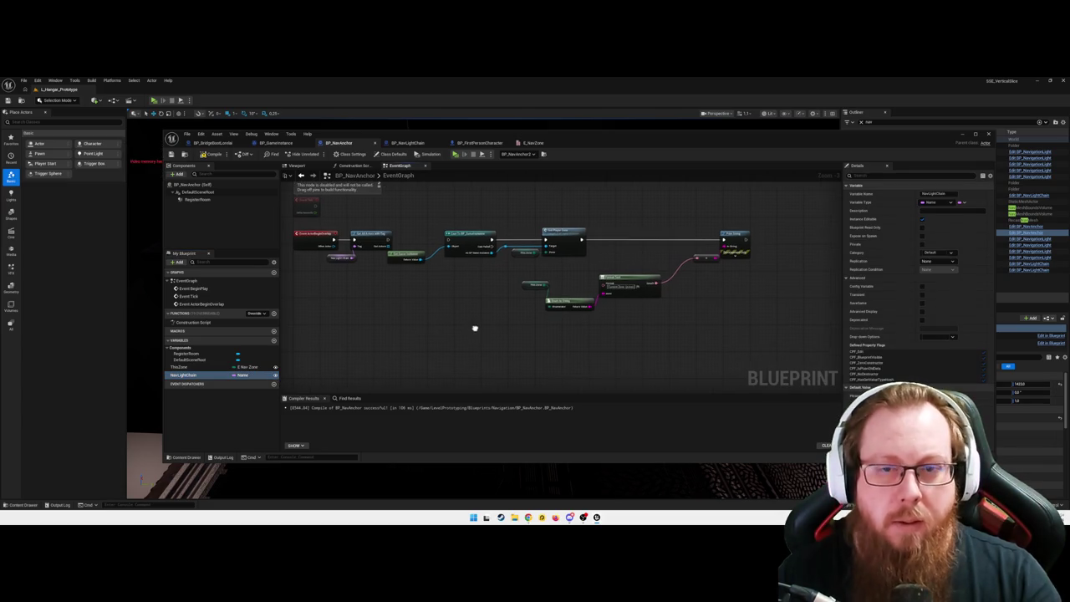
{"action": "scroll", "coordinate": [327, 312], "scroll_direction": "up", "scroll_amount": 1}
{"action": "left_click_drag", "start_coordinate": [322, 291], "coordinate": [463, 348]}
{"action": "left_click_drag", "start_coordinate": [408, 272], "coordinate": [431, 328]}
{"action": "scroll", "coordinate": [431, 327], "scroll_direction": "up", "scroll_amount": 1}
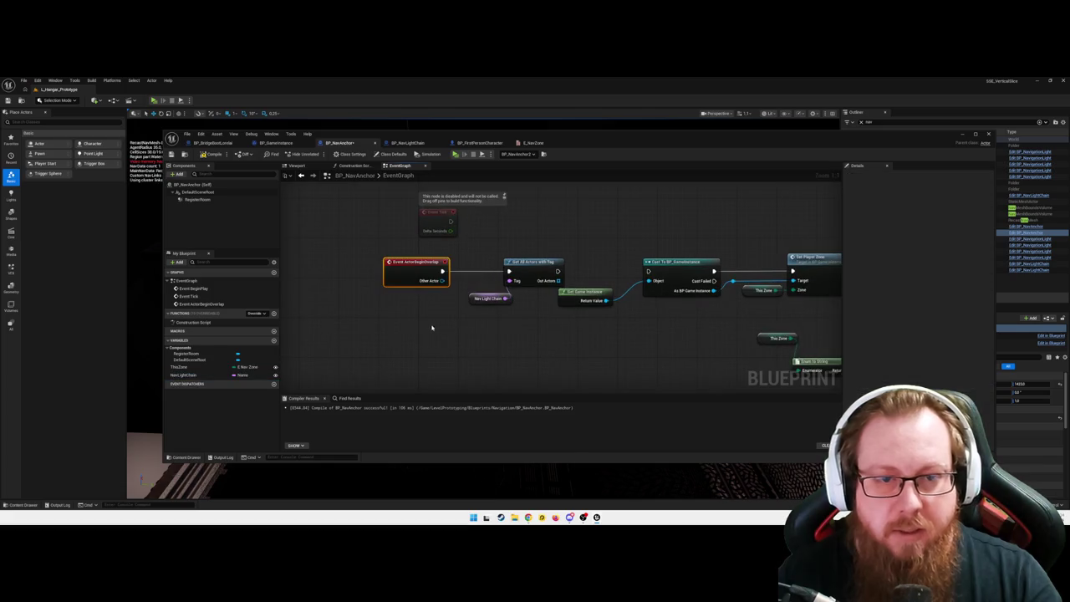
{"action": "right_click", "coordinate": [510, 284]}
{"action": "mouse_move", "coordinate": [543, 324]}
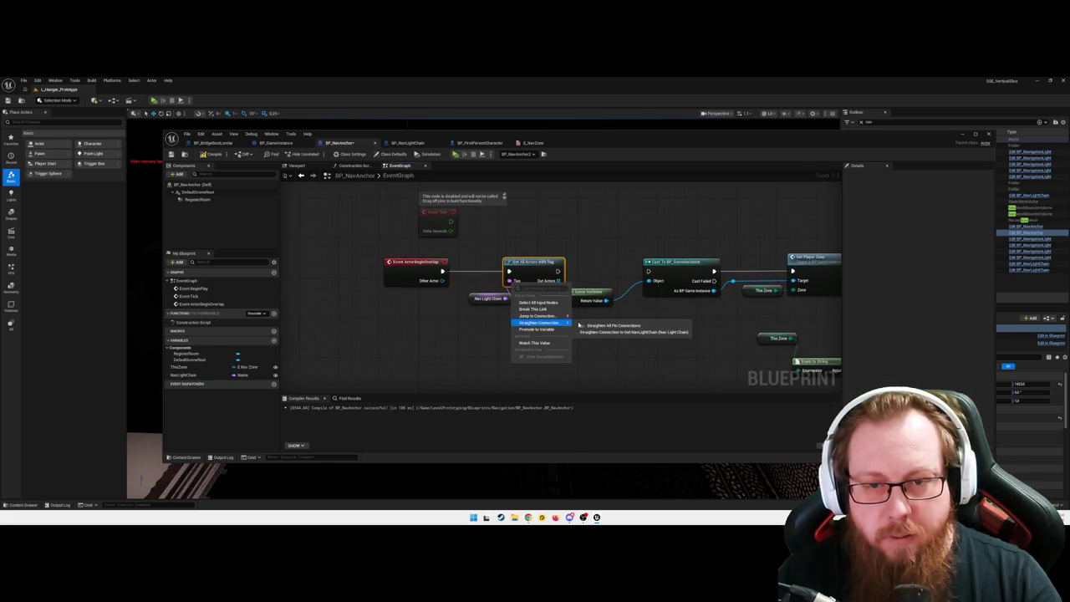
{"action": "left_click", "coordinate": [619, 325]}
{"action": "left_click", "coordinate": [473, 280]}
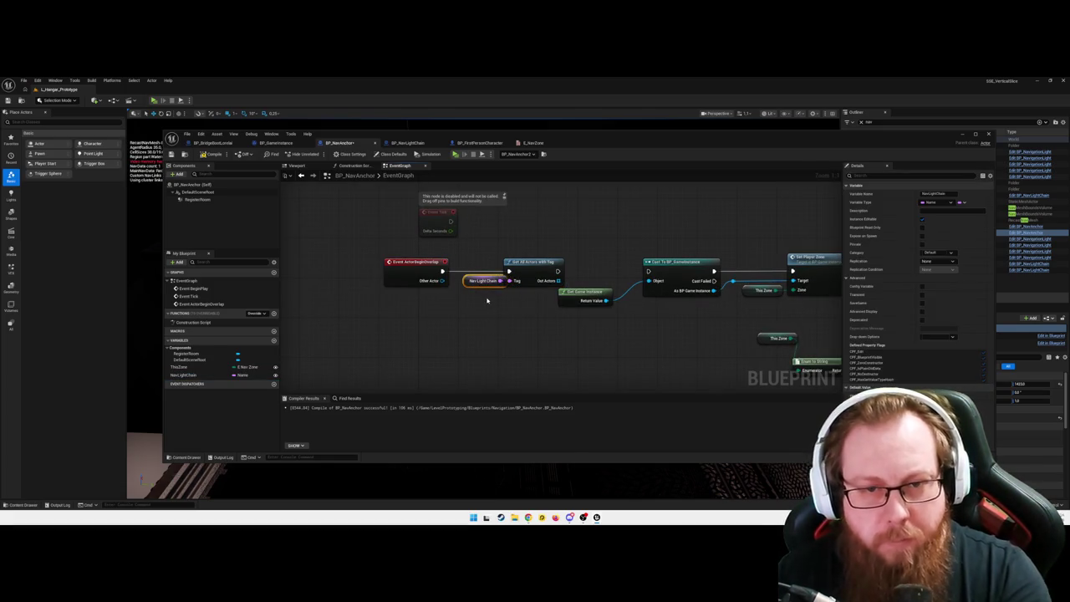
{"action": "left_click", "coordinate": [508, 317]}
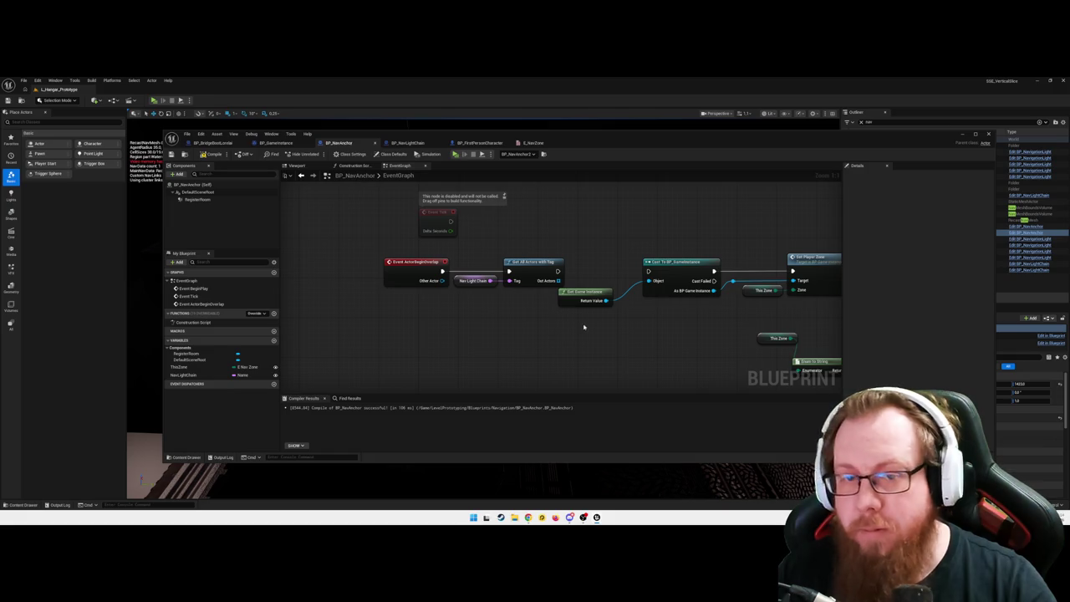
- Add a Get Key Value By Index node and place it beside Out Actors
{"action": "left_click_drag", "start_coordinate": [523, 282], "coordinate": [557, 285]}
{"action": "type", "text": "get"}
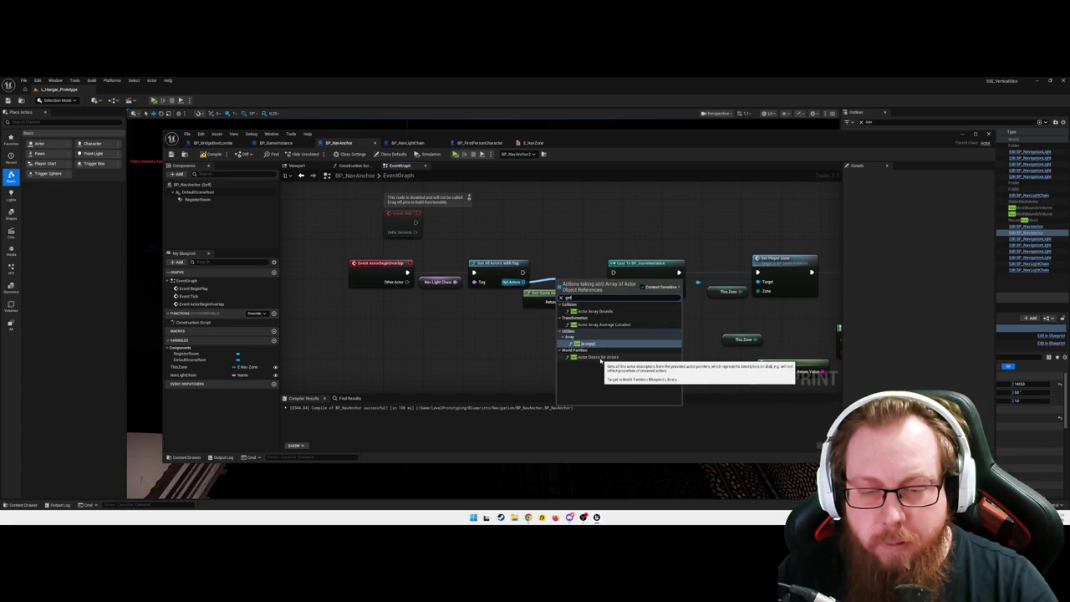
{"action": "key", "text": "Escape"}
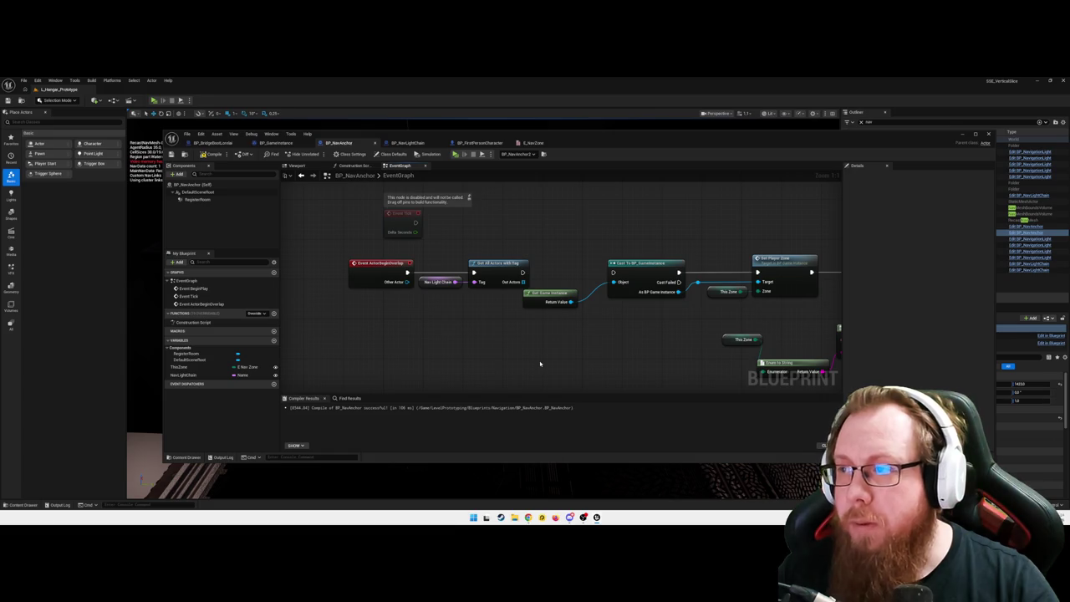
{"action": "right_click", "coordinate": [540, 363]}
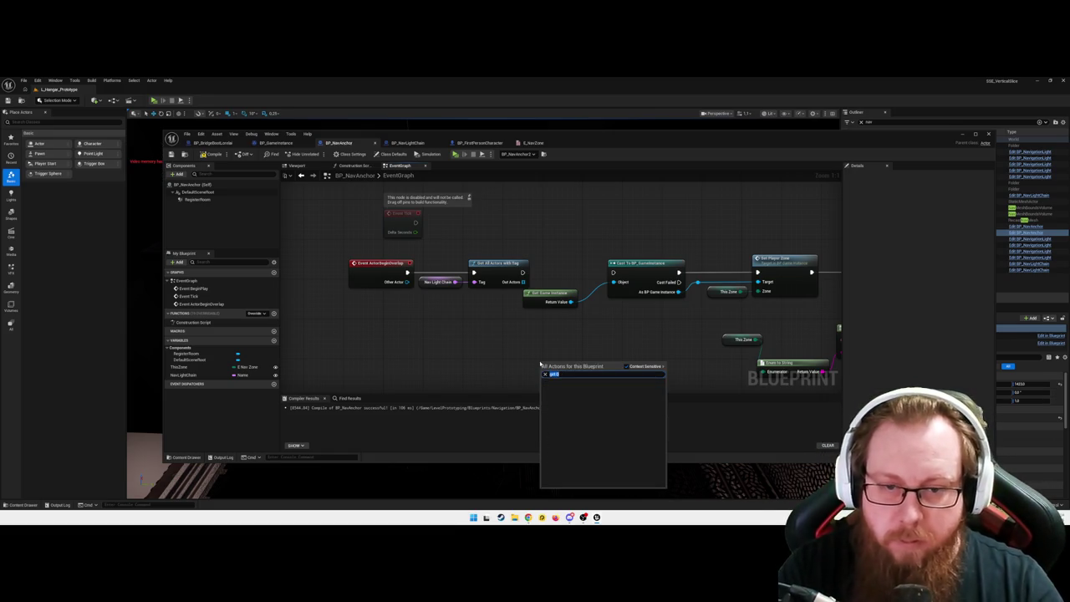
{"action": "type", "text": "get index"}
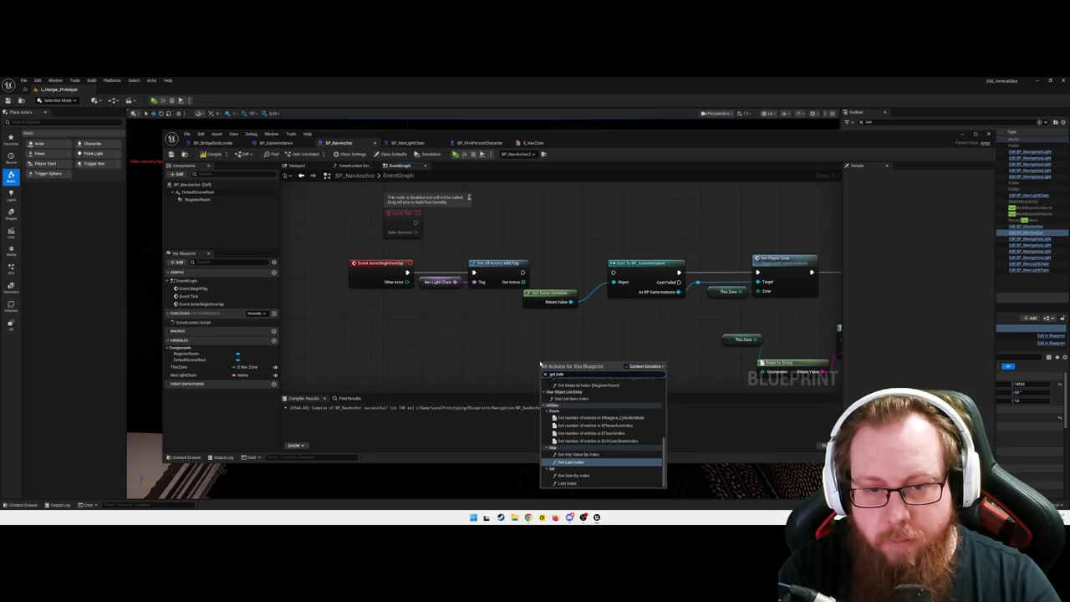
{"action": "left_click", "coordinate": [585, 454]}
{"action": "mouse_move", "coordinate": [526, 378]}
{"action": "left_mouse_down"}
{"action": "mouse_move", "coordinate": [527, 284]}
{"action": "mouse_move", "coordinate": [461, 280]}
{"action": "mouse_move", "coordinate": [505, 279]}
{"action": "left_mouse_up"}
{"action": "left_click_drag", "start_coordinate": [545, 274], "coordinate": [556, 274]}
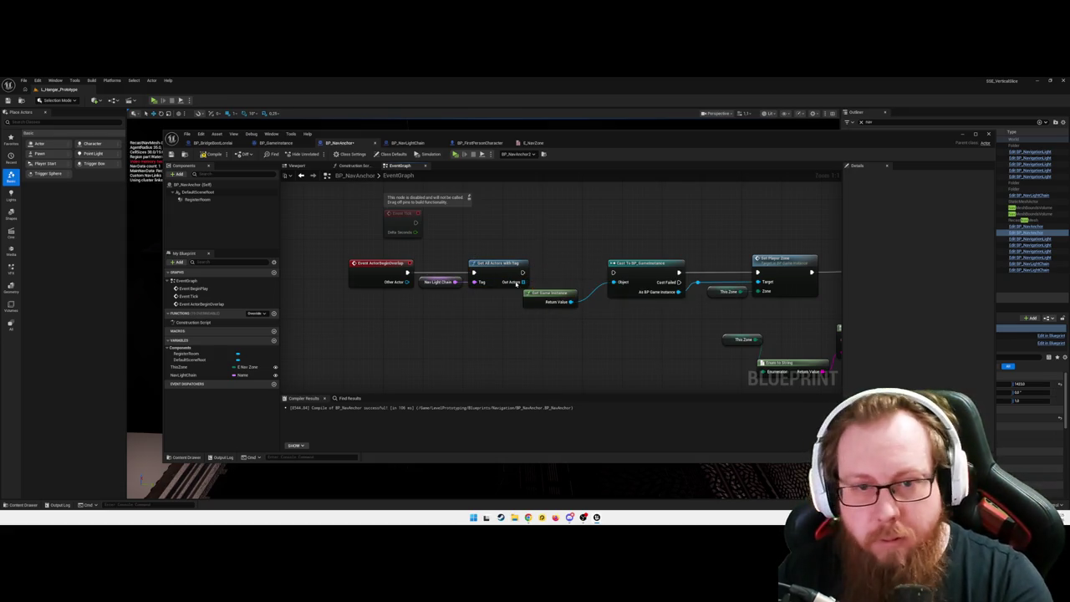
- Add a Last Index node from the Out Actors wire, then delete it
{"action": "left_click_drag", "start_coordinate": [522, 282], "coordinate": [549, 284]}
{"action": "type", "text": "for"}
{"action": "key", "text": "BackSpace"}
{"action": "key", "text": "BackSpace"}
{"action": "key", "text": "BackSpace"}
{"action": "type", "text": "index"}
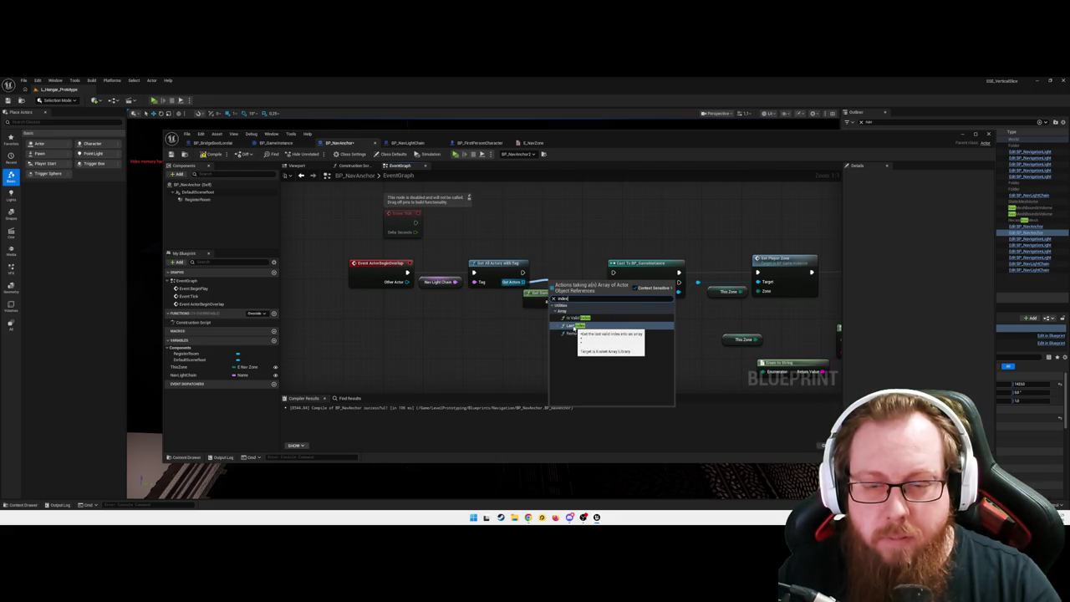
{"action": "left_click", "coordinate": [573, 327]}
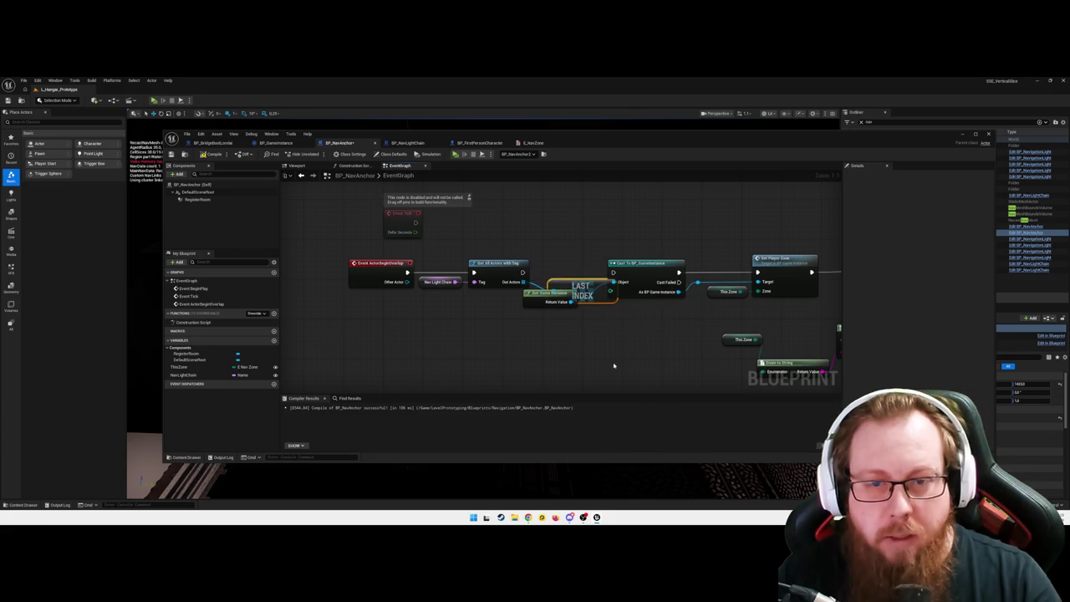
{"action": "left_click_drag", "start_coordinate": [612, 368], "coordinate": [540, 251]}
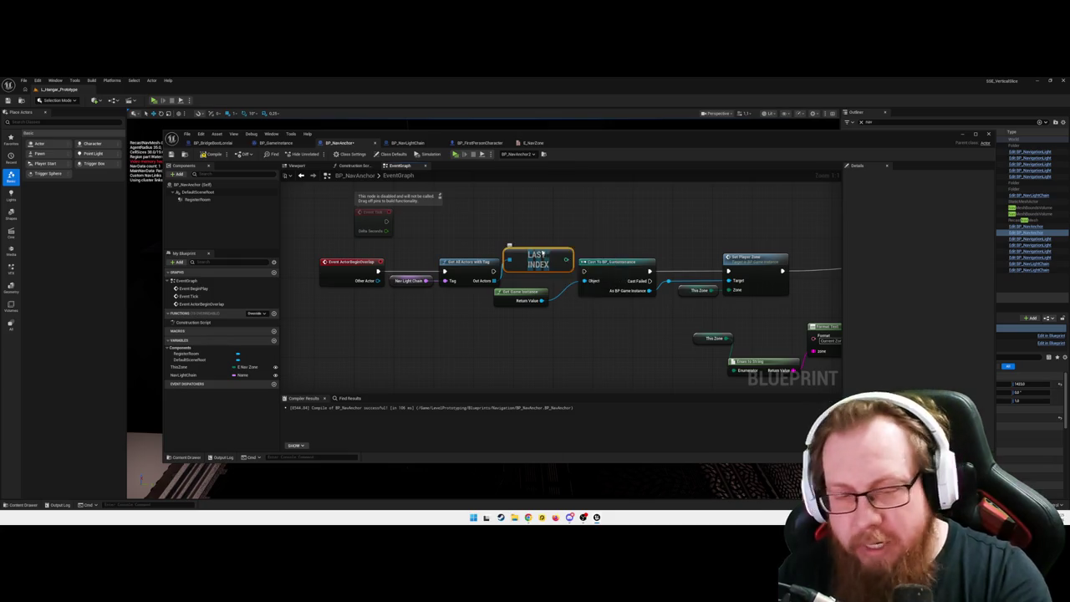
{"action": "key", "text": "Delete"}
- Shift the downstream node group right and recentre the overlap chain
{"action": "scroll", "coordinate": [523, 343], "scroll_direction": "down", "scroll_amount": 2}
{"action": "scroll", "coordinate": [518, 339], "scroll_direction": "down", "scroll_amount": 1}
{"action": "mouse_move", "coordinate": [490, 287]}
{"action": "left_mouse_down"}
{"action": "mouse_move", "coordinate": [585, 334]}
{"action": "mouse_move", "coordinate": [716, 370]}
{"action": "mouse_move", "coordinate": [697, 368]}
{"action": "left_mouse_up"}
{"action": "left_click_drag", "start_coordinate": [592, 357], "coordinate": [618, 361]}
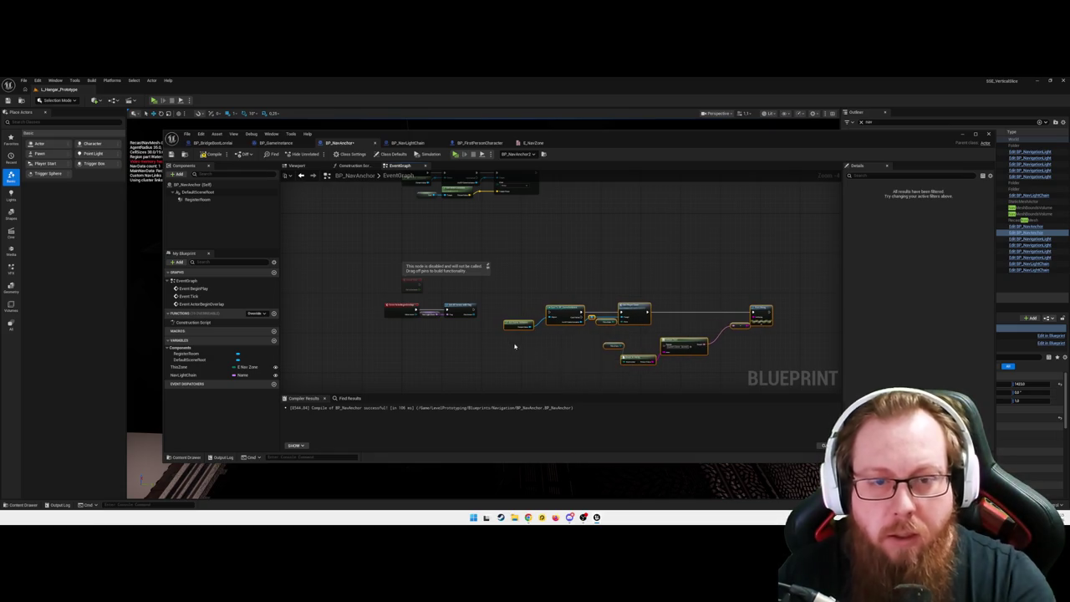
{"action": "scroll", "coordinate": [464, 347], "scroll_direction": "up", "scroll_amount": 4}
{"action": "left_click_drag", "start_coordinate": [472, 319], "coordinate": [494, 339]}
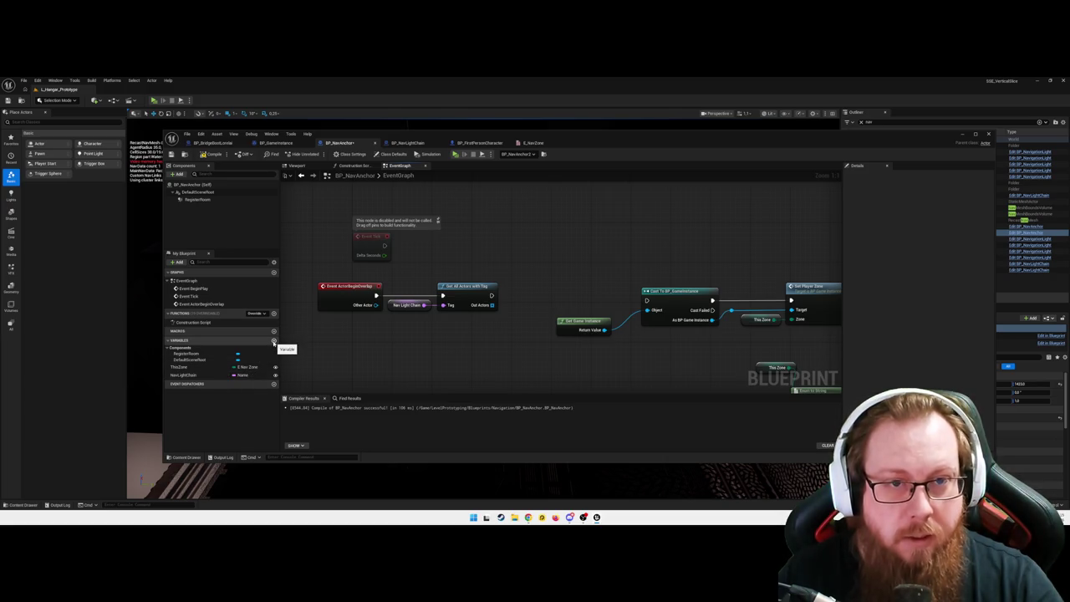
- Create a new variable and rename NavLightChain to NavLightChainTag
{"action": "left_click", "coordinate": [273, 342]}
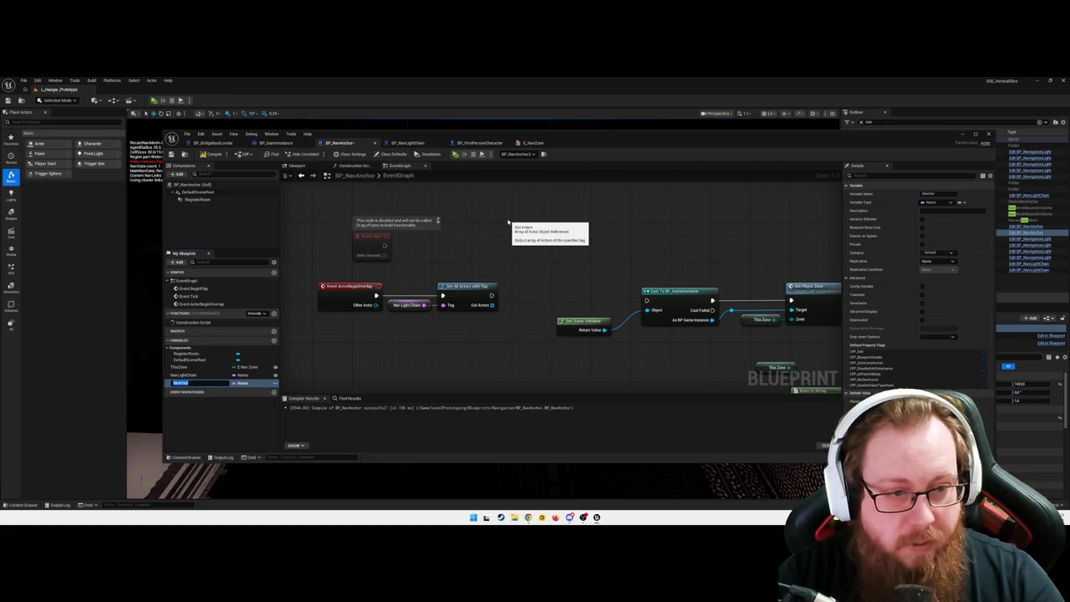
{"action": "key", "text": "Return"}
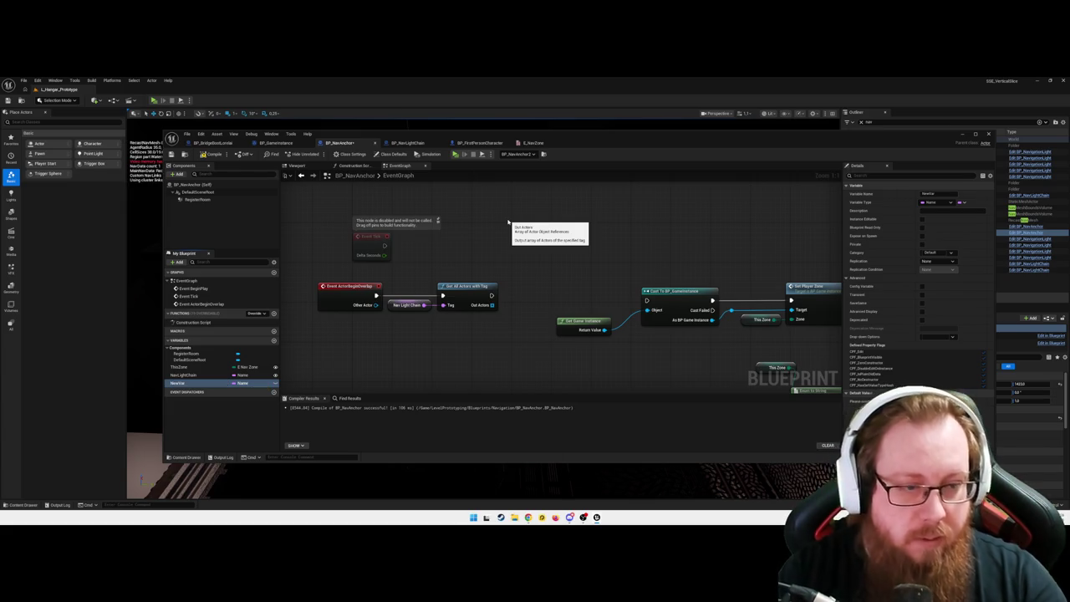
{"action": "left_click", "coordinate": [197, 375]}
{"action": "left_click", "coordinate": [198, 375]}
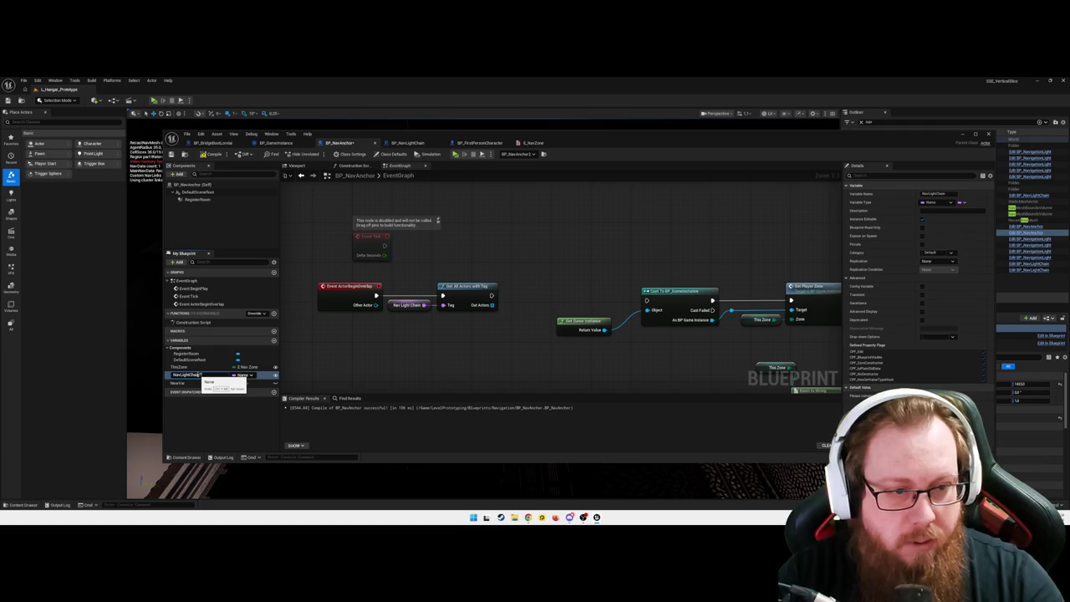
{"action": "type", "text": "Tag"}
{"action": "key", "text": "Return"}
- Name the new variable NavLightChainActor and make it a BP Nav Light Chain reference
{"action": "left_click", "coordinate": [273, 340]}
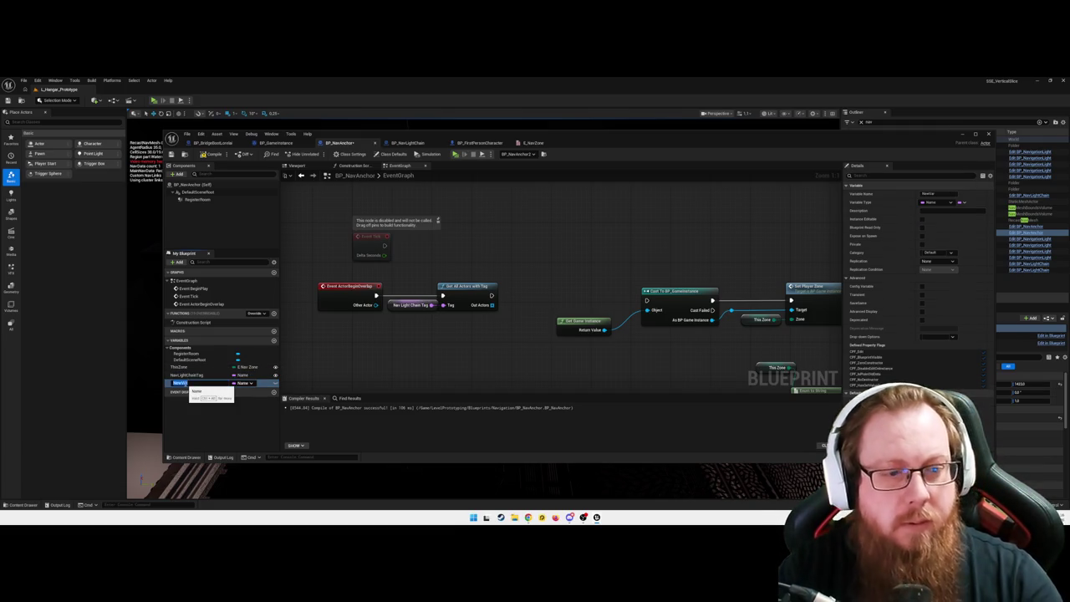
{"action": "type", "text": "ainActo"}
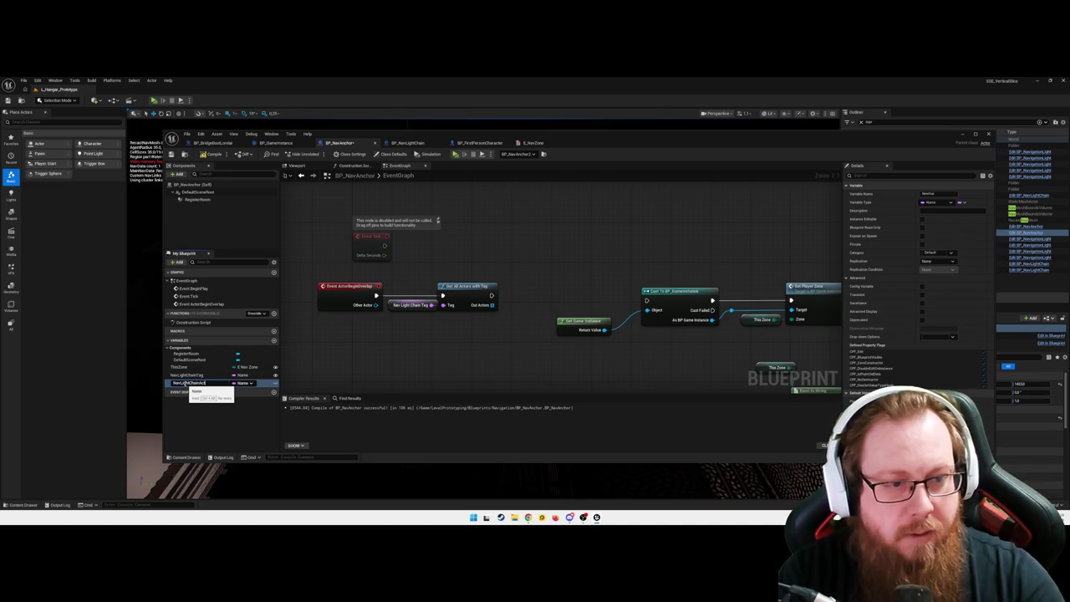
{"action": "key", "text": "Return"}
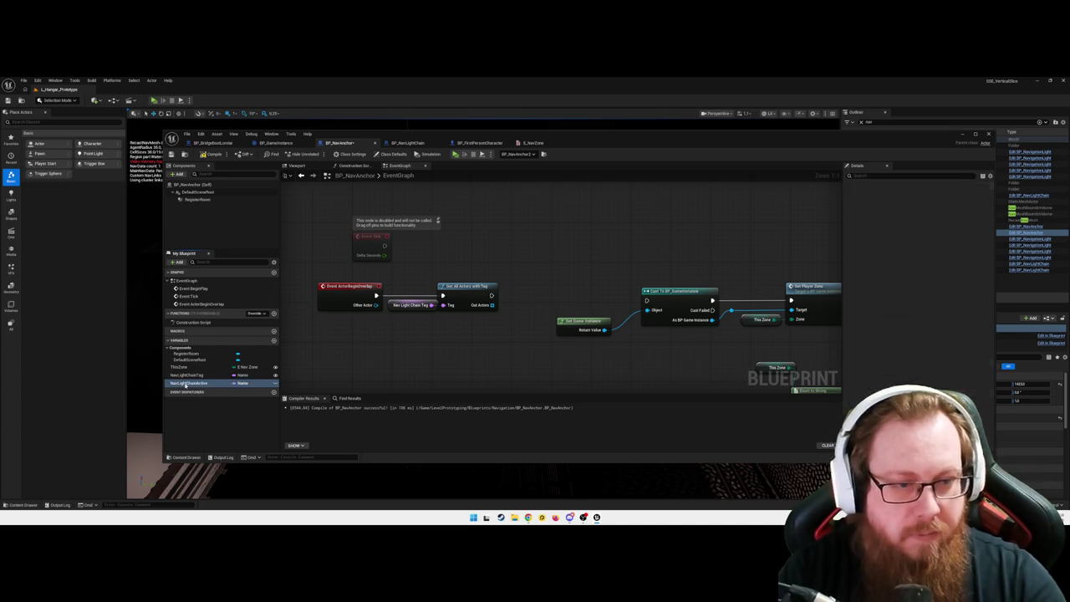
{"action": "left_click", "coordinate": [242, 383]}
{"action": "type", "text": "bp_nav"}
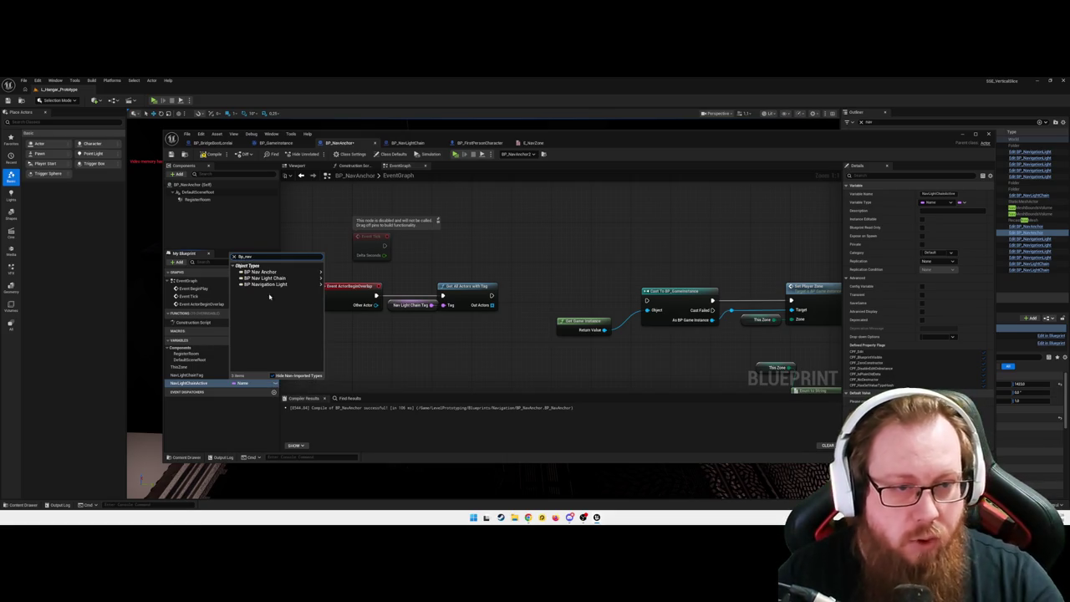
{"action": "left_click", "coordinate": [264, 278]}
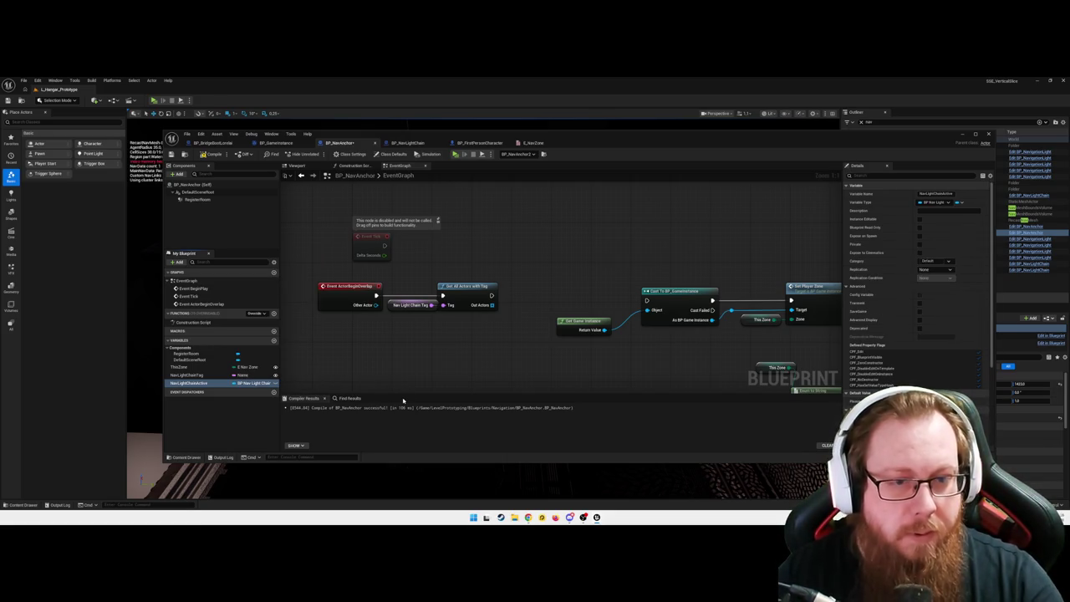
- Place a Set NavLightChainActor node in the graph near Out Actors
{"action": "left_click_drag", "start_coordinate": [209, 383], "coordinate": [413, 351]}
{"action": "left_click", "coordinate": [438, 369]}
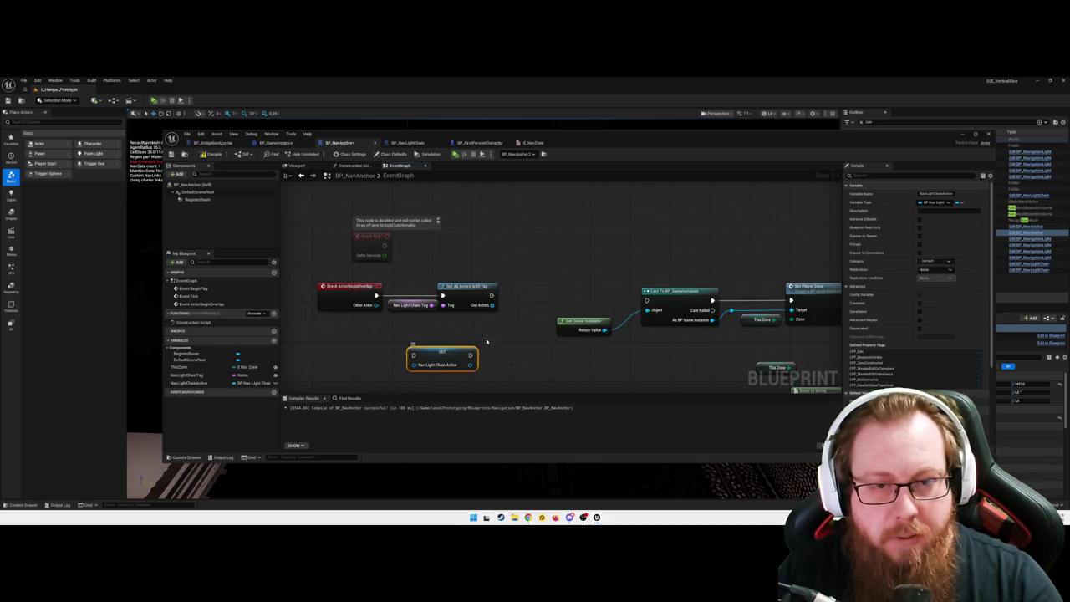
{"action": "left_click", "coordinate": [486, 341]}
{"action": "left_click_drag", "start_coordinate": [492, 304], "coordinate": [513, 305]}
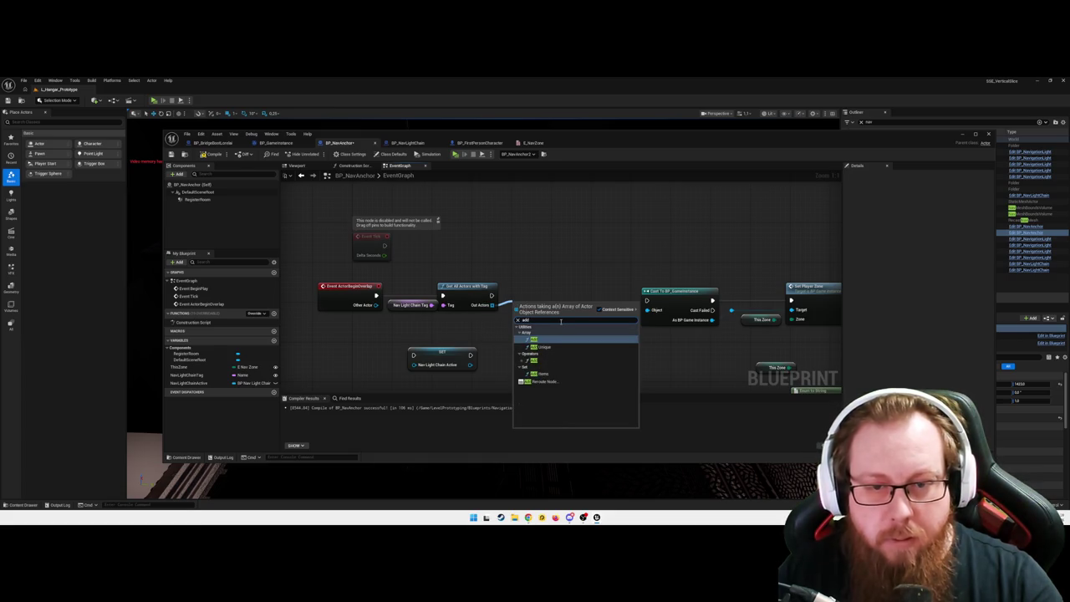
- Add a For Each Loop over the actors returned by Get All Actors With Tag
{"action": "key", "text": "BackSpace"}
{"action": "key", "text": "BackSpace"}
{"action": "key", "text": "BackSpace"}
{"action": "type", "text": "out"}
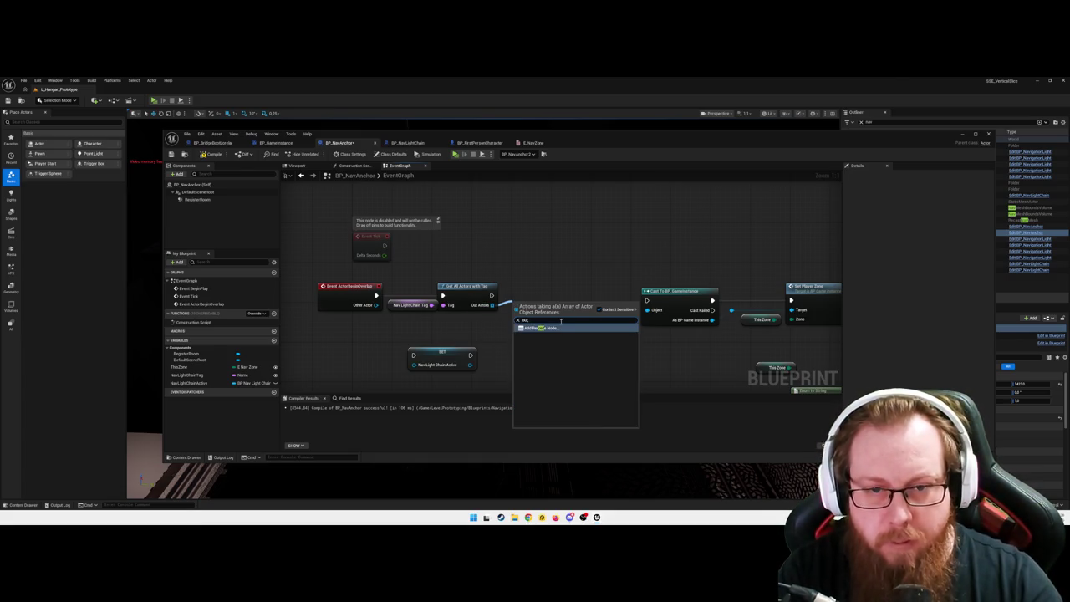
{"action": "key", "text": "BackSpace"}
{"action": "key", "text": "BackSpace"}
{"action": "key", "text": "BackSpace"}
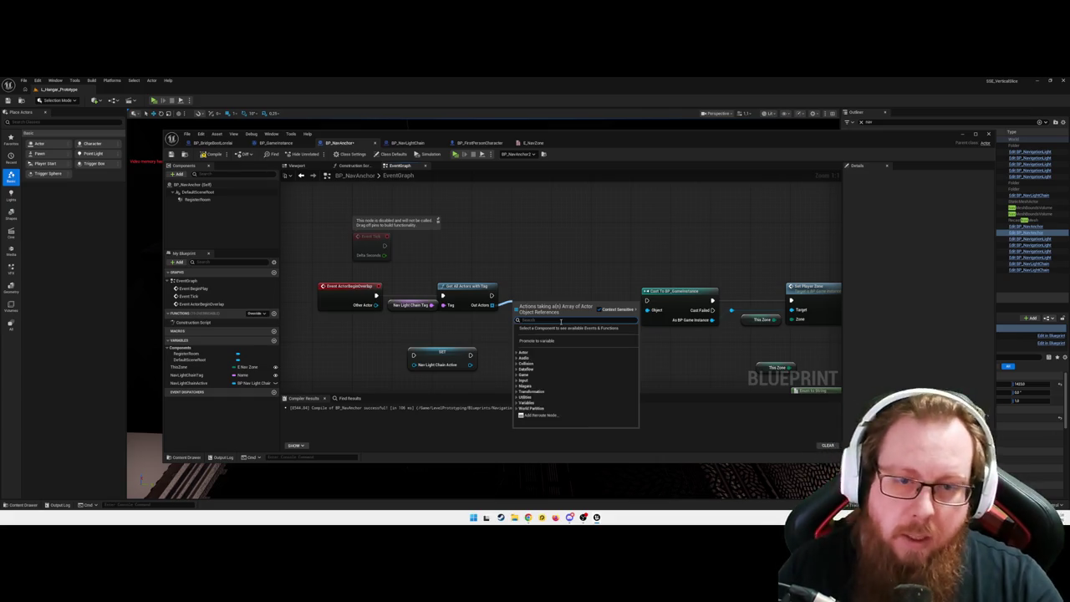
{"action": "type", "text": "for each"}
{"action": "key", "text": "Return"}
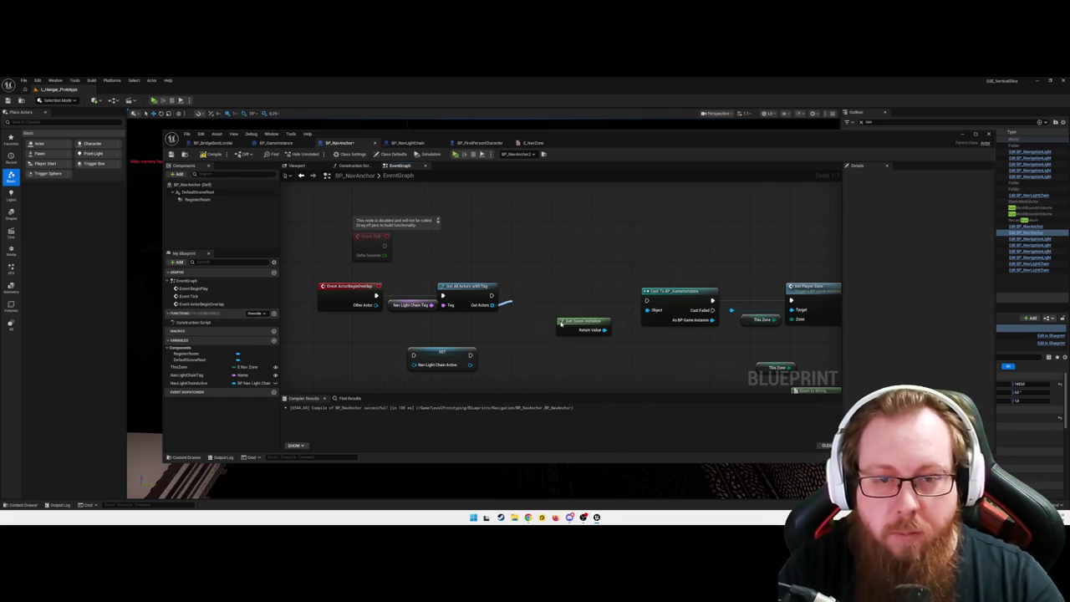
- Shift the downstream nodes right and line up the loop and Nav Light Chain Active node
{"action": "mouse_move", "coordinate": [561, 321]}
{"action": "left_mouse_down"}
{"action": "mouse_move", "coordinate": [499, 346]}
{"action": "mouse_move", "coordinate": [530, 373]}
{"action": "mouse_move", "coordinate": [449, 316]}
{"action": "left_mouse_up"}
{"action": "scroll", "coordinate": [448, 316], "scroll_direction": "down", "scroll_amount": 1}
{"action": "scroll", "coordinate": [448, 316], "scroll_direction": "down", "scroll_amount": 1}
{"action": "mouse_move", "coordinate": [788, 334]}
{"action": "left_mouse_down"}
{"action": "mouse_move", "coordinate": [535, 210]}
{"action": "mouse_move", "coordinate": [420, 210]}
{"action": "left_mouse_up"}
{"action": "left_click_drag", "start_coordinate": [500, 280], "coordinate": [573, 282]}
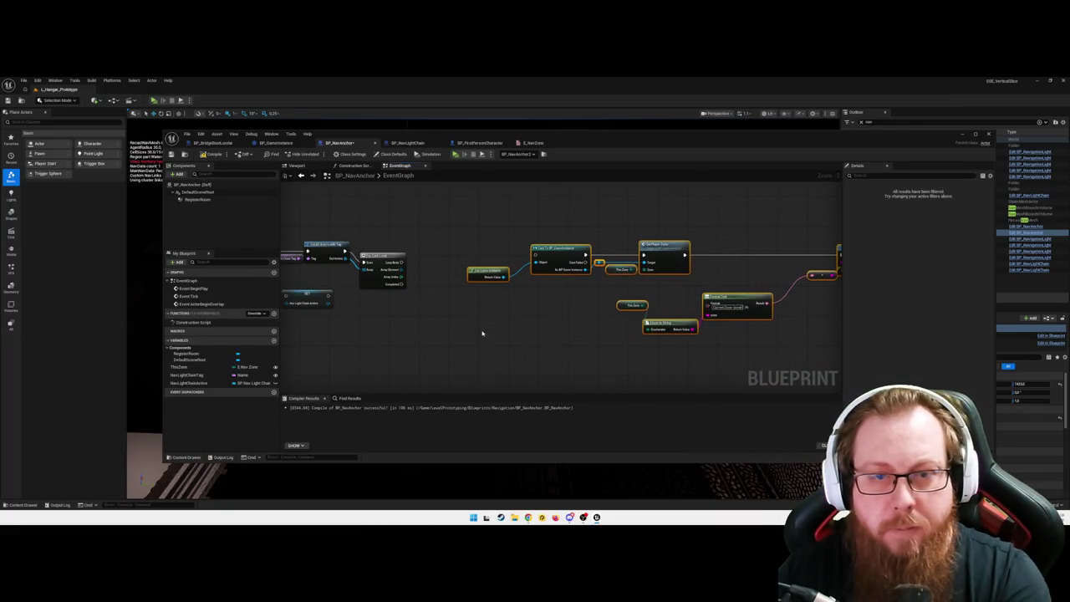
{"action": "left_click_drag", "start_coordinate": [382, 255], "coordinate": [378, 246]}
{"action": "left_click", "coordinate": [464, 294]}
{"action": "left_click_drag", "start_coordinate": [300, 302], "coordinate": [409, 320]}
- Add a Cast To BP_NavigationLight from the loop's Array Element
{"action": "left_click_drag", "start_coordinate": [392, 260], "coordinate": [446, 251]}
{"action": "type", "text": "set lo"}
{"action": "key", "text": "BackSpace"}
{"action": "key", "text": "BackSpace"}
{"action": "key", "text": "BackSpace"}
{"action": "type", "text": "cast to bp_nav"}
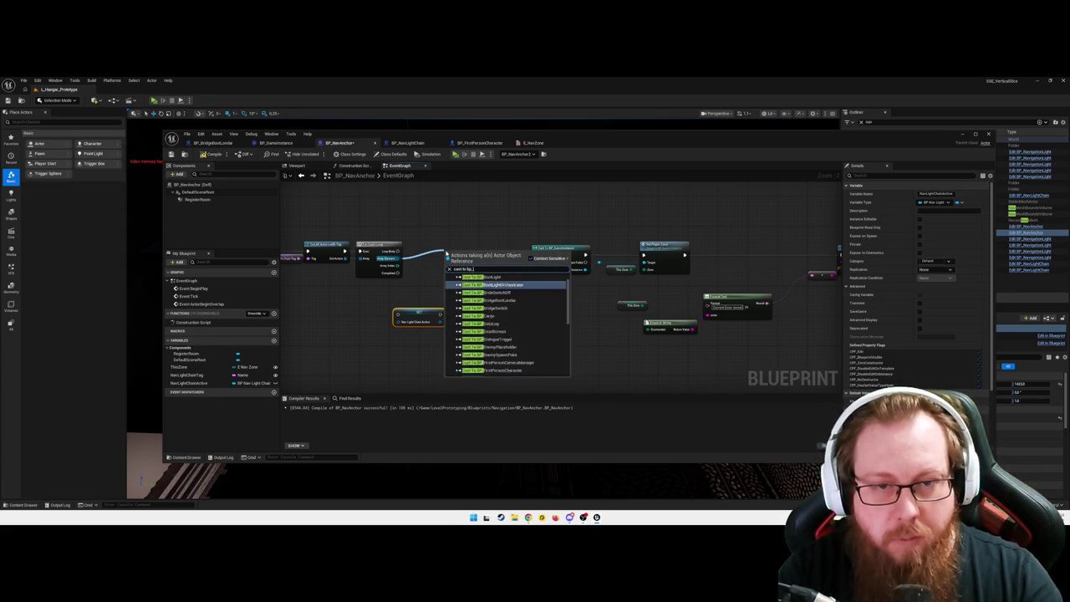
{"action": "key", "text": "Return"}
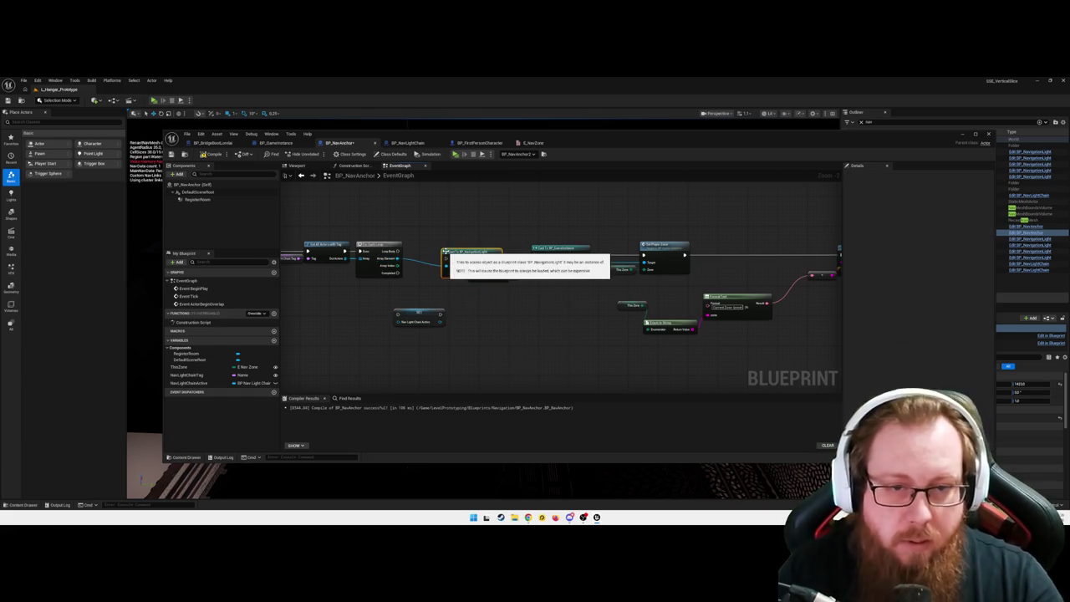
{"action": "left_click_drag", "start_coordinate": [447, 249], "coordinate": [441, 245]}
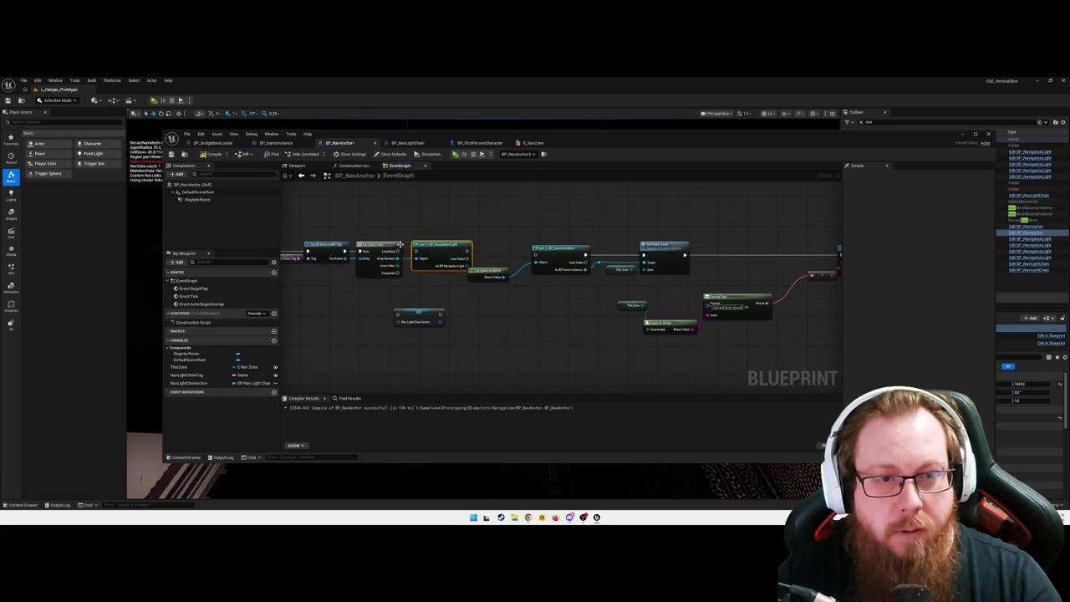
- Place Nav Light Chain Active after the cast and wire the cast's execution into SET
{"action": "scroll", "coordinate": [439, 266], "scroll_direction": "down", "scroll_amount": 3}
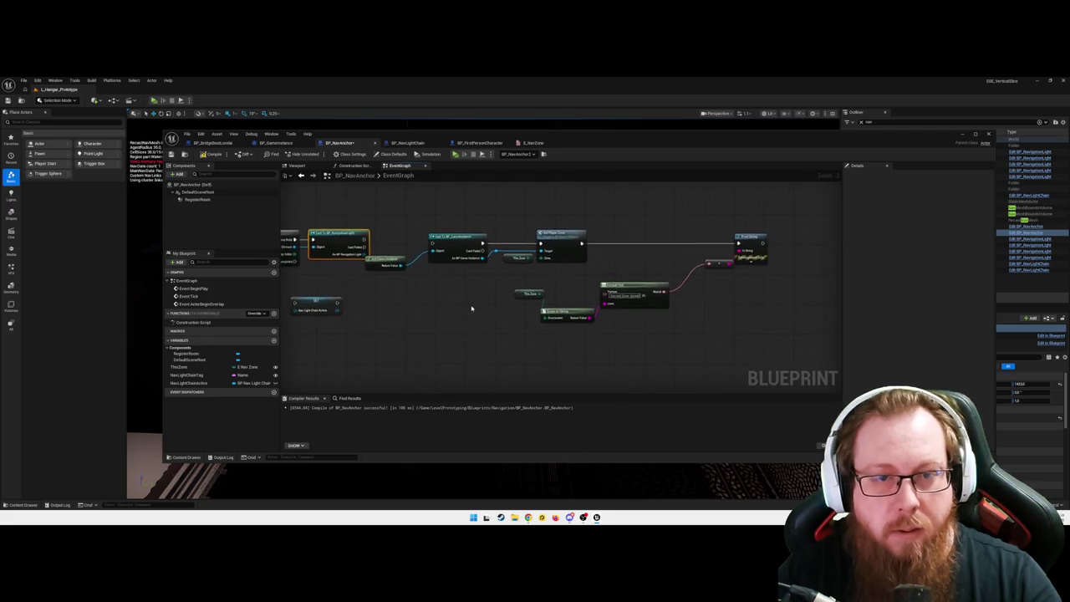
{"action": "left_click_drag", "start_coordinate": [407, 246], "coordinate": [660, 328]}
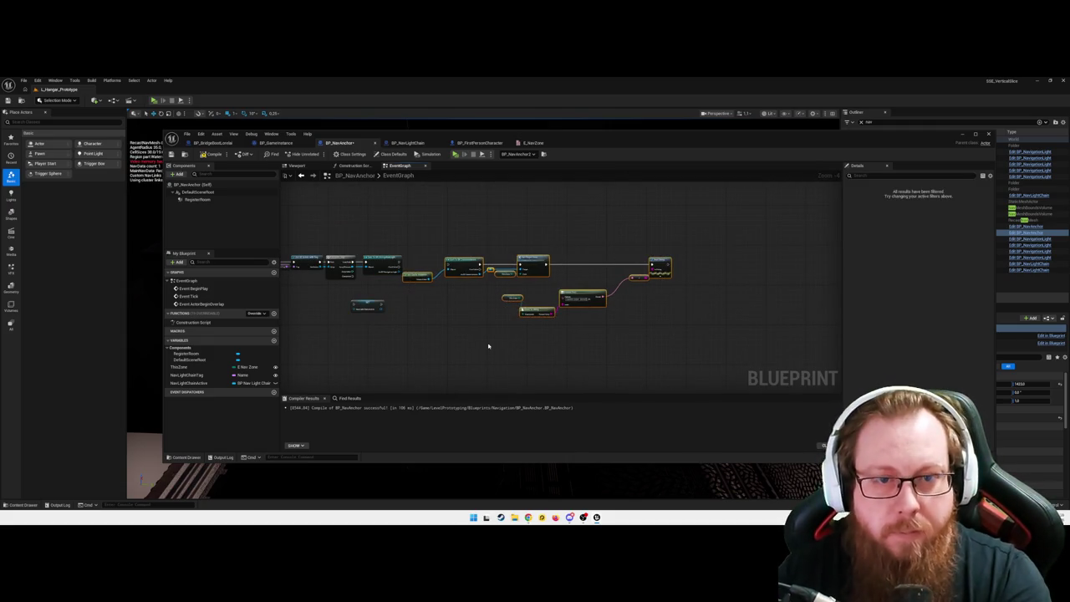
{"action": "left_click", "coordinate": [304, 311]}
{"action": "left_click_drag", "start_coordinate": [366, 305], "coordinate": [425, 266]}
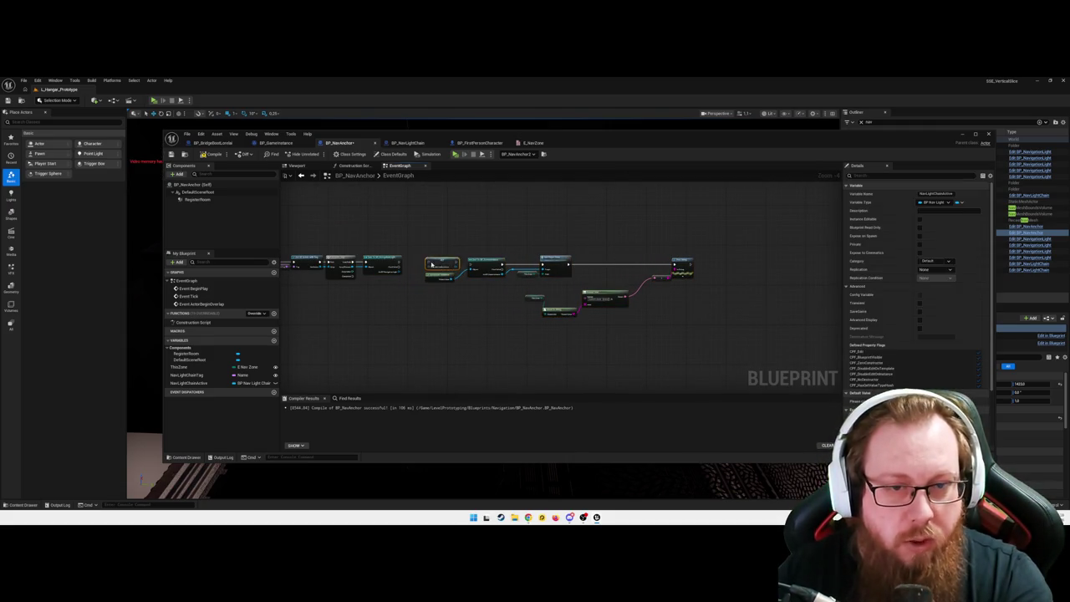
{"action": "scroll", "coordinate": [414, 302], "scroll_direction": "up", "scroll_amount": 4}
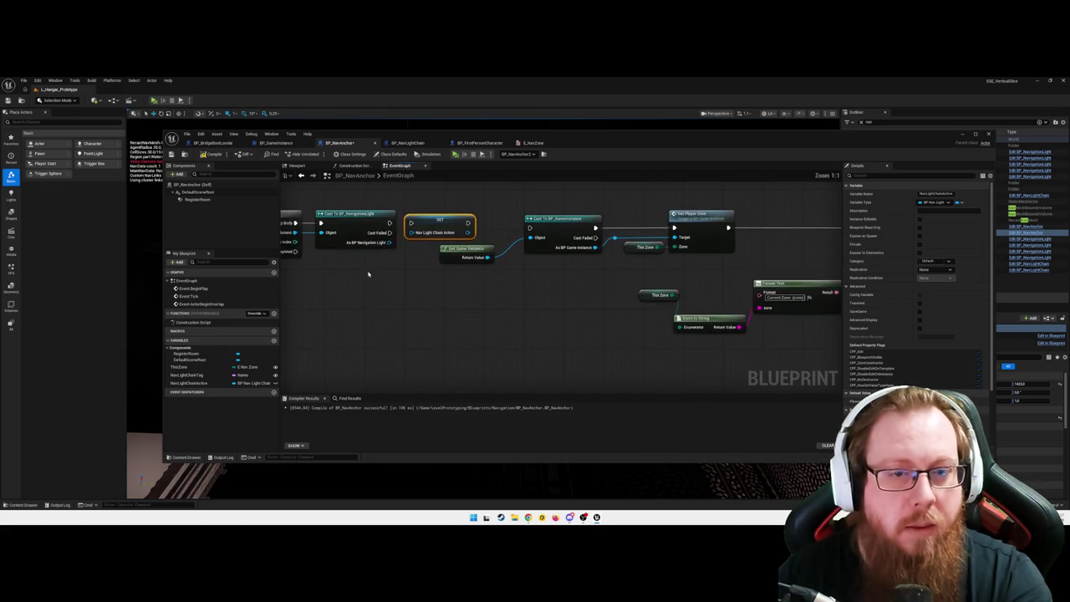
{"action": "mouse_move", "coordinate": [392, 242]}
{"action": "left_mouse_down"}
{"action": "mouse_move", "coordinate": [409, 231]}
{"action": "mouse_move", "coordinate": [417, 241]}
{"action": "left_mouse_up"}
{"action": "key", "text": "Escape"}
{"action": "key", "text": "Escape"}
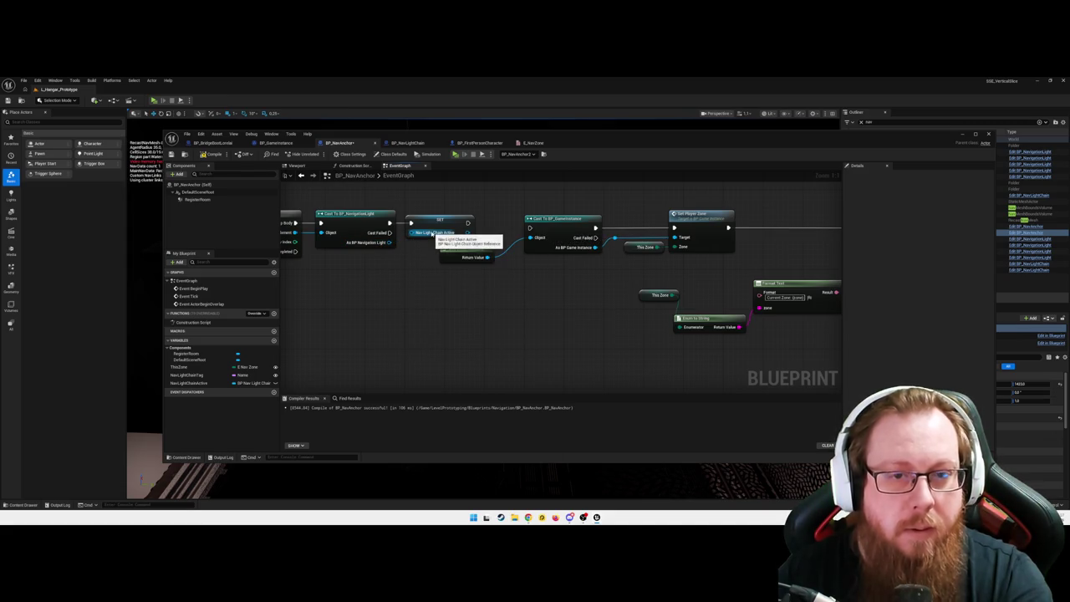
- Inspect the SET and Get All Actors nodes, then delete the wrong BP_NavigationLight cast
{"action": "left_click", "coordinate": [443, 223]}
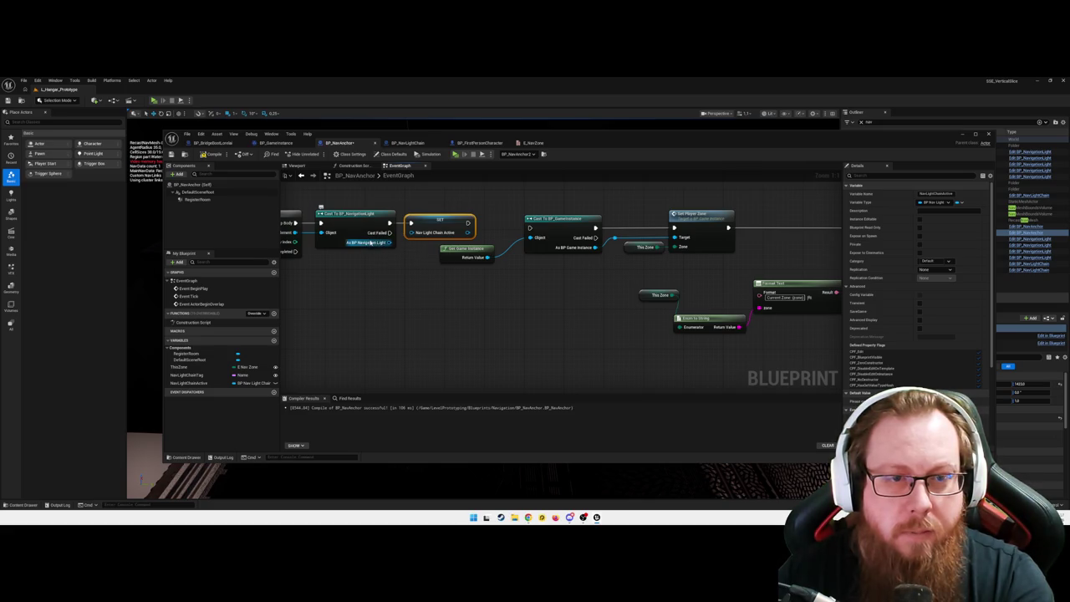
{"action": "left_click_drag", "start_coordinate": [334, 294], "coordinate": [493, 292]}
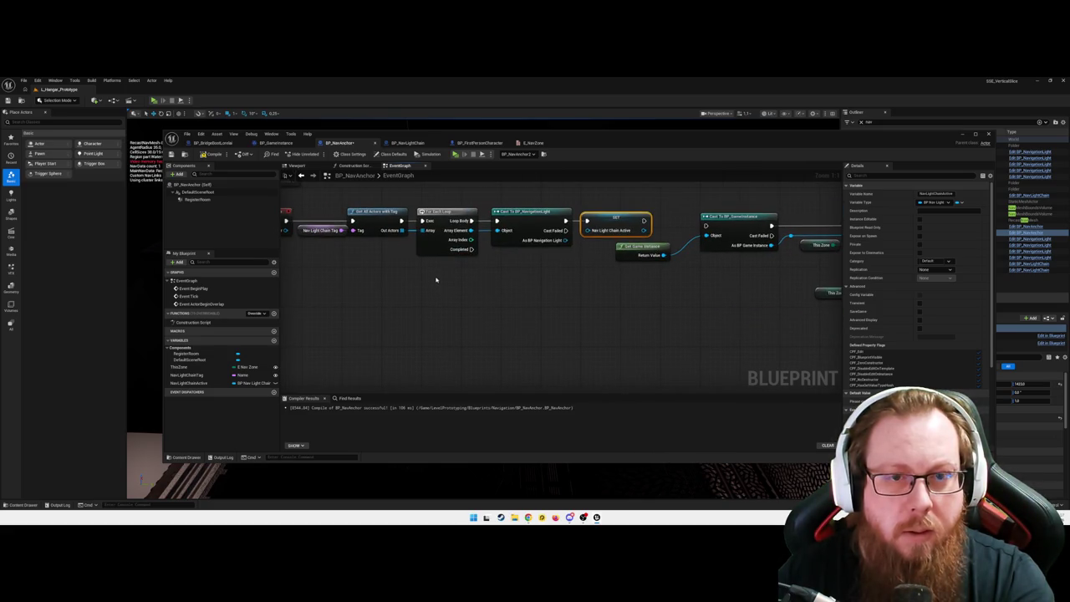
{"action": "left_click", "coordinate": [377, 232]}
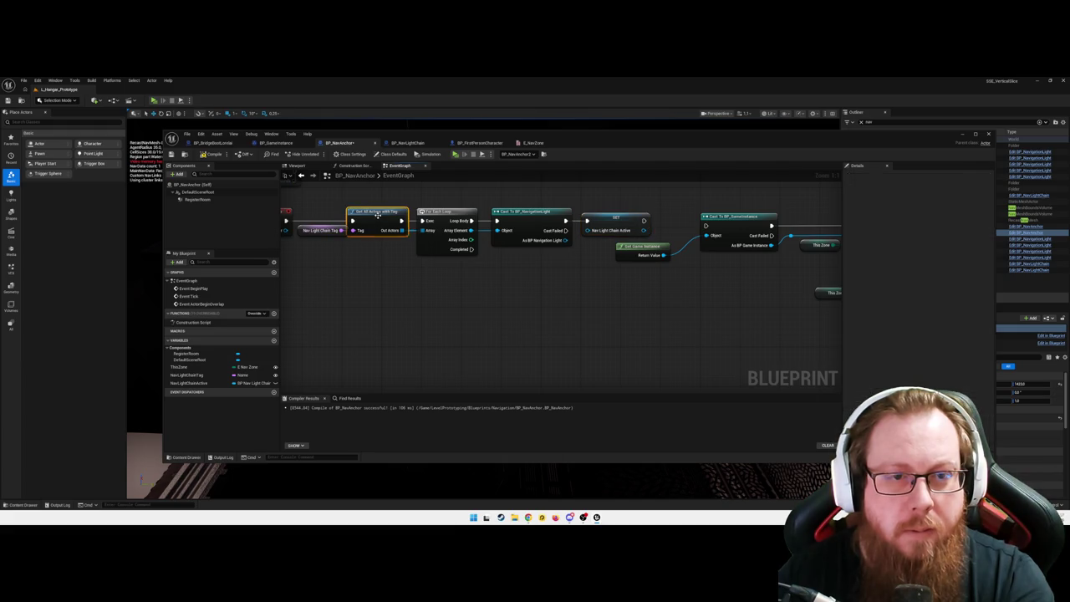
{"action": "left_click_drag", "start_coordinate": [429, 270], "coordinate": [406, 265]}
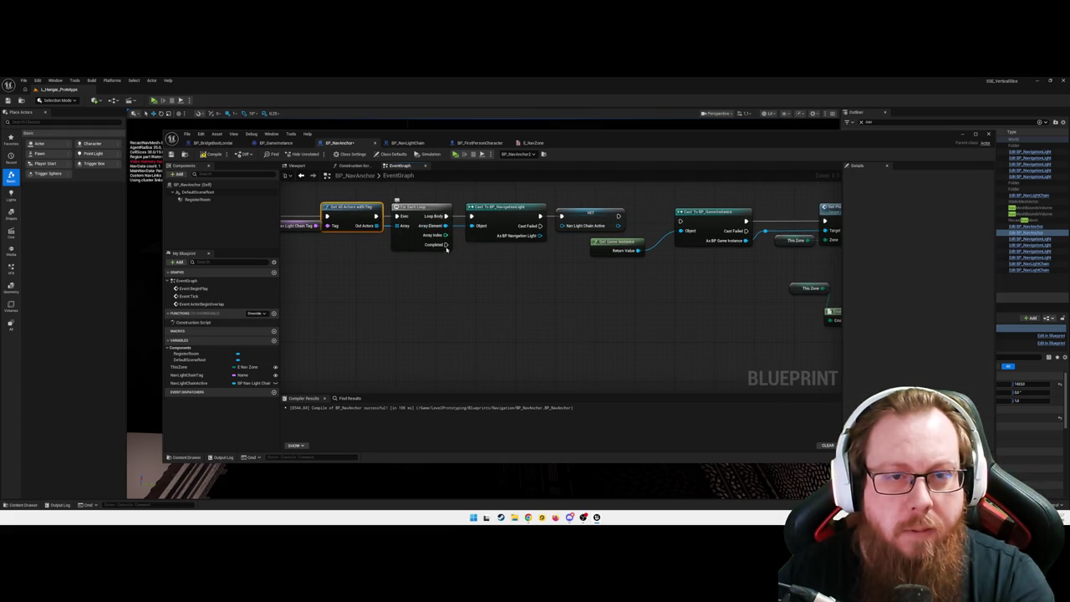
{"action": "left_click_drag", "start_coordinate": [466, 268], "coordinate": [434, 277]}
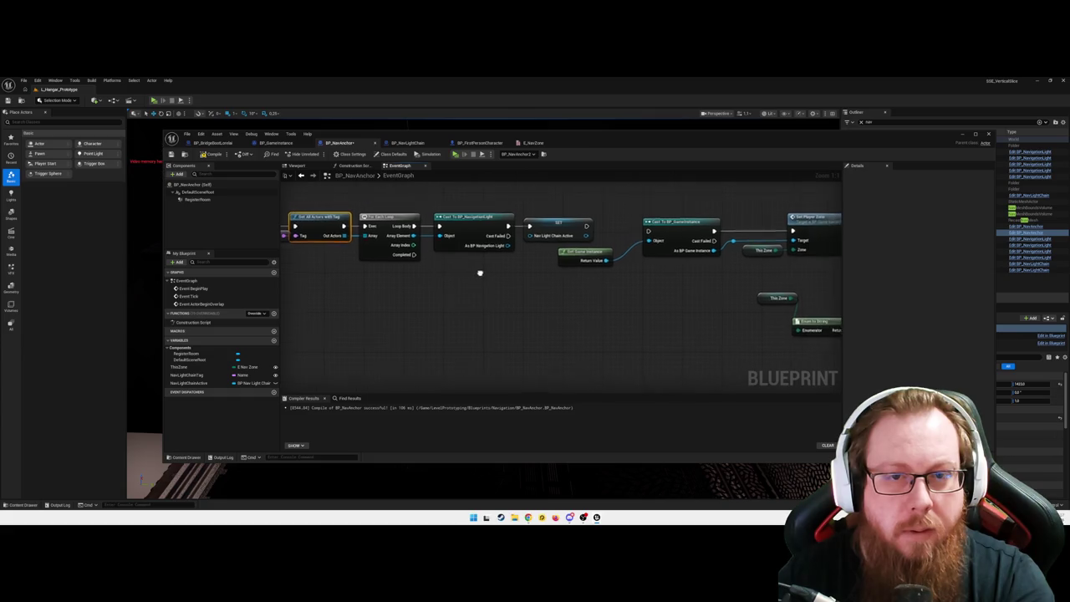
{"action": "left_click", "coordinate": [468, 219]}
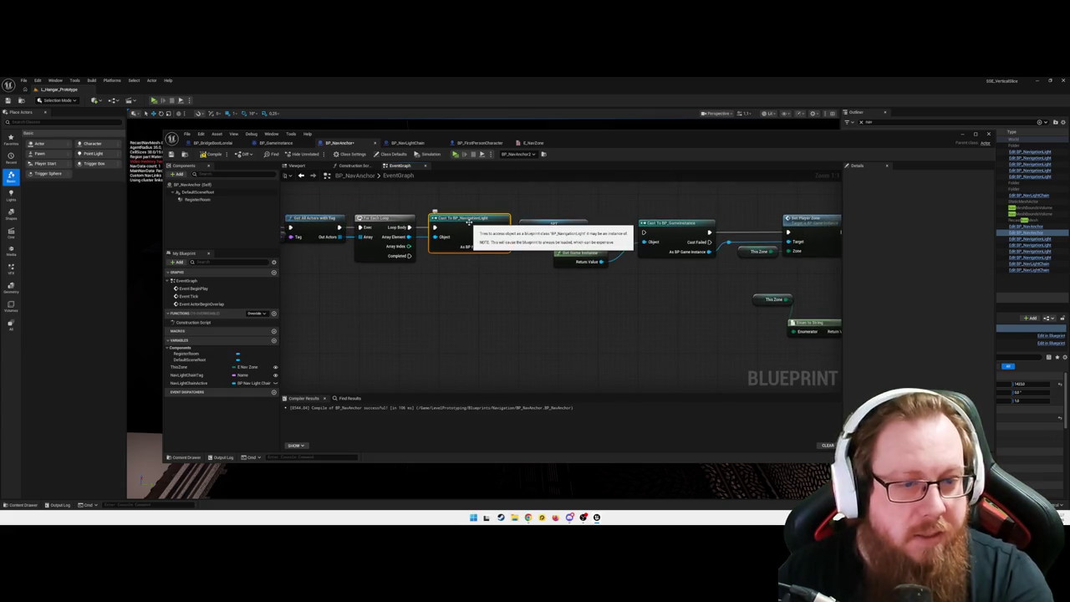
{"action": "key", "text": "Delete"}
- Add a Cast To BP_NavLightChain from Array Element and continue execution from SET
{"action": "left_click_drag", "start_coordinate": [408, 236], "coordinate": [435, 239]}
{"action": "type", "text": "cast to "}
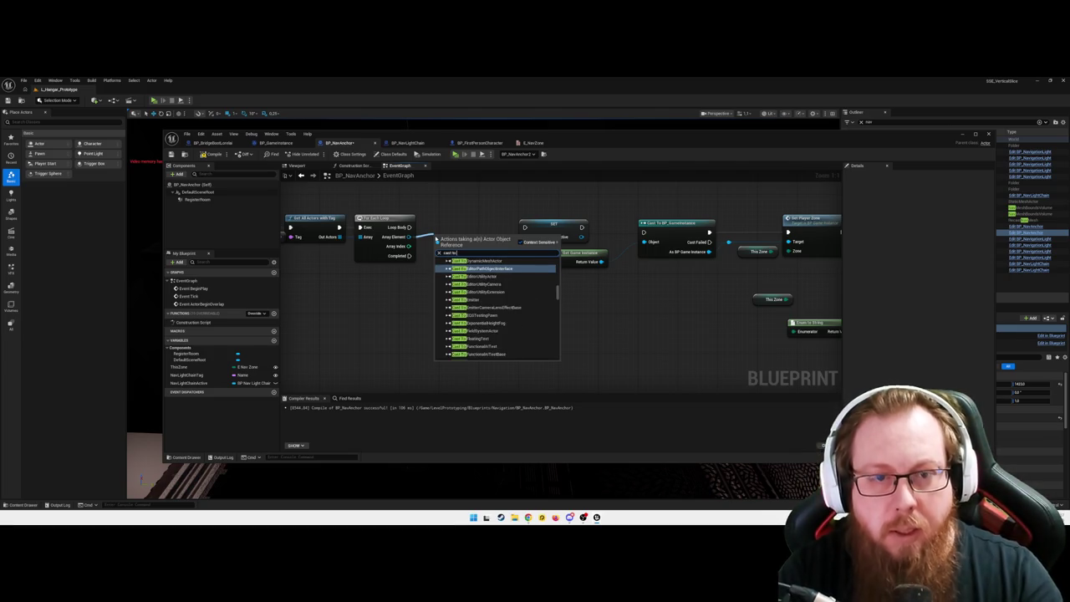
{"action": "type", "text": "BP_"}
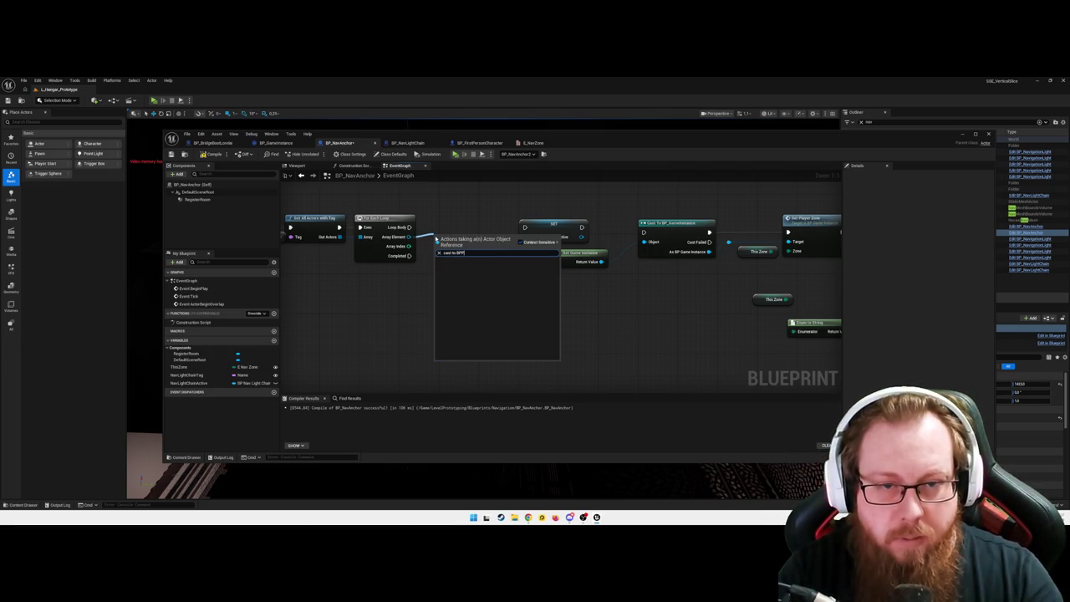
{"action": "type", "text": "Navgi"}
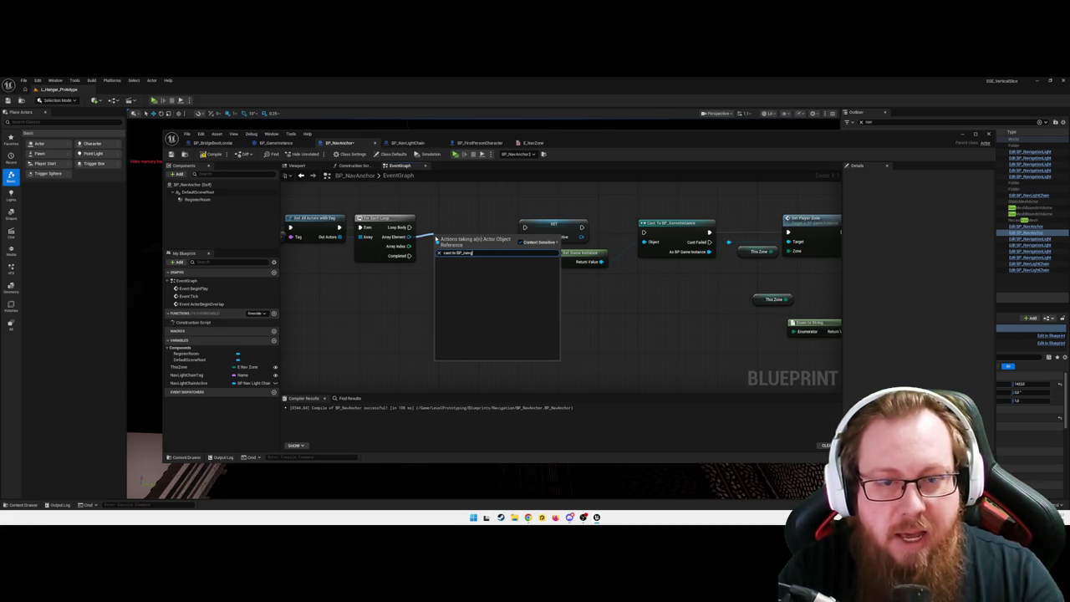
{"action": "key", "text": "BackSpace"}
{"action": "key", "text": "BackSpace"}
{"action": "type", "text": "Light"}
{"action": "key", "text": "Return"}
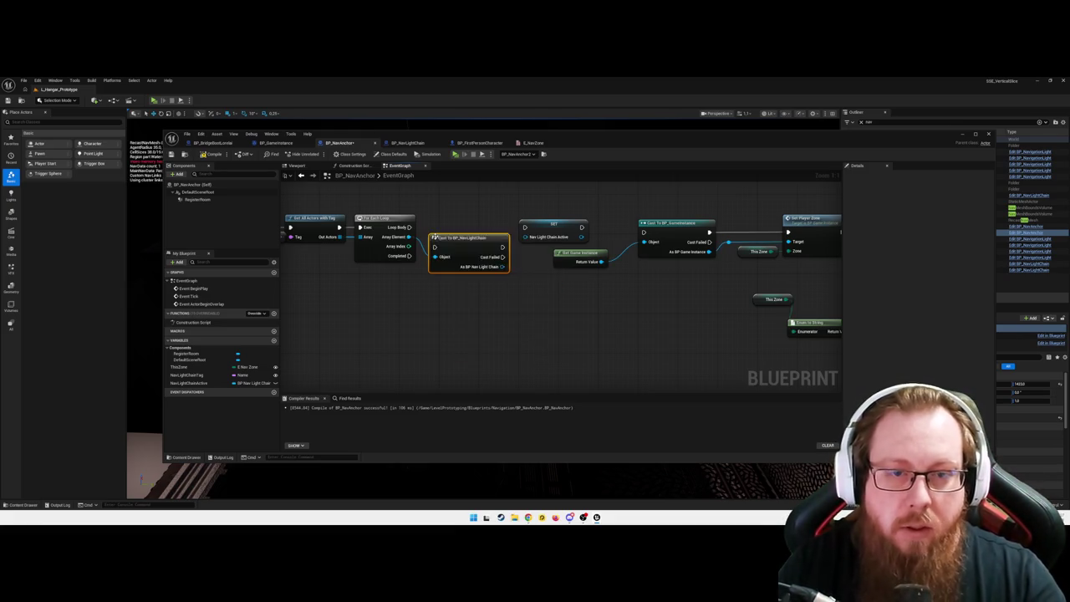
{"action": "mouse_move", "coordinate": [468, 234]}
{"action": "left_mouse_down"}
{"action": "mouse_move", "coordinate": [467, 214]}
{"action": "mouse_move", "coordinate": [435, 236]}
{"action": "left_mouse_up"}
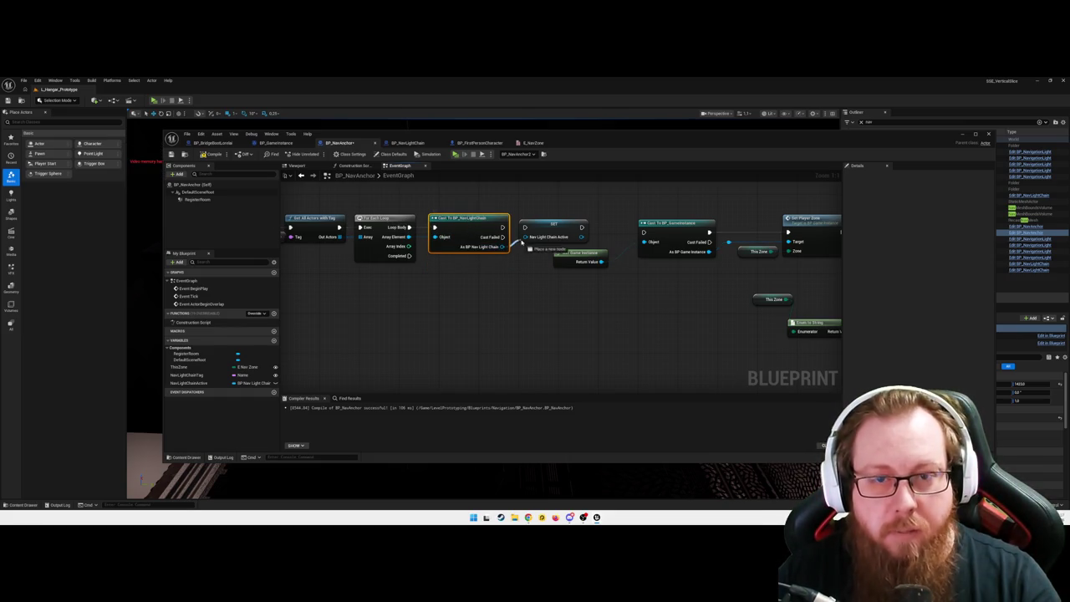
{"action": "left_click_drag", "start_coordinate": [582, 227], "coordinate": [643, 232]}
{"action": "key", "text": "Escape"}
- Review the chain through to Print String, then view BP_NavLightChain's graph
{"action": "scroll", "coordinate": [541, 298], "scroll_direction": "down", "scroll_amount": 1}
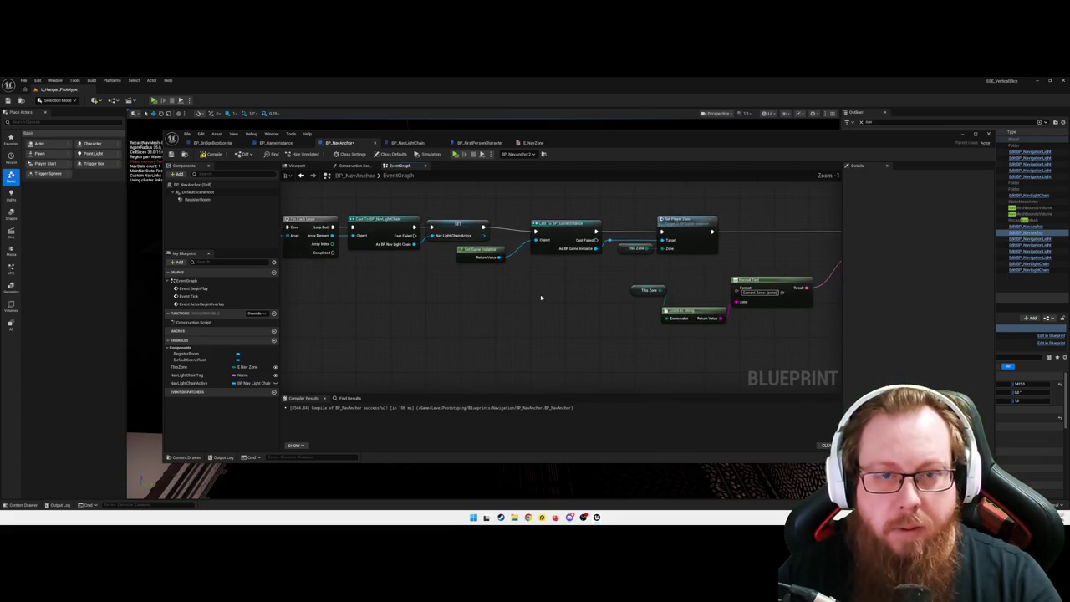
{"action": "left_click_drag", "start_coordinate": [584, 291], "coordinate": [490, 295]}
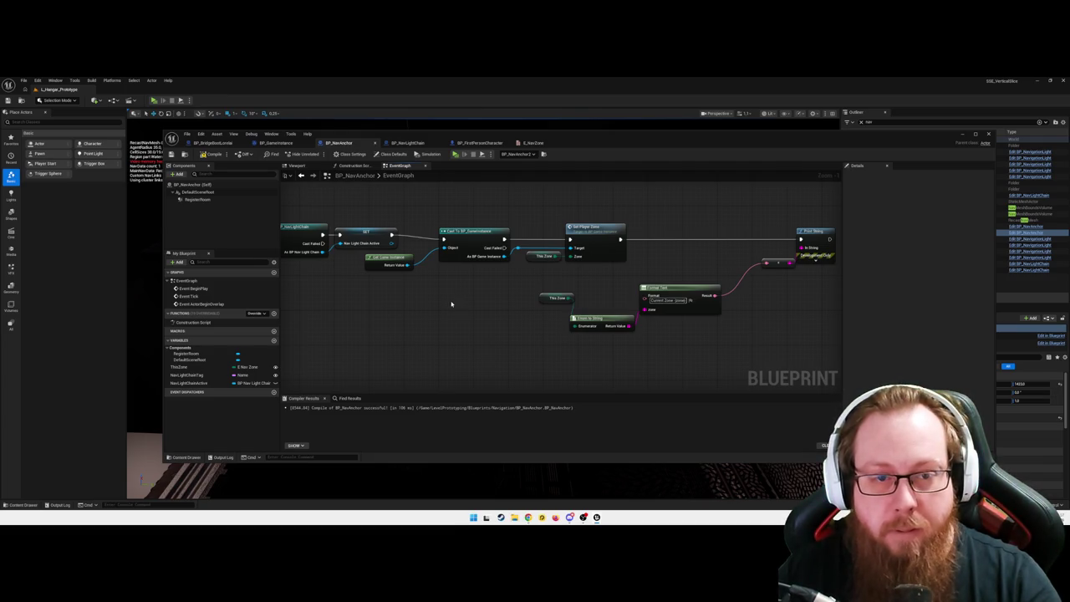
{"action": "left_click_drag", "start_coordinate": [414, 257], "coordinate": [576, 303]}
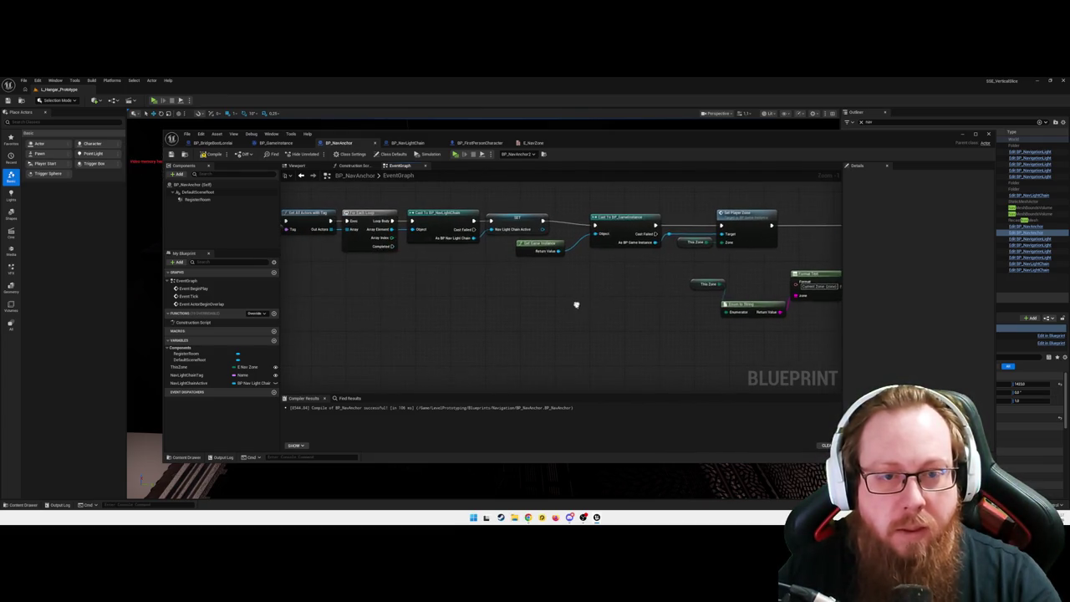
{"action": "left_click_drag", "start_coordinate": [520, 279], "coordinate": [536, 299]}
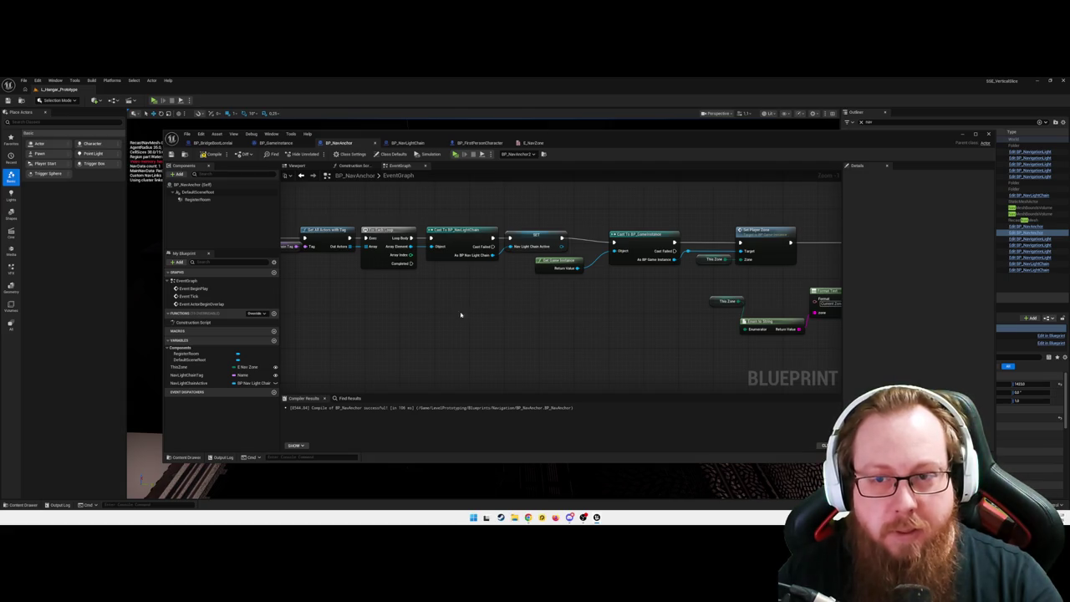
{"action": "left_click_drag", "start_coordinate": [461, 314], "coordinate": [410, 313]}
{"action": "right_click", "coordinate": [409, 328]}
{"action": "key", "text": "Escape"}
{"action": "mouse_move", "coordinate": [619, 331]}
{"action": "left_mouse_down"}
{"action": "mouse_move", "coordinate": [423, 327]}
{"action": "mouse_move", "coordinate": [444, 339]}
{"action": "left_mouse_up"}
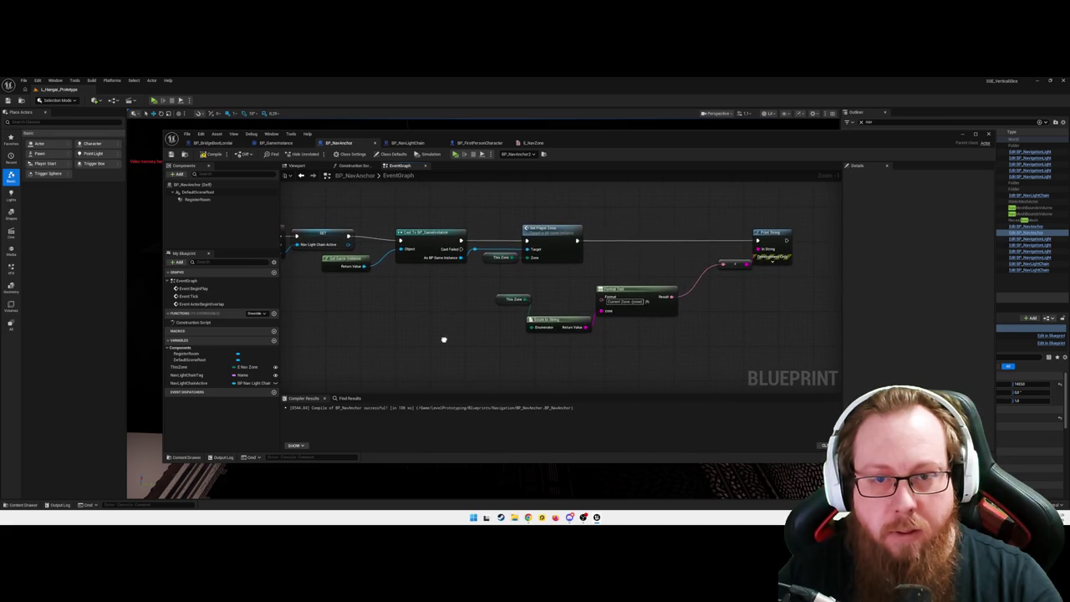
{"action": "left_click", "coordinate": [406, 142]}
{"action": "left_click_drag", "start_coordinate": [593, 240], "coordinate": [479, 206]}
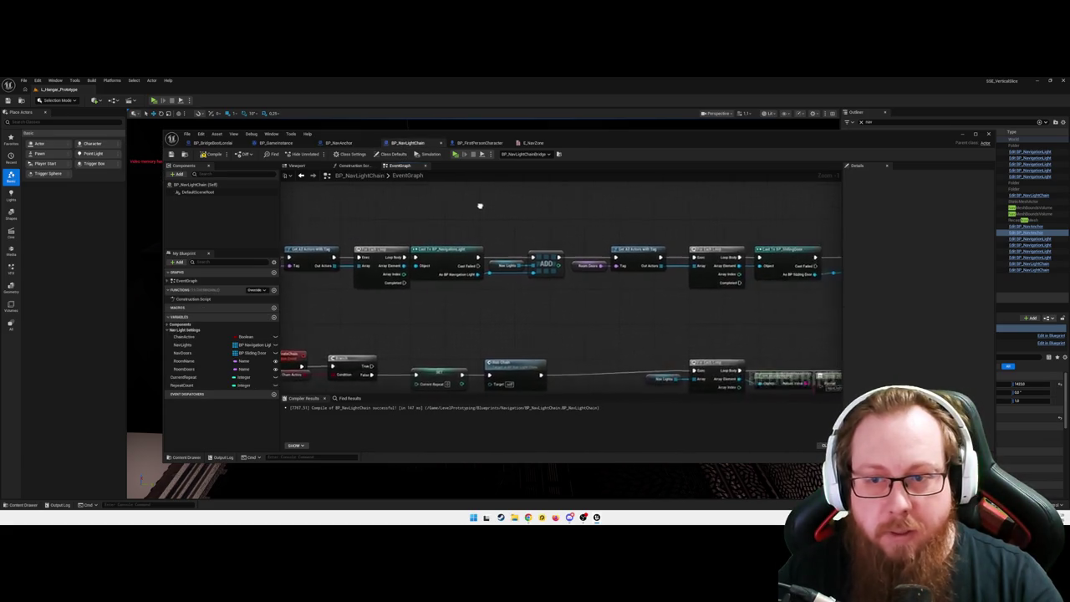
- Look over BP_NavLightChain's Game Instance cast and SET nodes, then return to BP_NavAnchor
{"action": "left_click_drag", "start_coordinate": [594, 229], "coordinate": [396, 224]}
{"action": "left_click_drag", "start_coordinate": [503, 218], "coordinate": [392, 217]}
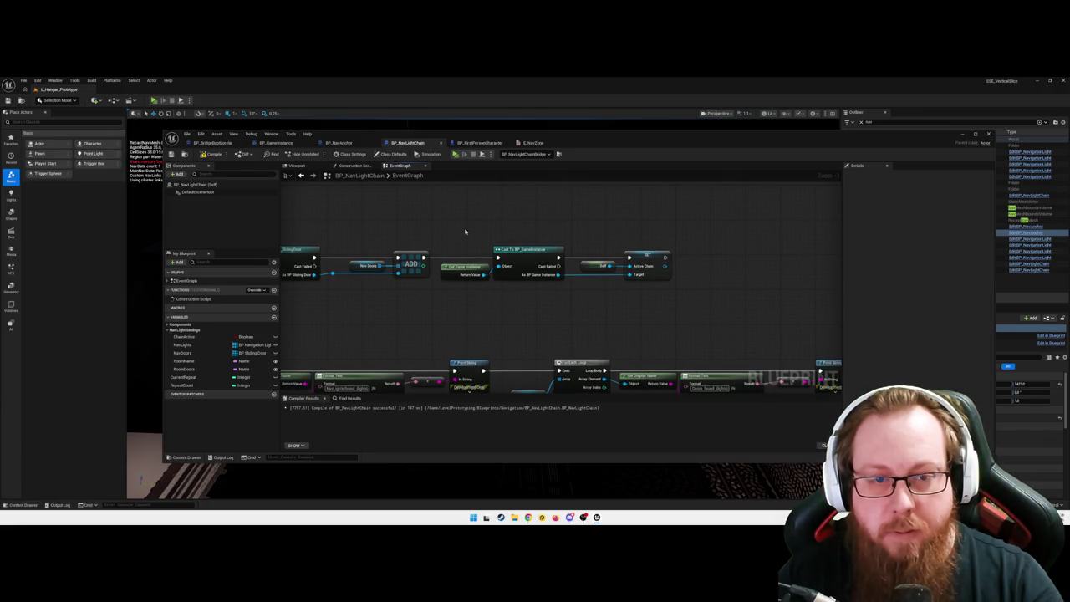
{"action": "mouse_move", "coordinate": [453, 224]}
{"action": "left_mouse_down"}
{"action": "mouse_move", "coordinate": [654, 312]}
{"action": "mouse_move", "coordinate": [640, 306]}
{"action": "left_mouse_up"}
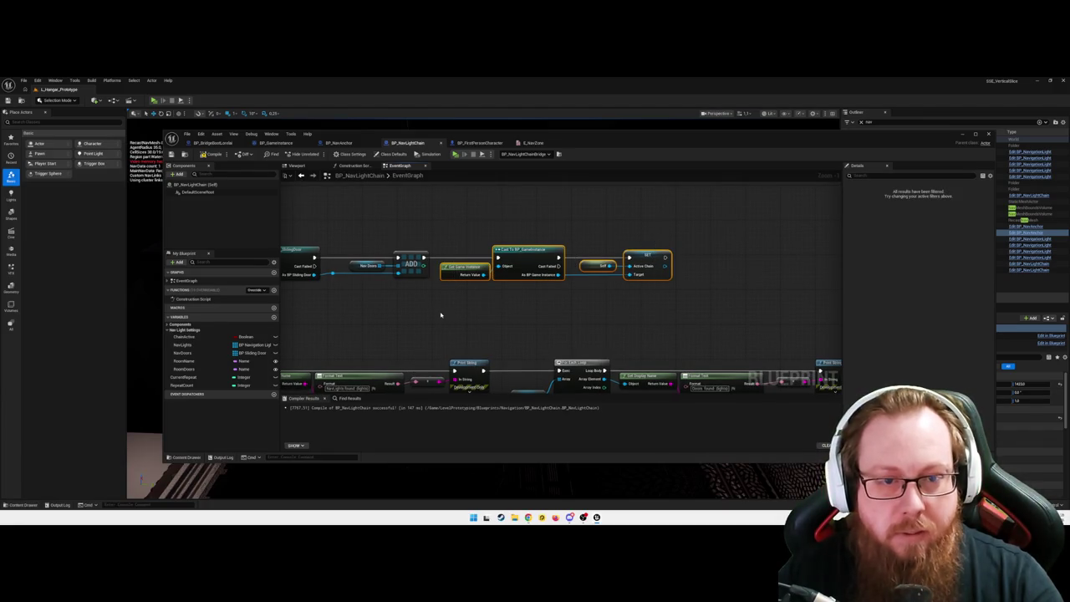
{"action": "left_click_drag", "start_coordinate": [442, 310], "coordinate": [507, 305]}
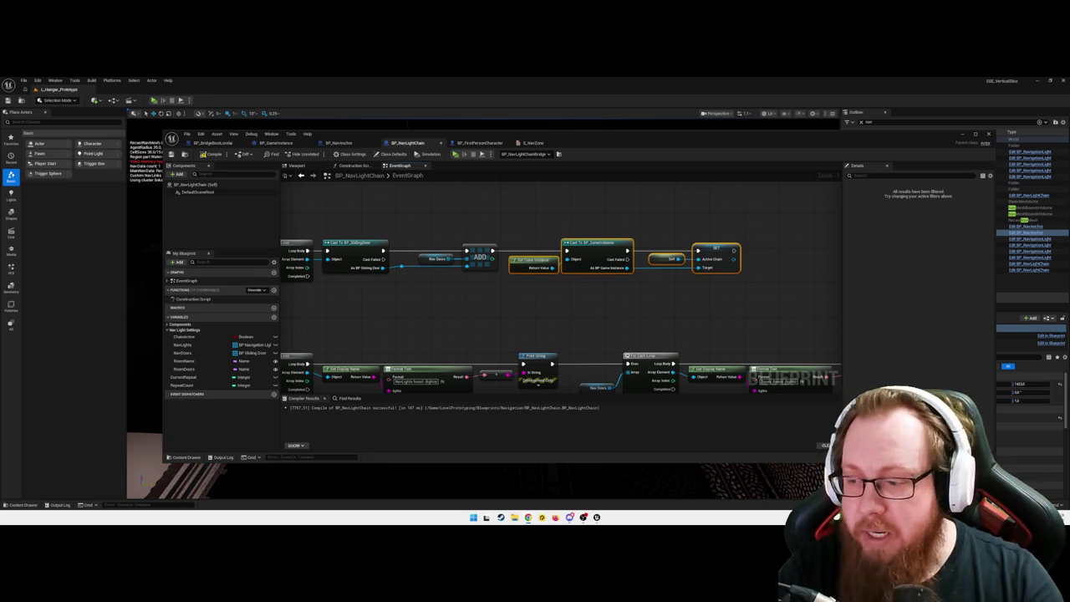
{"action": "left_click", "coordinate": [508, 306]}
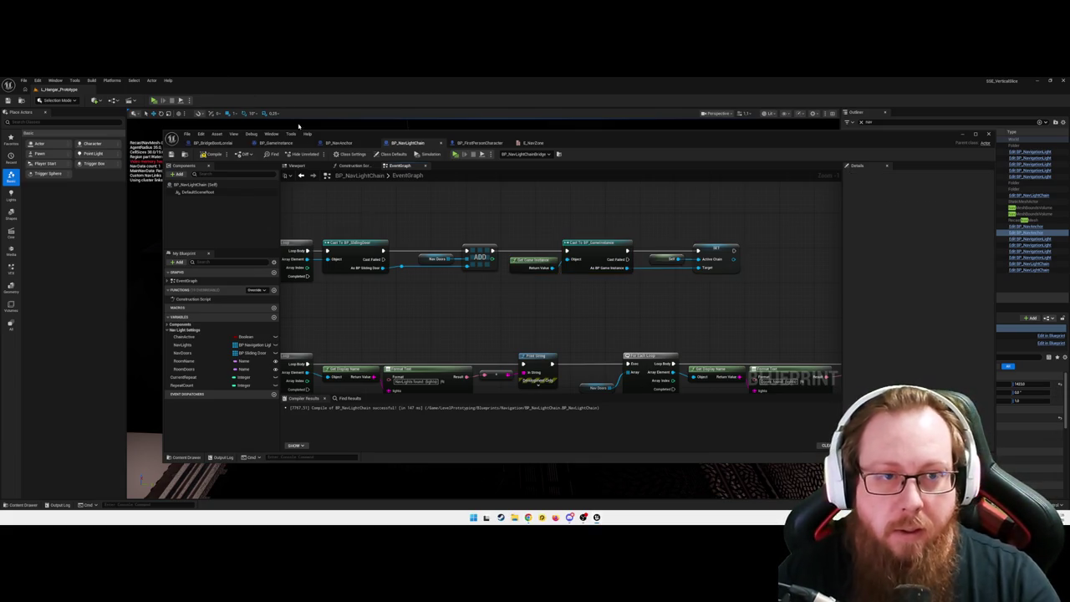
{"action": "left_click", "coordinate": [340, 143]}
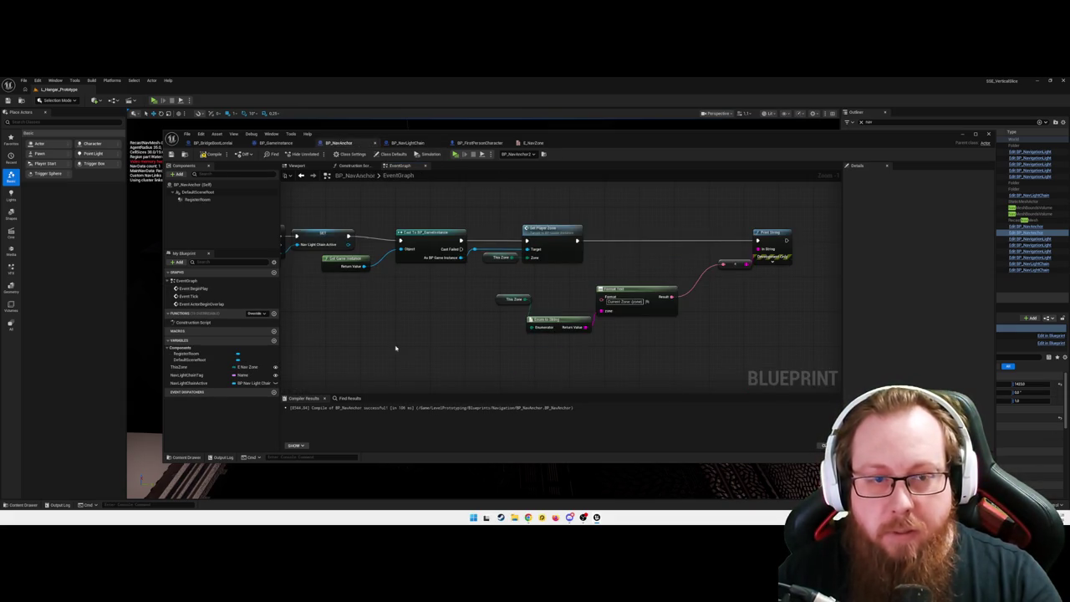
- Check BP_NavLightChain's function name, then return to BP_NavAnchor's SET node
{"action": "left_click_drag", "start_coordinate": [395, 348], "coordinate": [611, 346]}
{"action": "mouse_move", "coordinate": [503, 335]}
{"action": "left_mouse_down"}
{"action": "mouse_move", "coordinate": [454, 239]}
{"action": "mouse_move", "coordinate": [360, 232]}
{"action": "mouse_move", "coordinate": [358, 311]}
{"action": "mouse_move", "coordinate": [465, 310]}
{"action": "left_mouse_up"}
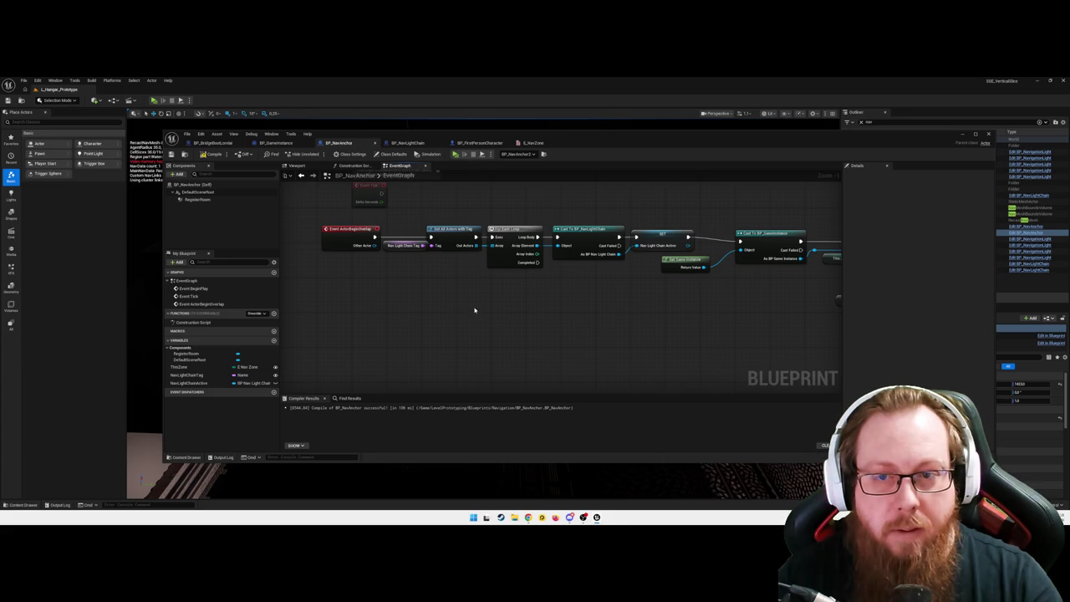
{"action": "left_click_drag", "start_coordinate": [571, 301], "coordinate": [461, 298]}
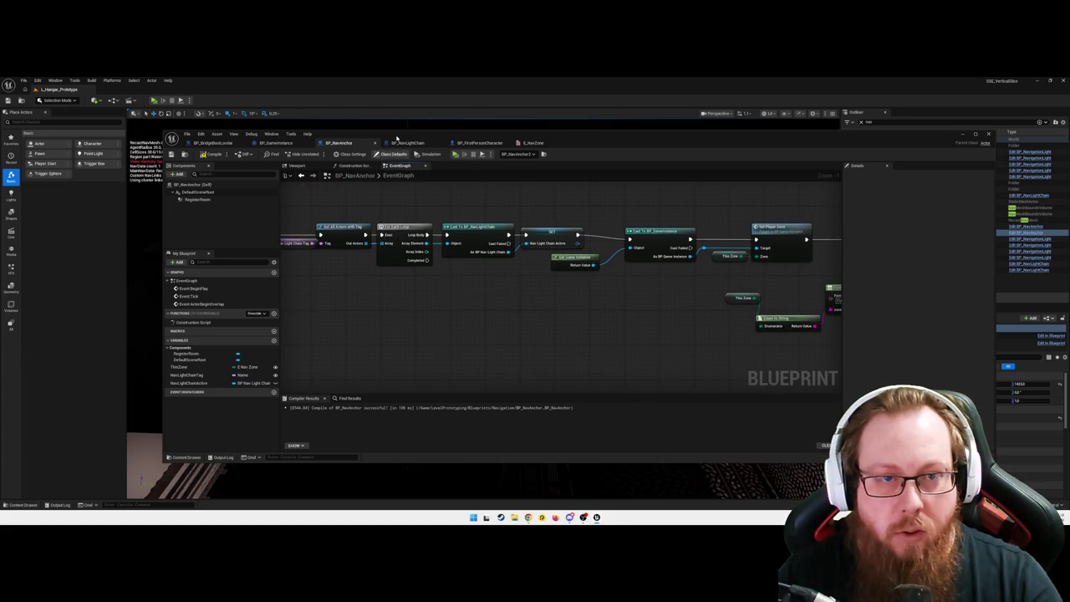
{"action": "left_click_drag", "start_coordinate": [586, 282], "coordinate": [518, 288]}
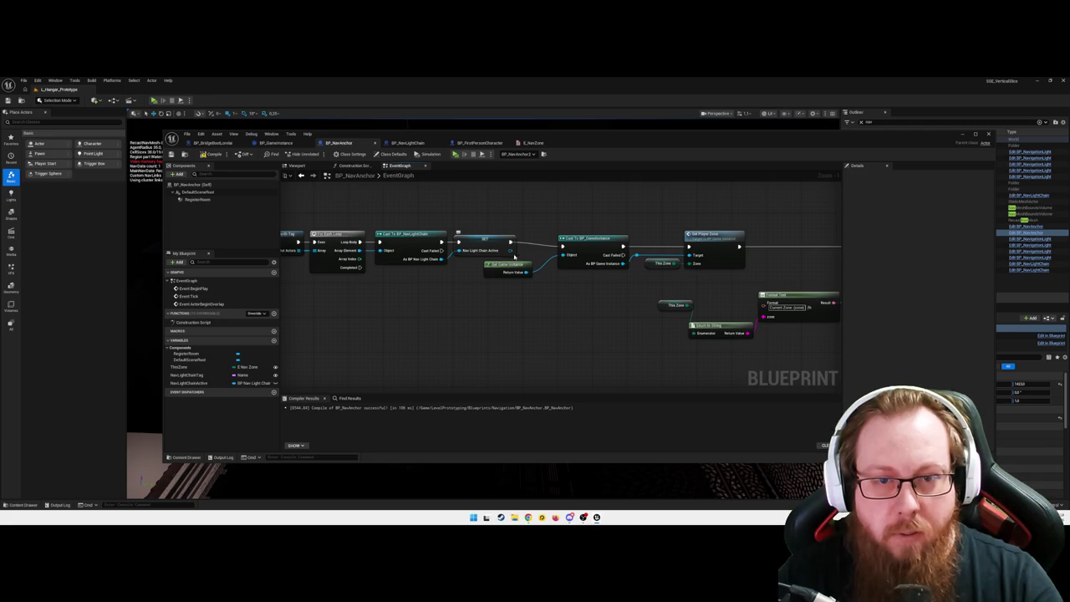
{"action": "left_click_drag", "start_coordinate": [510, 251], "coordinate": [536, 227]}
{"action": "type", "text": "run"}
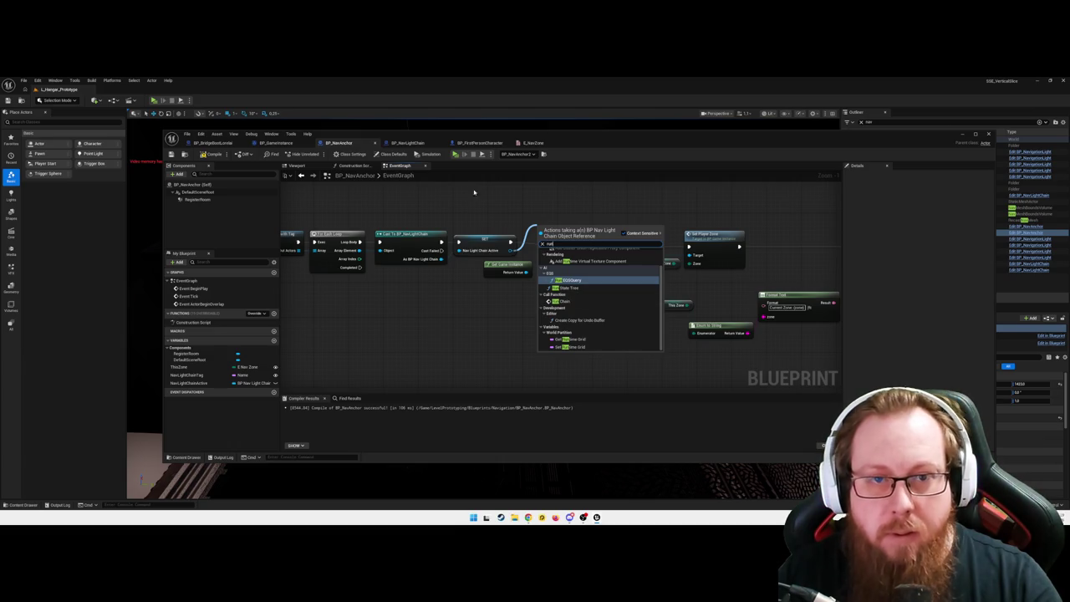
{"action": "left_click", "coordinate": [402, 148]}
{"action": "scroll", "coordinate": [763, 303], "scroll_direction": "up", "scroll_amount": 3}
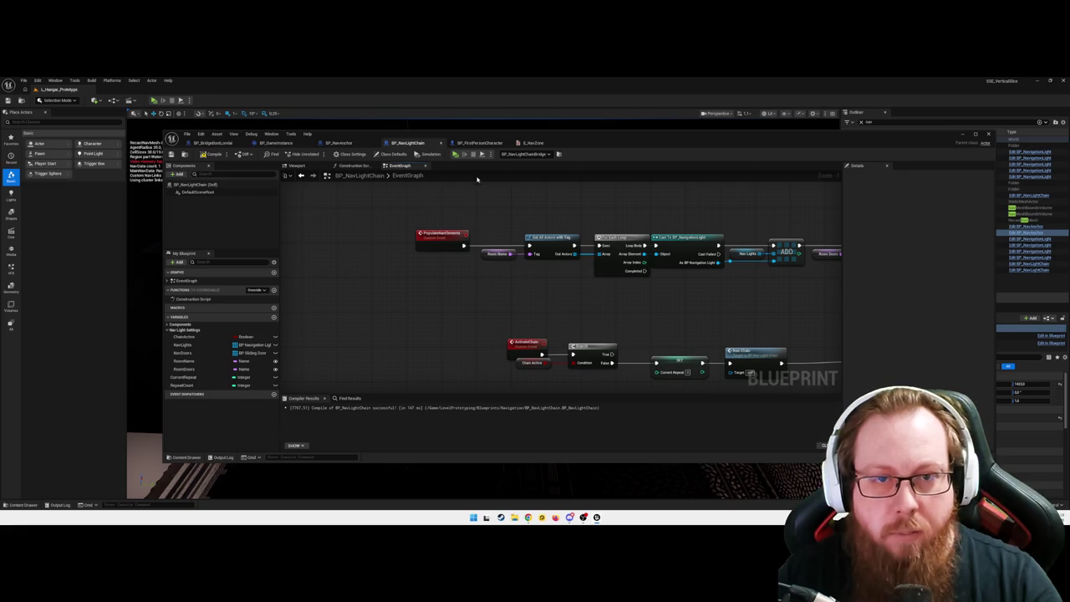
{"action": "left_click", "coordinate": [339, 144]}
{"action": "left_click_drag", "start_coordinate": [588, 310], "coordinate": [559, 313]}
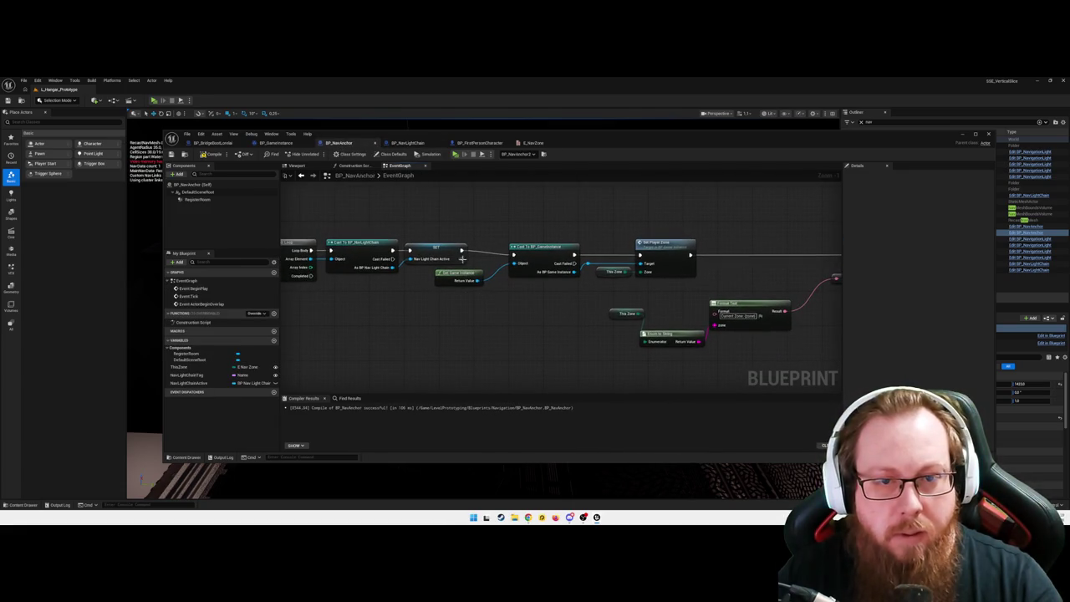
- Call Populate Nav Elements on the cast result, replacing the leftover nav light chain variable node
{"action": "left_click_drag", "start_coordinate": [461, 259], "coordinate": [487, 237]}
{"action": "type", "text": "opu"}
{"action": "key", "text": "Return"}
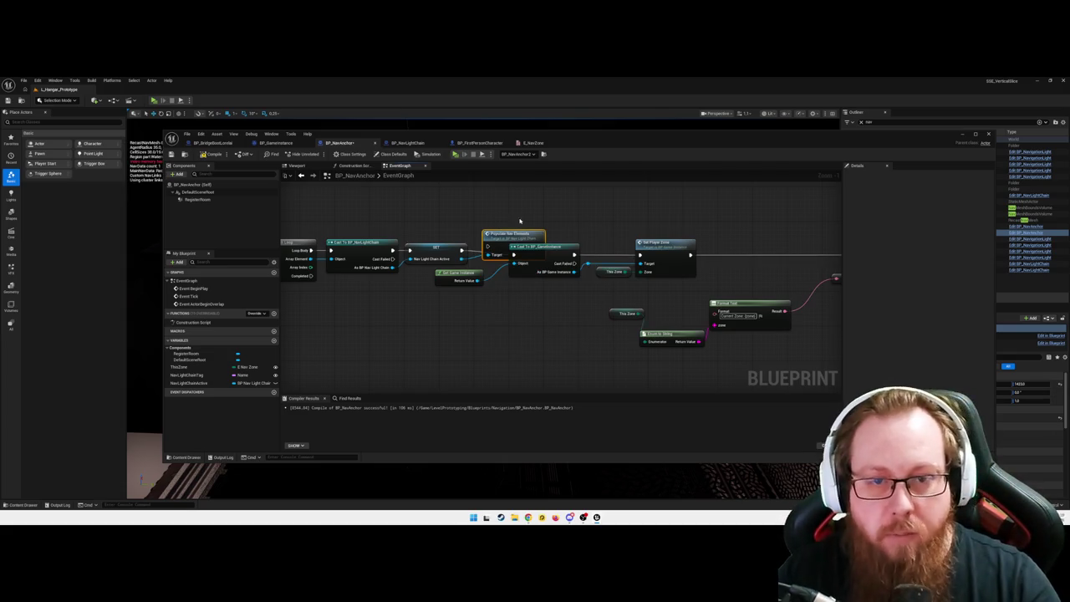
{"action": "scroll", "coordinate": [520, 221], "scroll_direction": "down", "scroll_amount": 2}
{"action": "mouse_move", "coordinate": [812, 342]}
{"action": "left_mouse_down"}
{"action": "mouse_move", "coordinate": [561, 231]}
{"action": "mouse_move", "coordinate": [511, 231]}
{"action": "left_mouse_up"}
{"action": "mouse_move", "coordinate": [525, 304]}
{"action": "left_mouse_down"}
{"action": "mouse_move", "coordinate": [554, 305]}
{"action": "mouse_move", "coordinate": [531, 304]}
{"action": "left_mouse_up"}
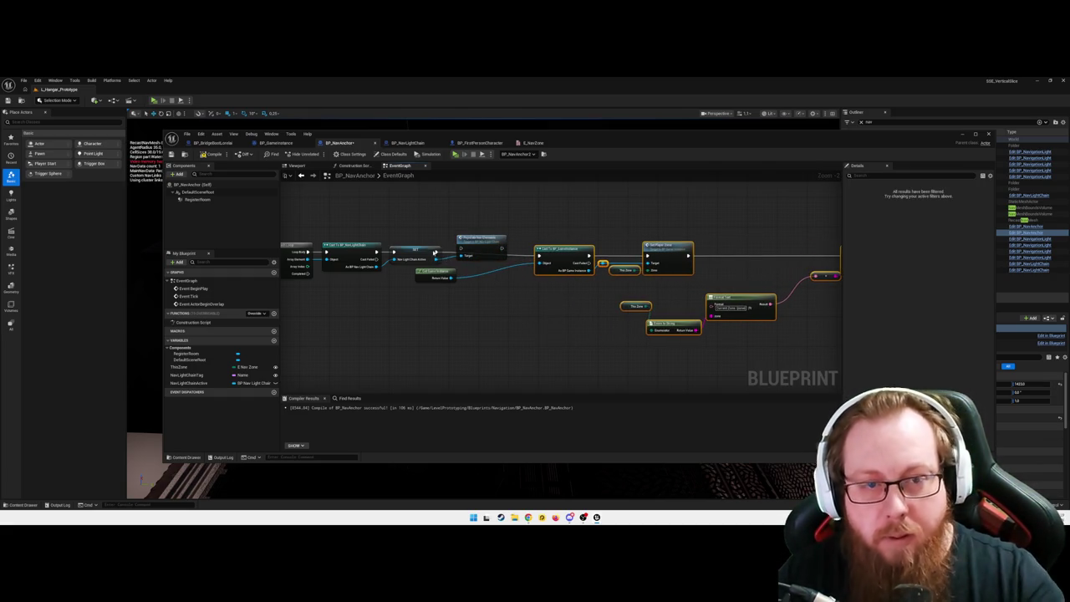
{"action": "mouse_move", "coordinate": [436, 251]}
{"action": "left_mouse_down"}
{"action": "mouse_move", "coordinate": [461, 250]}
{"action": "mouse_move", "coordinate": [436, 251]}
{"action": "left_mouse_up"}
{"action": "left_click", "coordinate": [416, 252]}
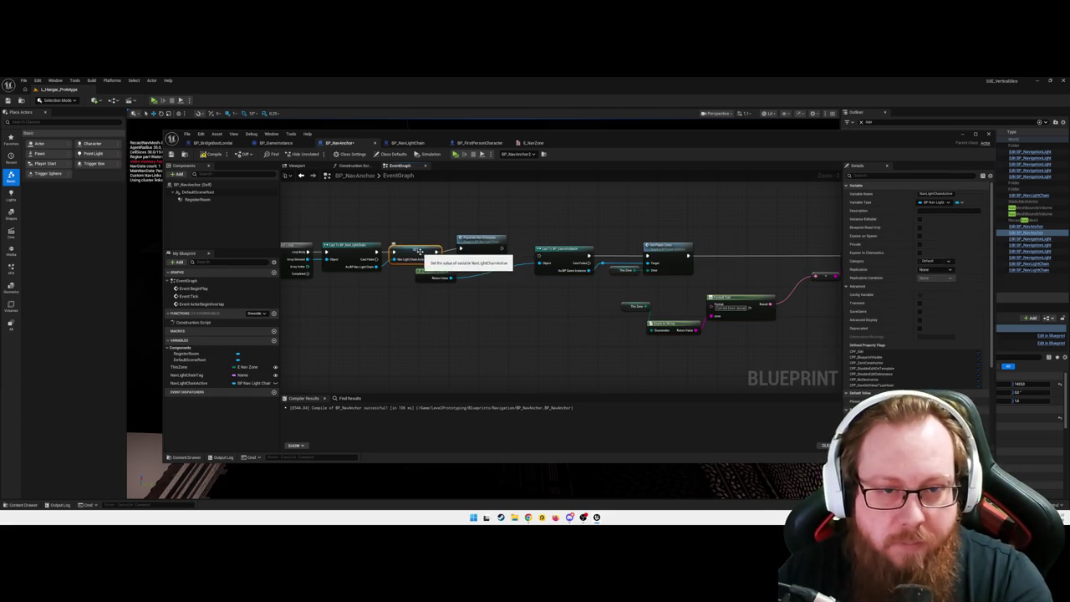
{"action": "key", "text": "Delete"}
{"action": "mouse_move", "coordinate": [487, 239]}
{"action": "left_mouse_down"}
{"action": "mouse_move", "coordinate": [387, 263]}
{"action": "mouse_move", "coordinate": [542, 257]}
{"action": "left_mouse_up"}
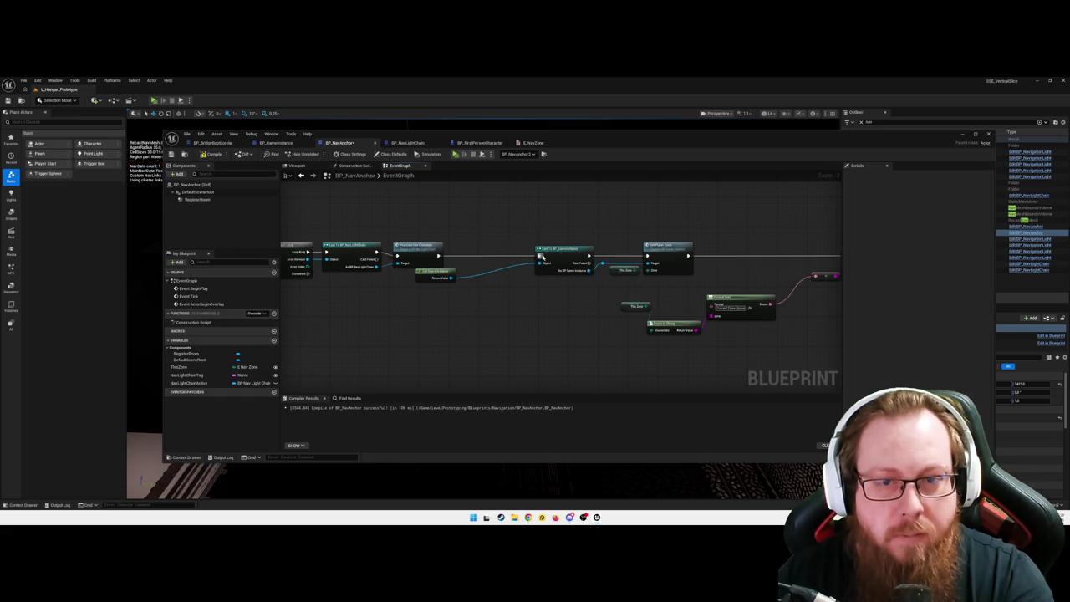
- Delete the unused nav light chain variable and tidy the overlap chain nodes
{"action": "left_click_drag", "start_coordinate": [427, 338], "coordinate": [506, 315]}
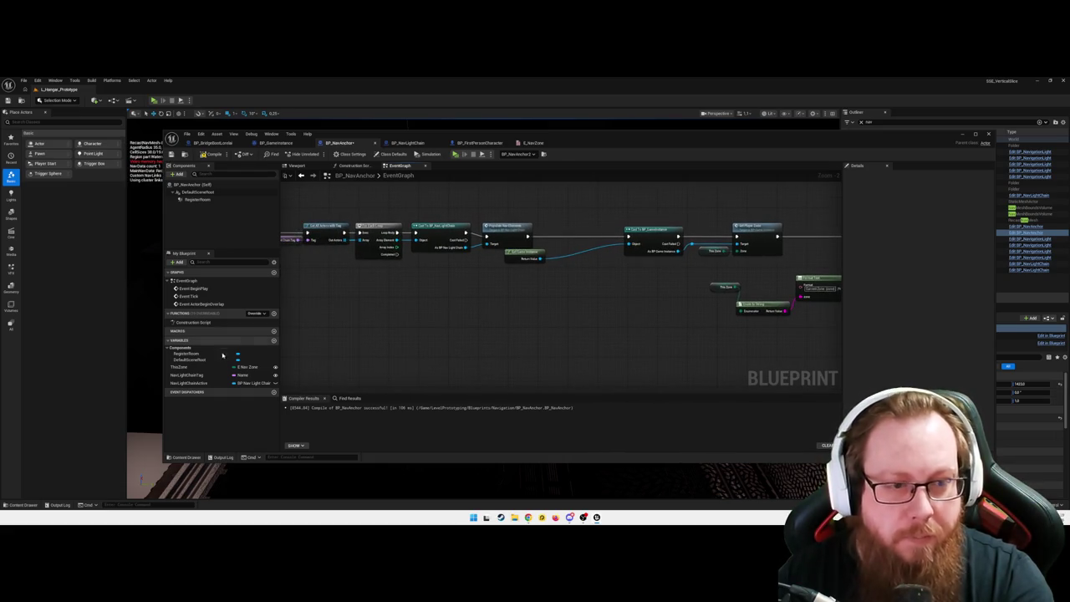
{"action": "left_click", "coordinate": [198, 383]}
{"action": "key", "text": "Delete"}
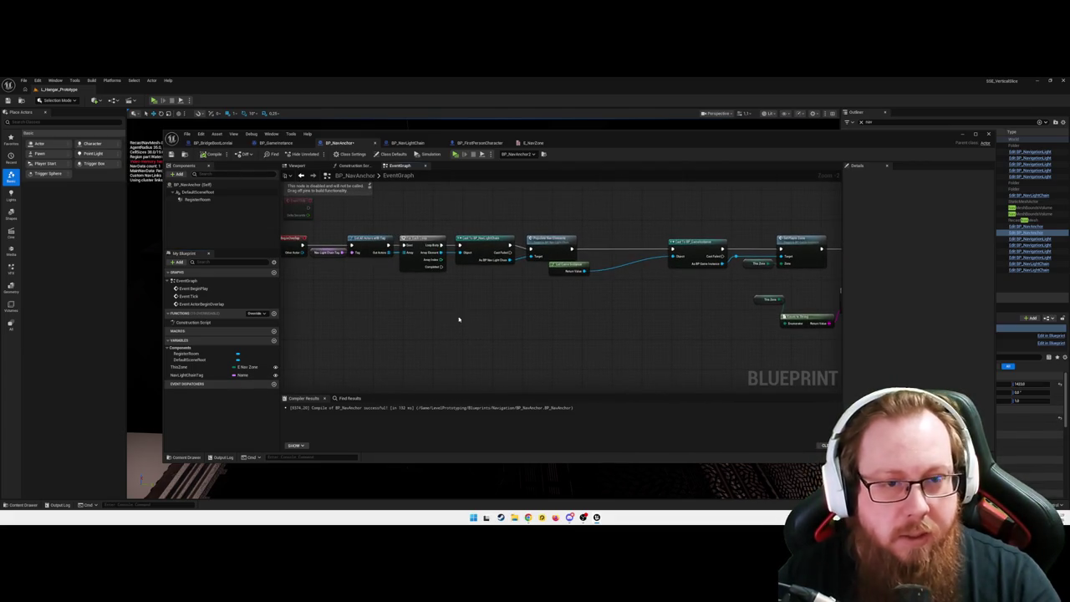
{"action": "left_click_drag", "start_coordinate": [557, 329], "coordinate": [515, 325]}
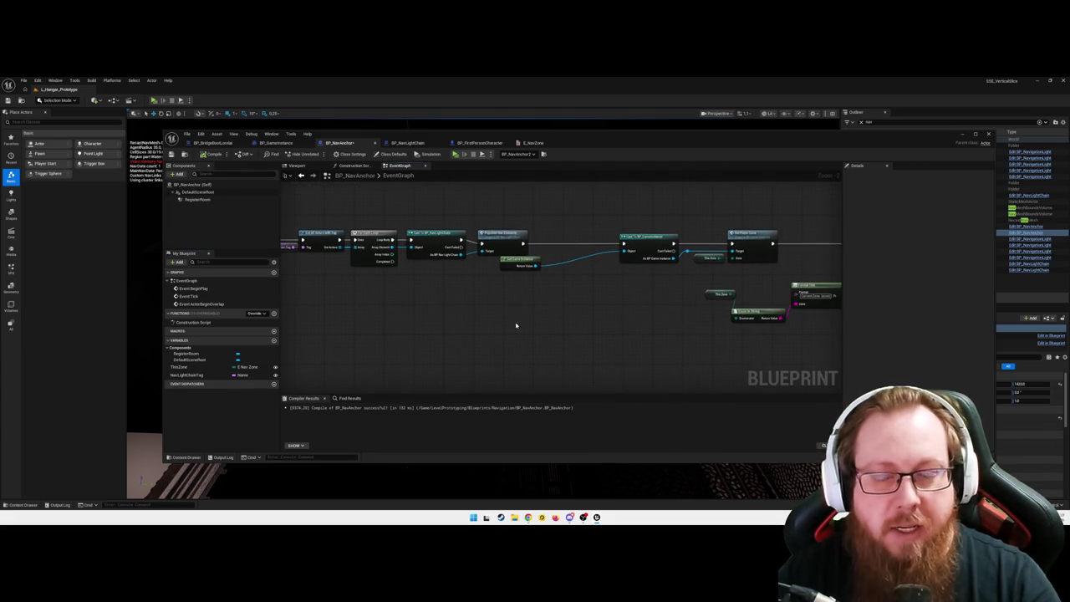
{"action": "right_click", "coordinate": [470, 242]}
{"action": "left_click", "coordinate": [518, 307]}
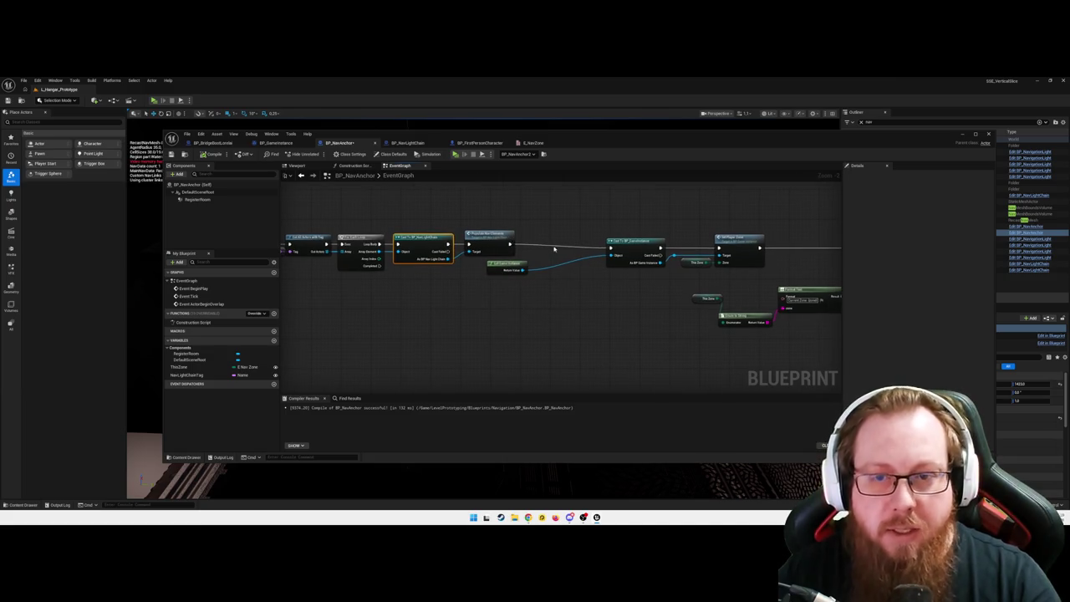
{"action": "scroll", "coordinate": [411, 270], "scroll_direction": "down", "scroll_amount": 1}
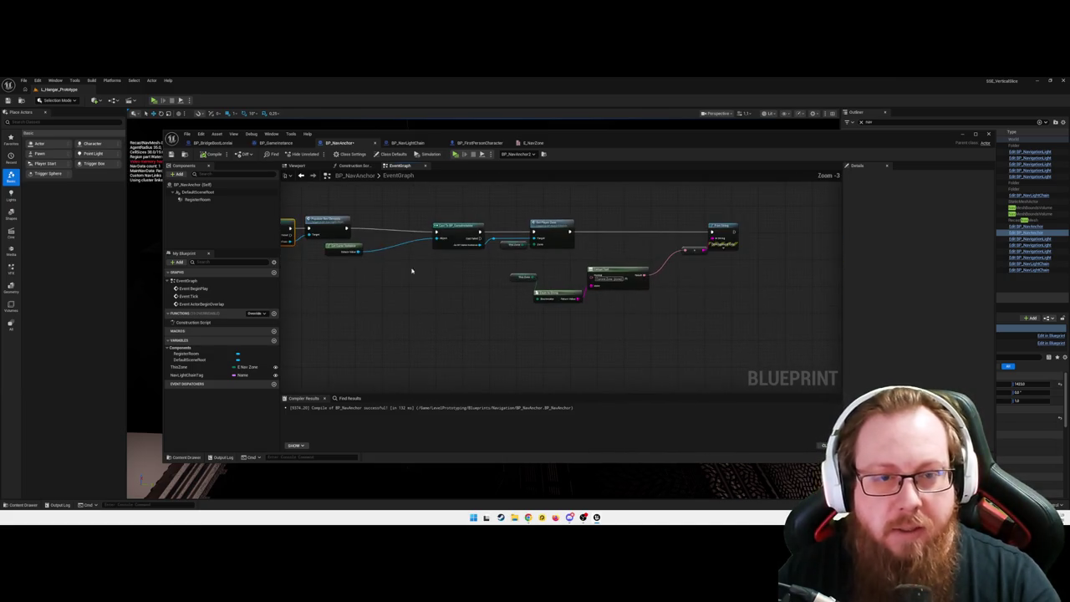
{"action": "mouse_move", "coordinate": [333, 248]}
{"action": "left_mouse_down"}
{"action": "mouse_move", "coordinate": [741, 298]}
{"action": "mouse_move", "coordinate": [488, 300]}
{"action": "left_mouse_up"}
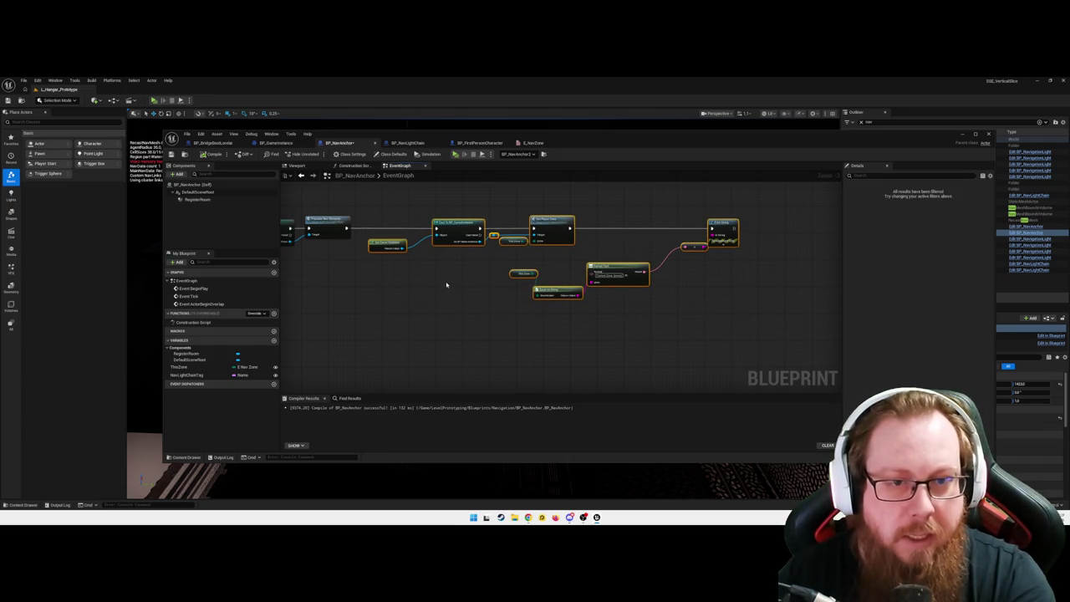
{"action": "left_click_drag", "start_coordinate": [421, 242], "coordinate": [364, 241]}
{"action": "scroll", "coordinate": [511, 328], "scroll_direction": "up", "scroll_amount": 1}
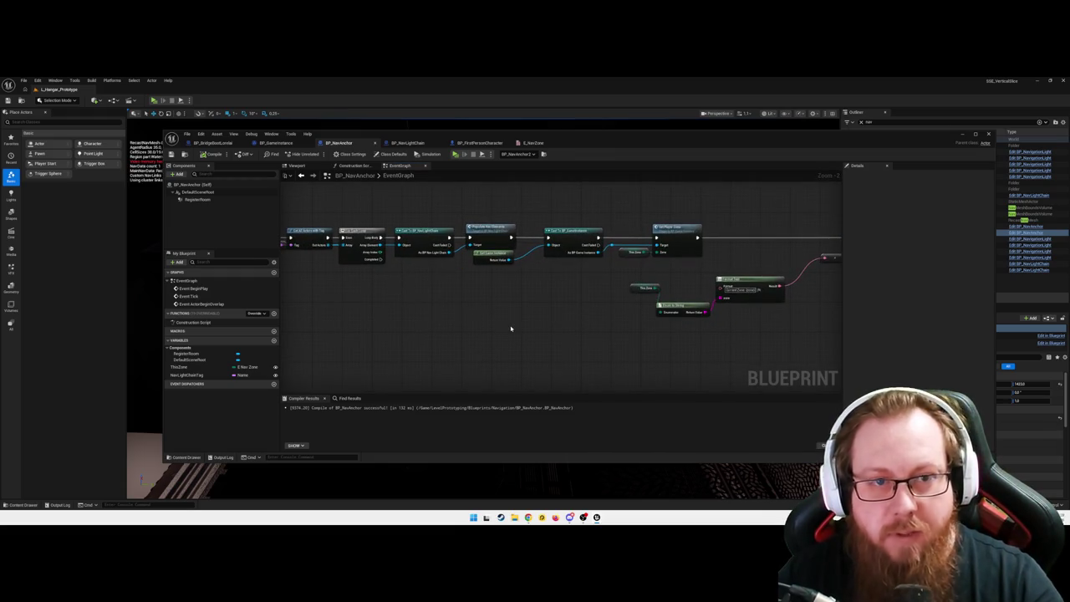
- Review BP_NavLightChain's game instance and print nodes, then minimize the blueprint editor
{"action": "left_click", "coordinate": [407, 143]}
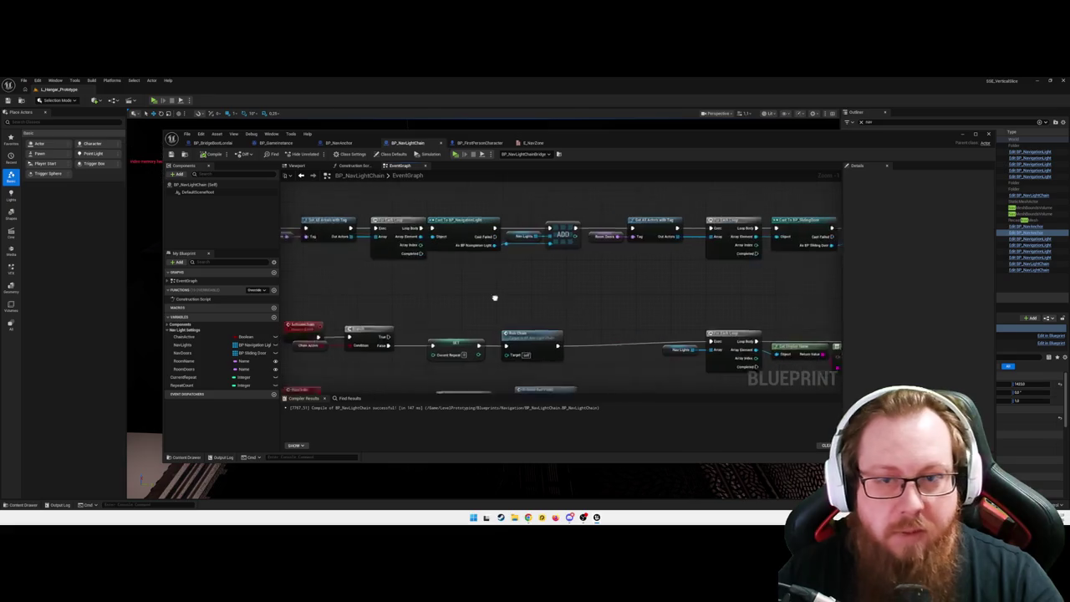
{"action": "scroll", "coordinate": [601, 296], "scroll_direction": "down", "scroll_amount": 1}
{"action": "left_click_drag", "start_coordinate": [604, 300], "coordinate": [332, 310]}
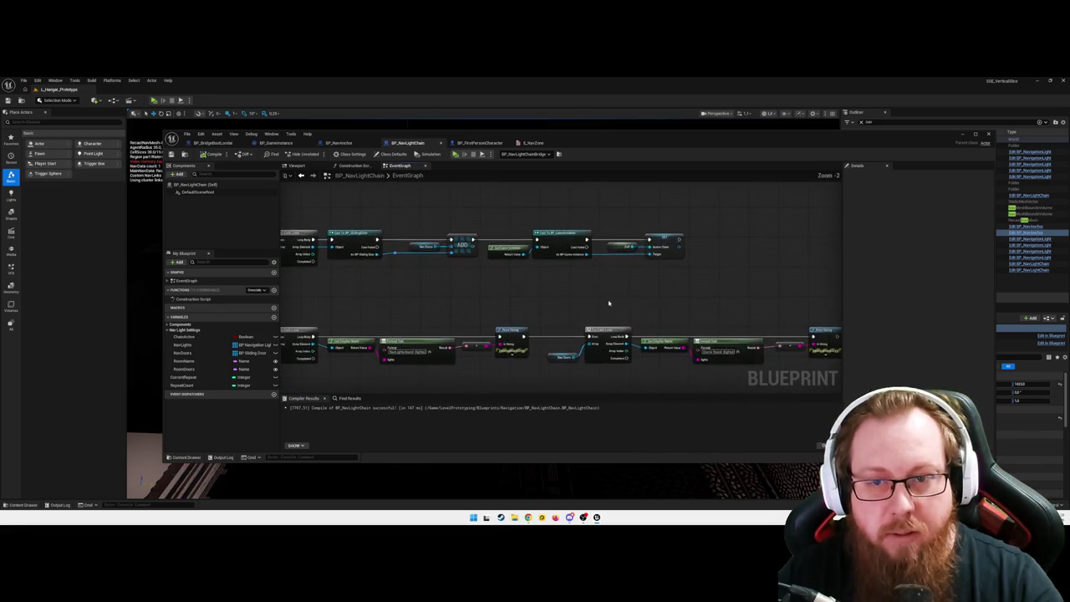
{"action": "left_click_drag", "start_coordinate": [611, 304], "coordinate": [560, 288]}
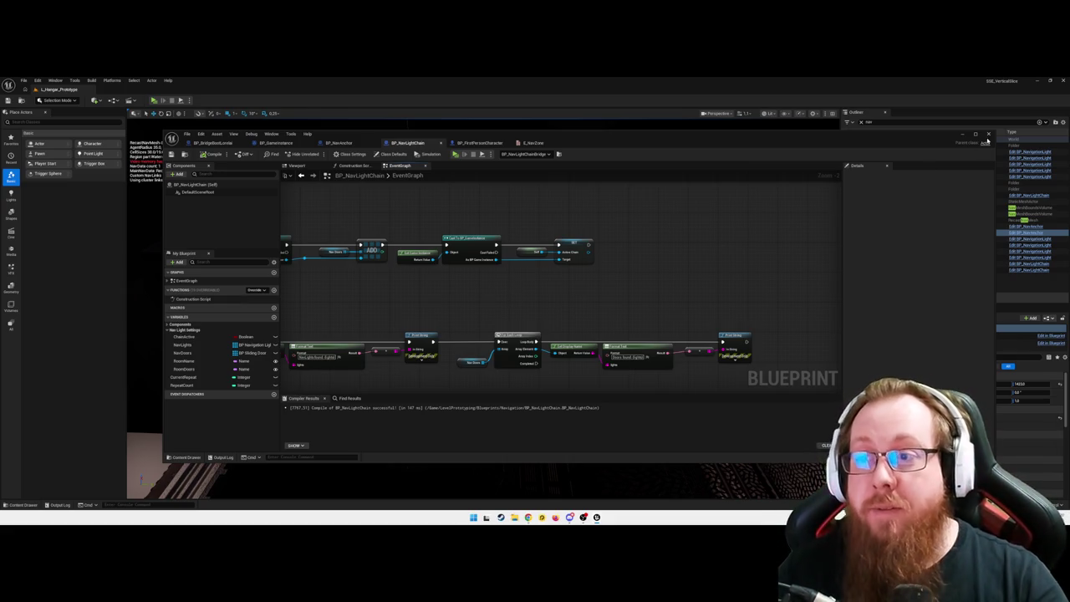
{"action": "left_click", "coordinate": [961, 134]}
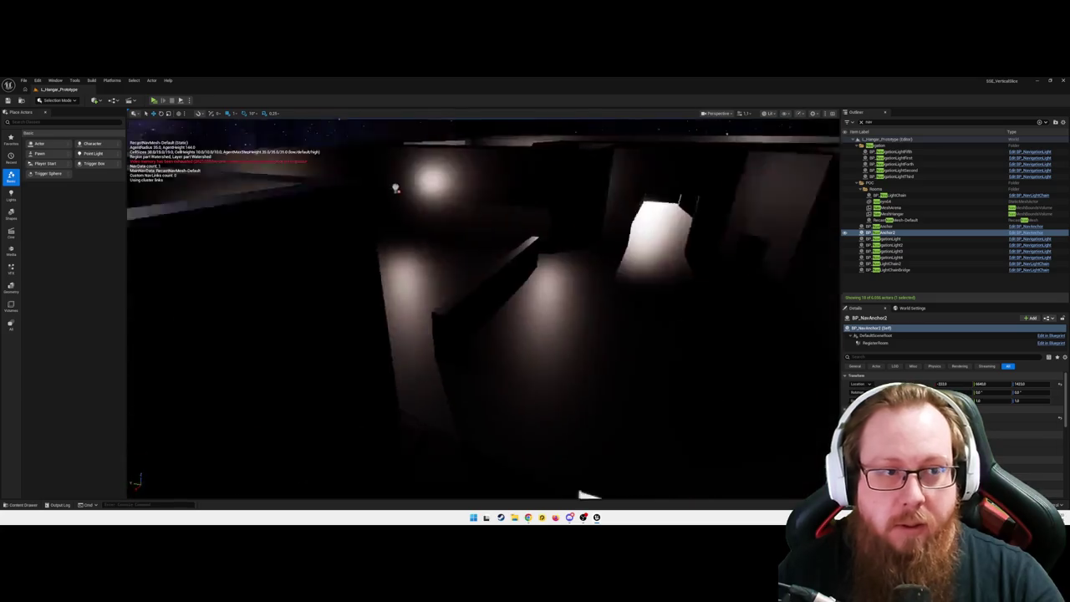
- Focus on BP_NavAnchor2, deselect it, and launch Play in Editor with Alt+P
{"action": "key", "text": "f"}
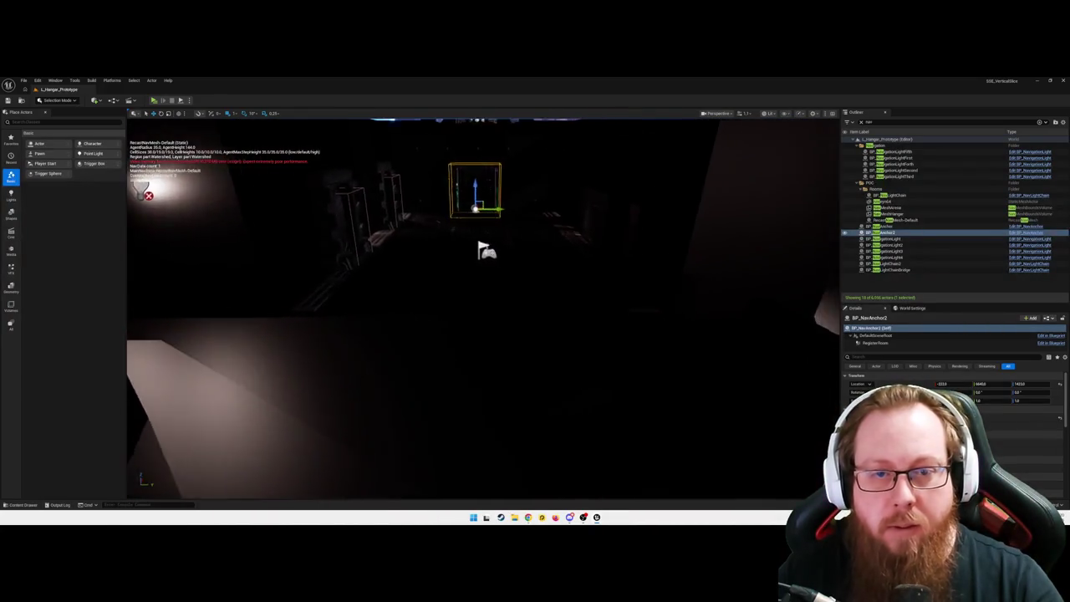
{"action": "left_click", "coordinate": [464, 344]}
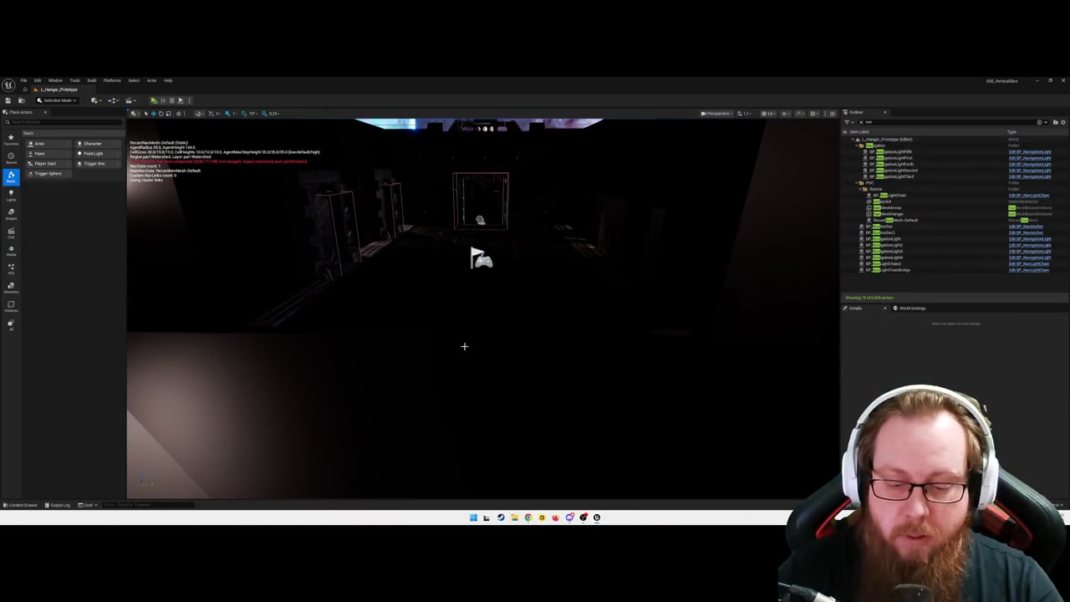
{"action": "key", "text": "alt+p"}
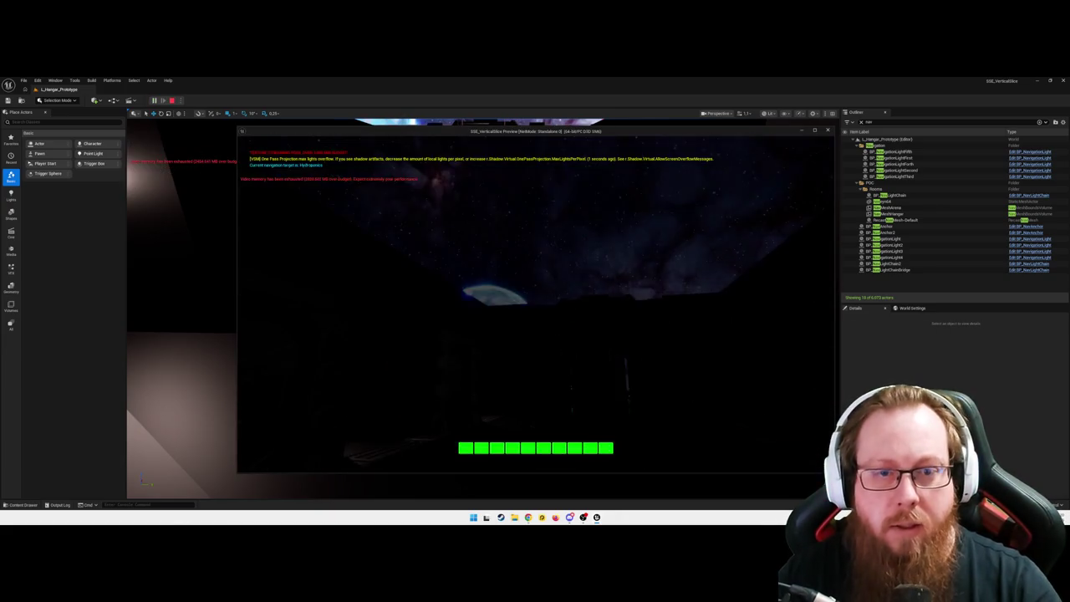
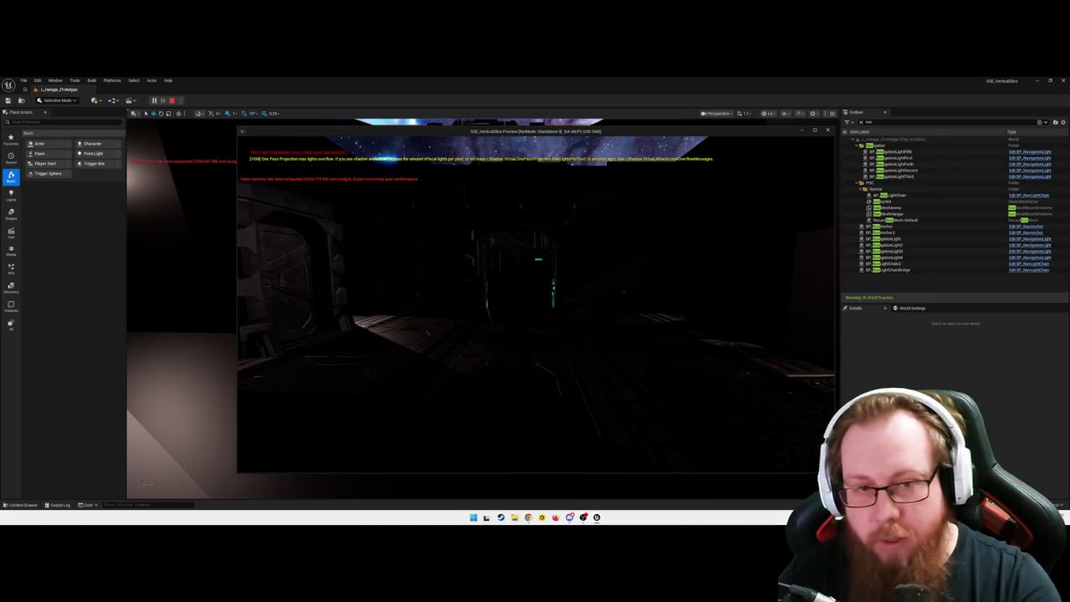
- End the standalone preview and open the light chain actor's BP_NavLightChain Blueprint
{"action": "key", "text": "Escape"}
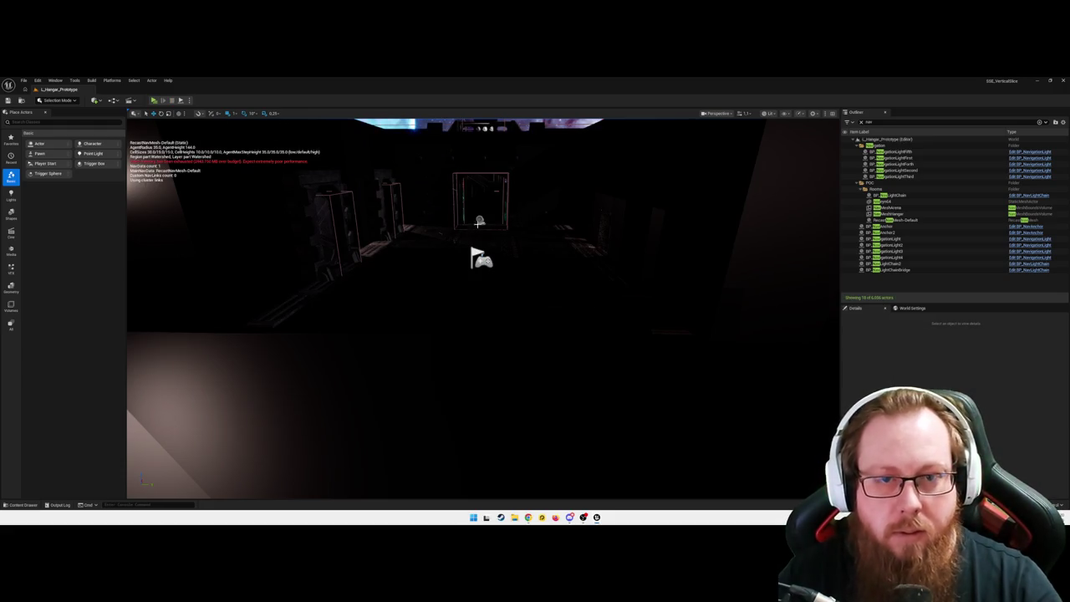
{"action": "left_click", "coordinate": [480, 221]}
{"action": "key", "text": "ctrl+e"}
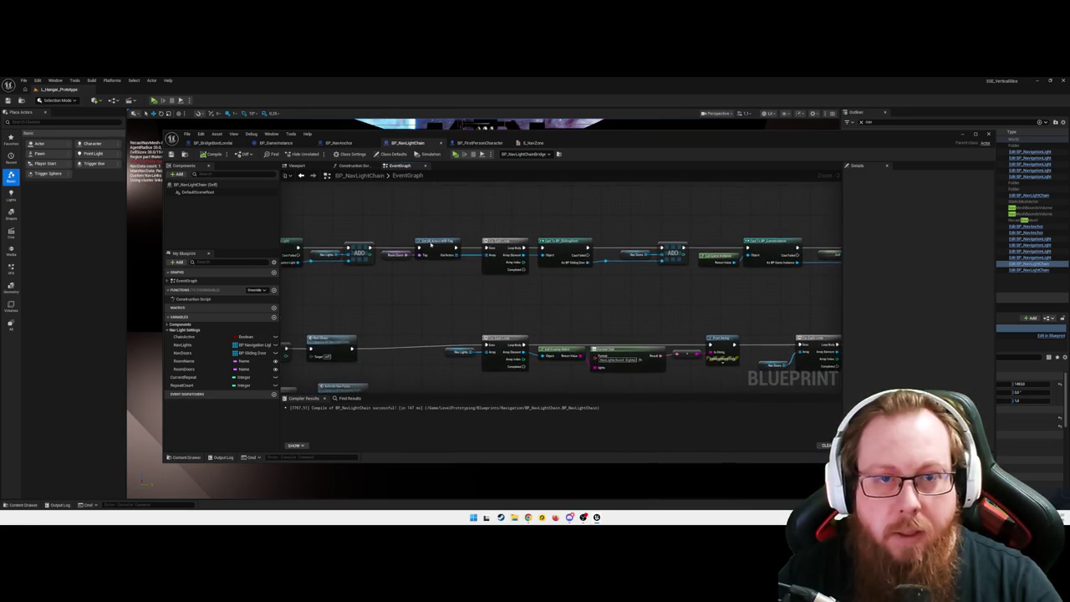
- In BP_NavAnchor, add a Print String node off the Return Value pin reading 'Failed'
{"action": "left_click", "coordinate": [339, 143]}
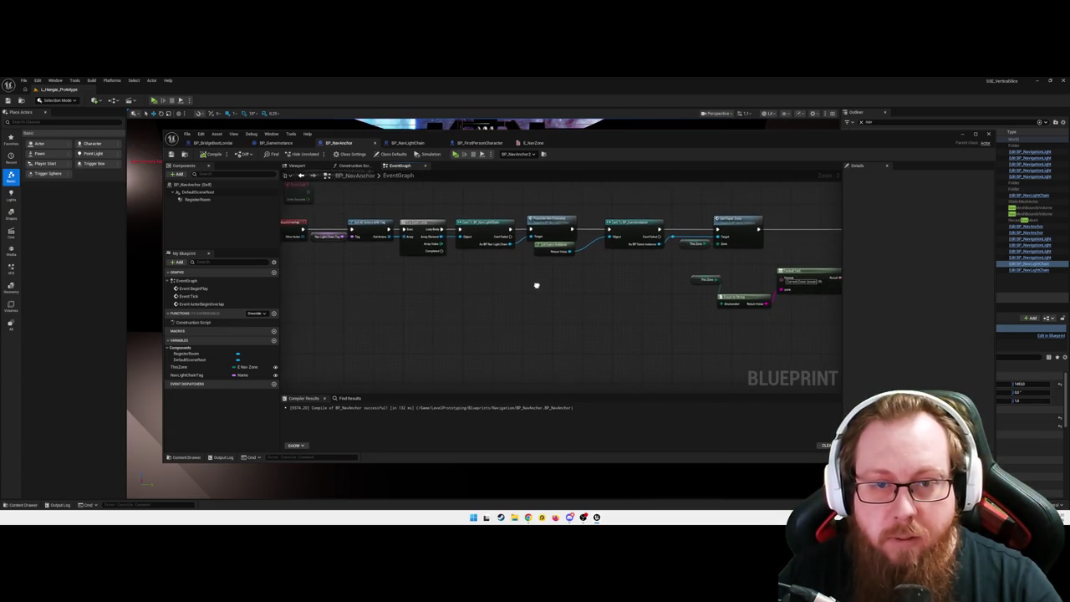
{"action": "left_click_drag", "start_coordinate": [506, 238], "coordinate": [532, 313]}
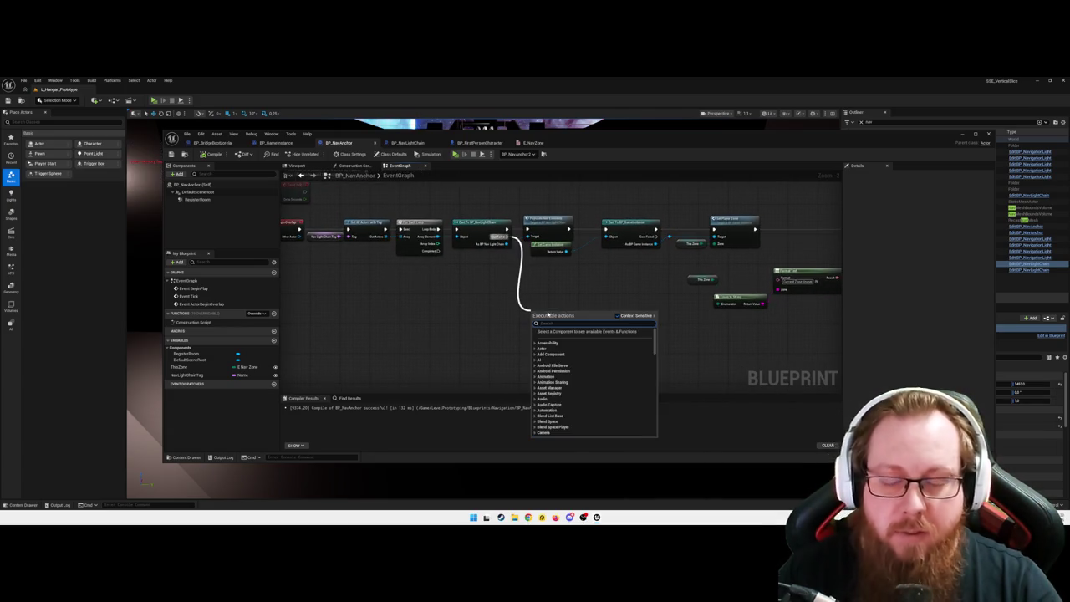
{"action": "type", "text": "print str"}
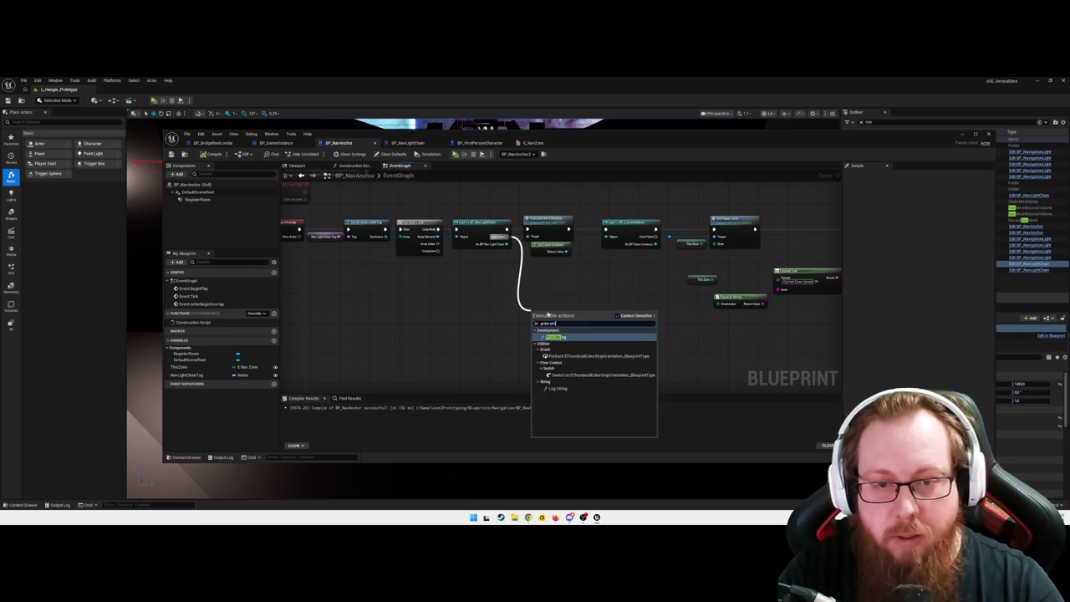
{"action": "key", "text": "Return"}
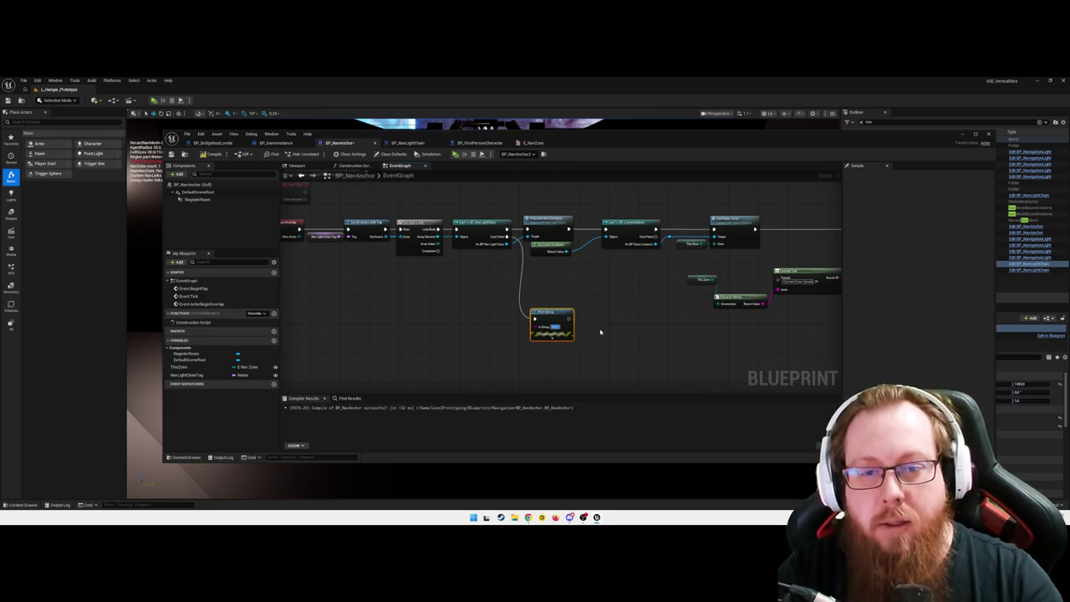
{"action": "type", "text": "Failed"}
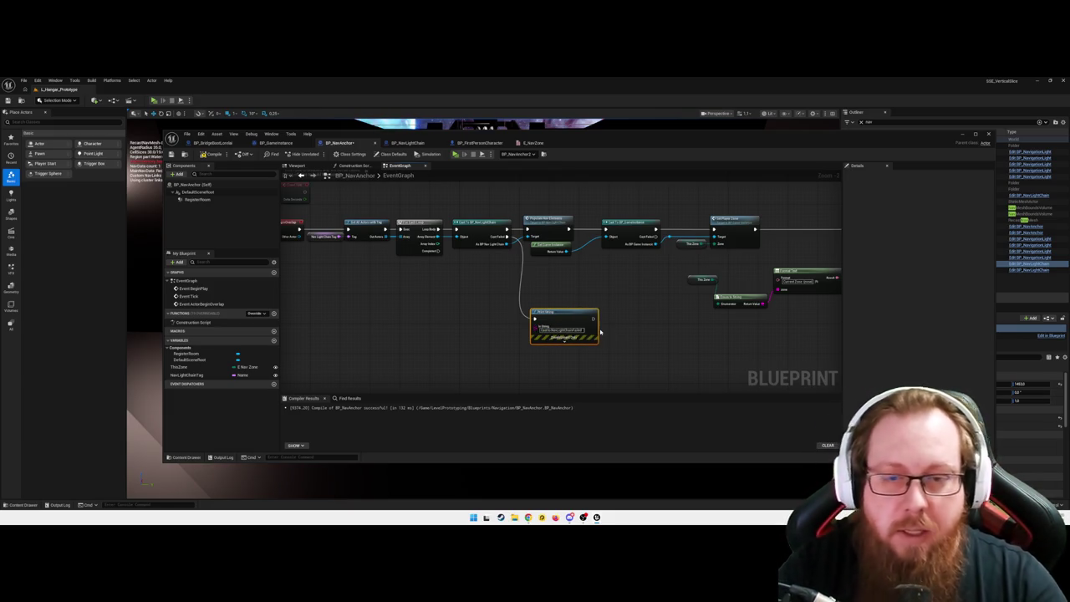
- Compile BP_NavAnchor and minimize the Blueprint editor to return to the level
{"action": "left_click", "coordinate": [216, 155]}
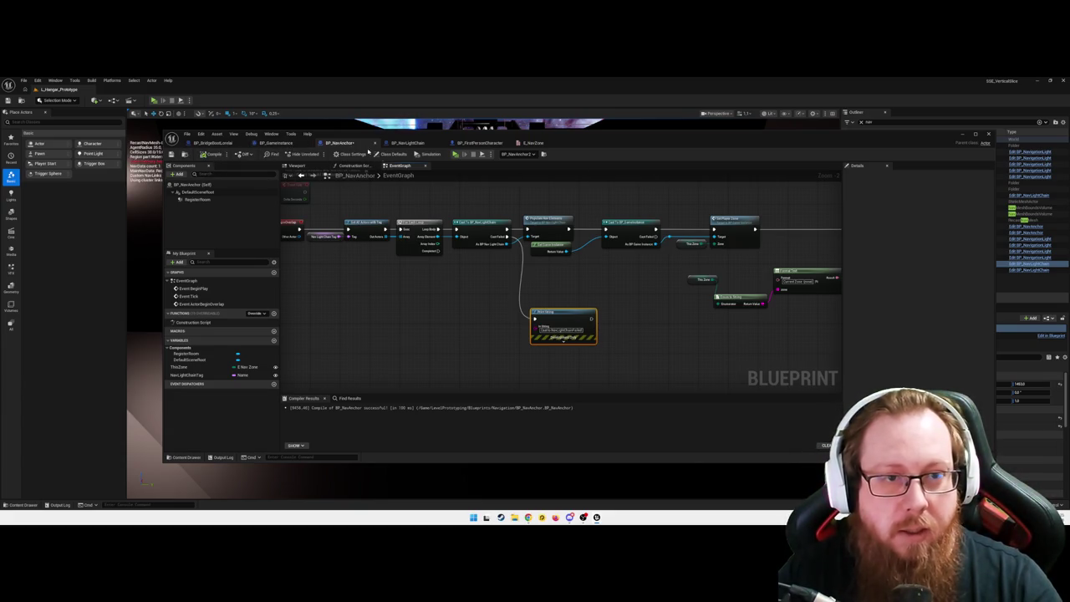
{"action": "left_click", "coordinate": [513, 302]}
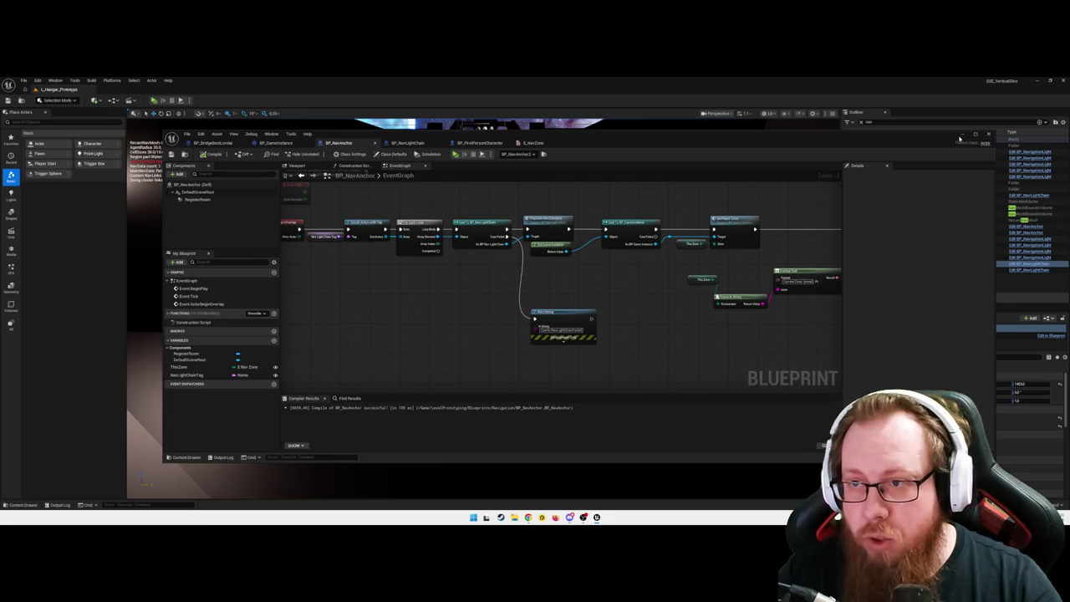
{"action": "left_click", "coordinate": [960, 136]}
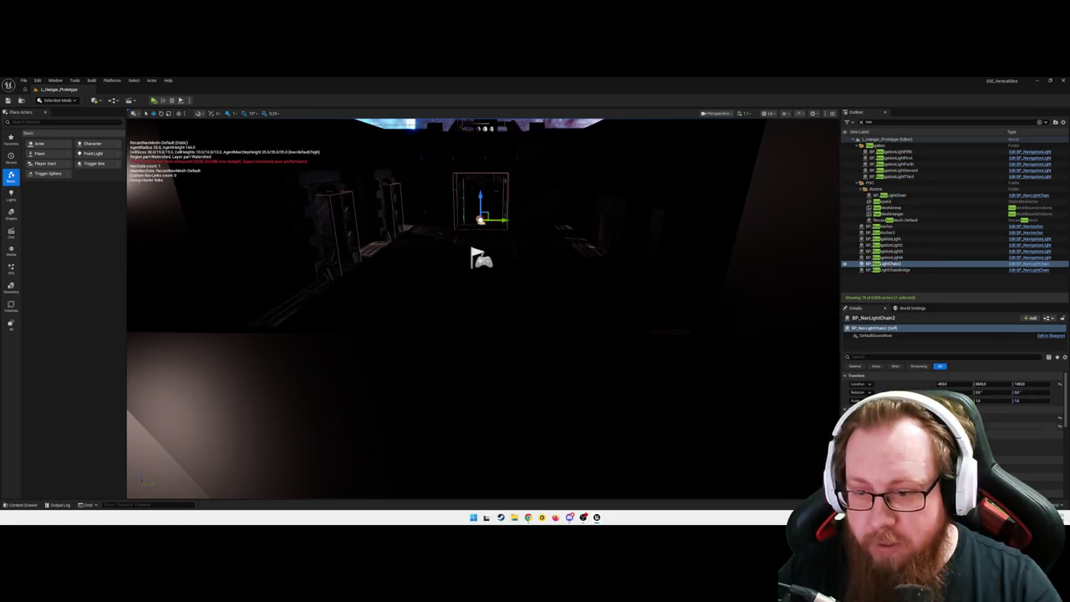
{"action": "mouse_move", "coordinate": [550, 305]}
{"action": "left_mouse_down"}
{"action": "mouse_move", "coordinate": [539, 254]}
{"action": "mouse_move", "coordinate": [526, 318]}
{"action": "left_mouse_up"}
{"action": "key", "text": "ctrl+e"}
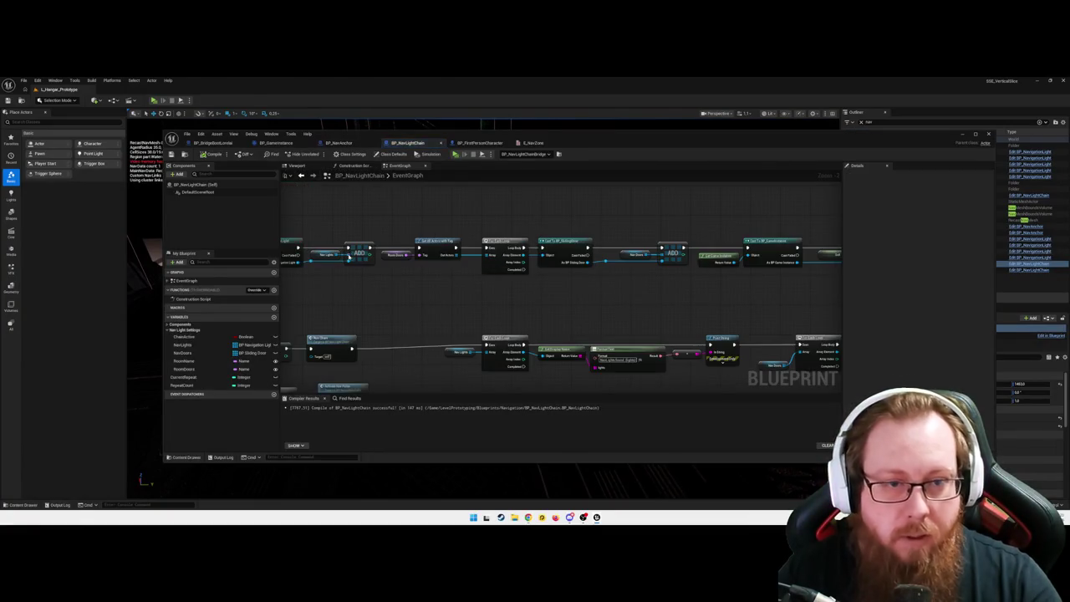
{"action": "left_click", "coordinate": [338, 143]}
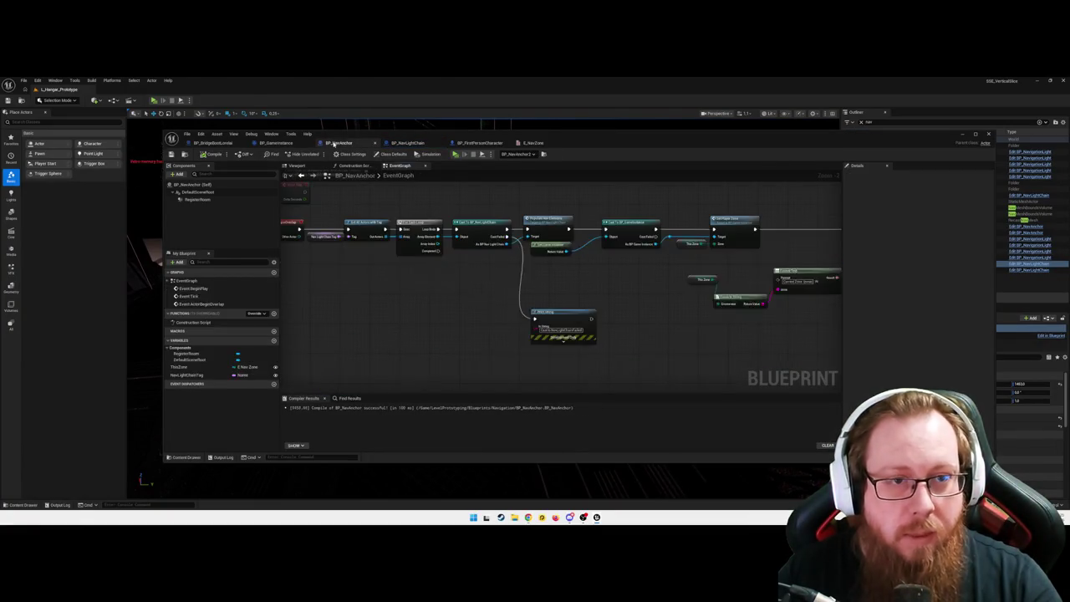
{"action": "left_click", "coordinate": [236, 376]}
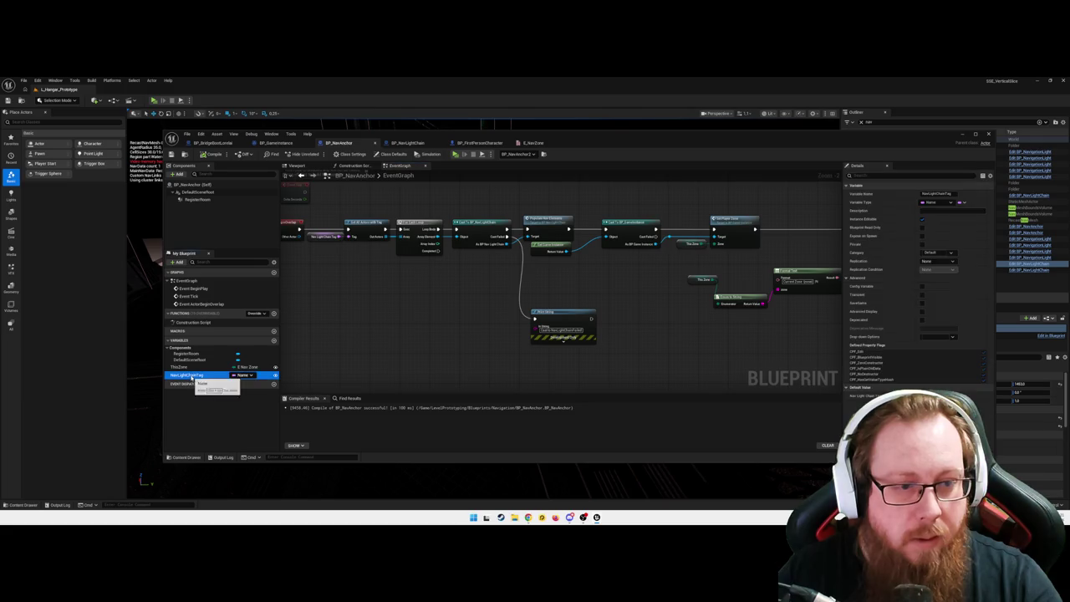
{"action": "left_click", "coordinate": [962, 134]}
{"action": "mouse_move", "coordinate": [483, 309]}
{"action": "left_mouse_down"}
{"action": "mouse_move", "coordinate": [468, 318]}
{"action": "mouse_move", "coordinate": [501, 309]}
{"action": "mouse_move", "coordinate": [485, 326]}
{"action": "mouse_move", "coordinate": [477, 318]}
{"action": "left_mouse_up"}
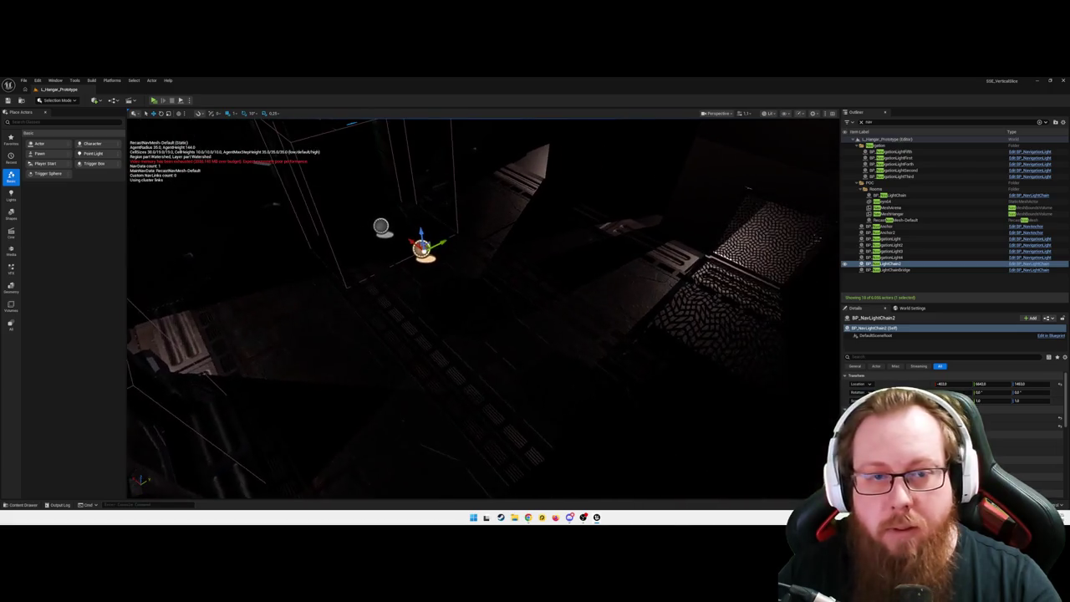
- Add a new Tags entry to the BP_NavLightChain2 actor
{"action": "left_click", "coordinate": [380, 226]}
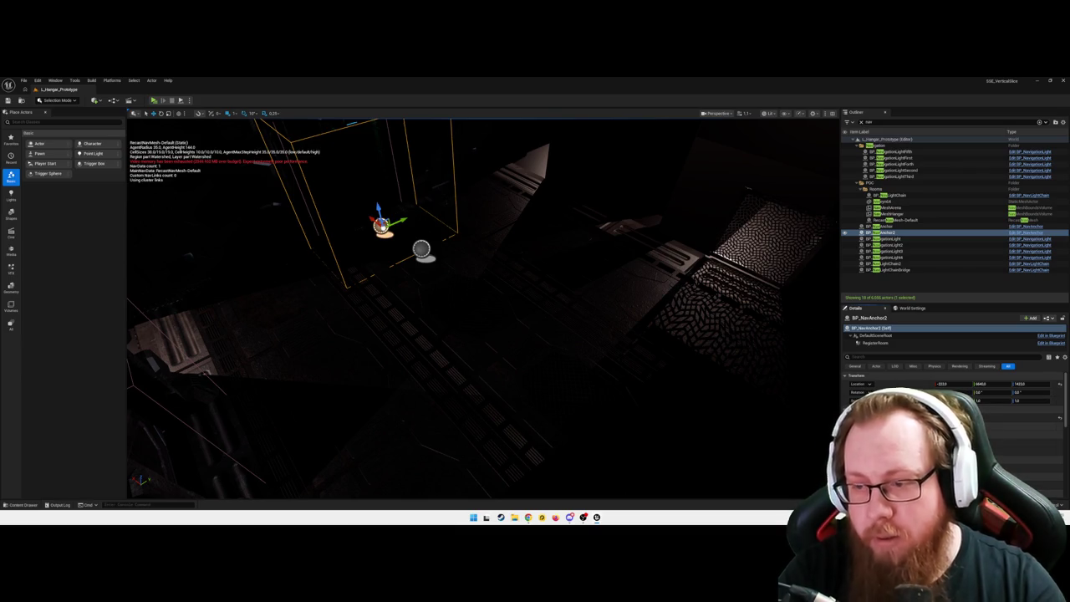
{"action": "left_click", "coordinate": [420, 247]}
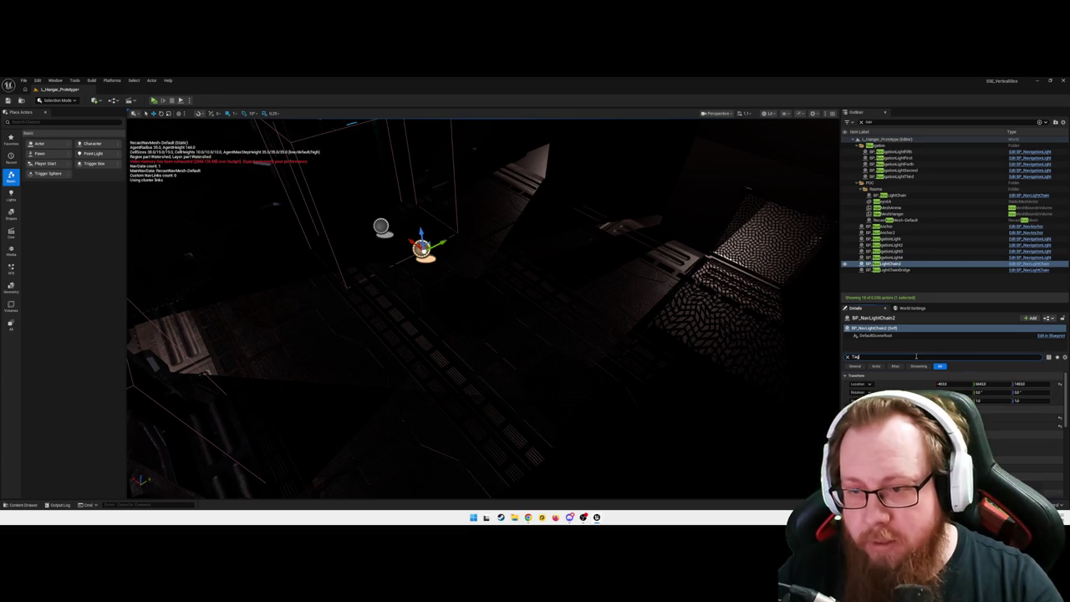
{"action": "left_click", "coordinate": [976, 393]}
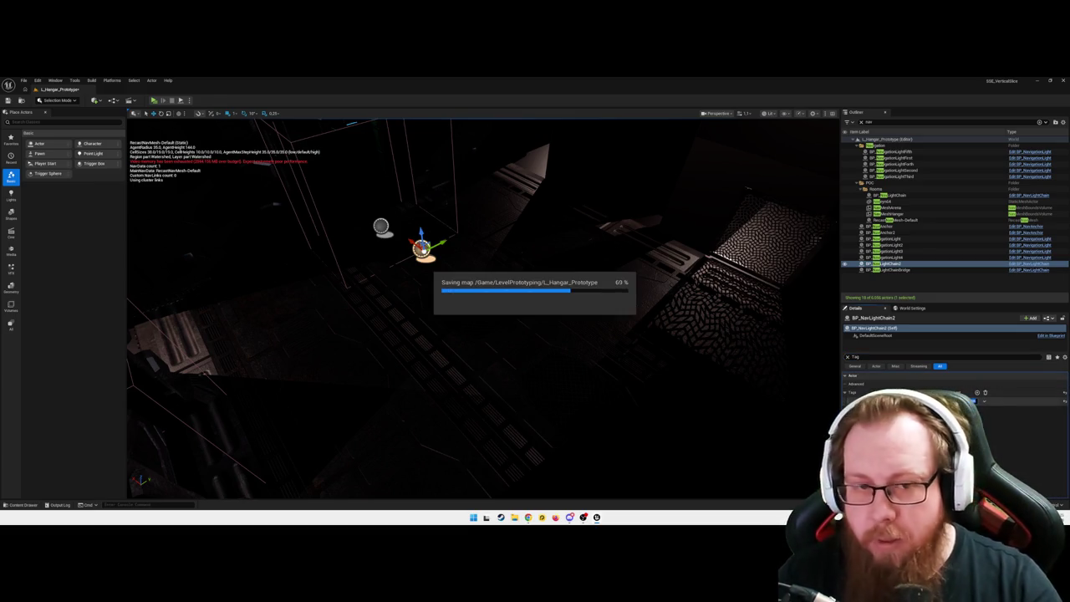
- Add a new Tags entry to BP_NavLightChainBridge by the green corridor window
{"action": "mouse_move", "coordinate": [520, 342]}
{"action": "left_mouse_down"}
{"action": "mouse_move", "coordinate": [552, 326]}
{"action": "mouse_move", "coordinate": [543, 338]}
{"action": "mouse_move", "coordinate": [501, 339]}
{"action": "left_mouse_up"}
{"action": "left_click", "coordinate": [392, 316]}
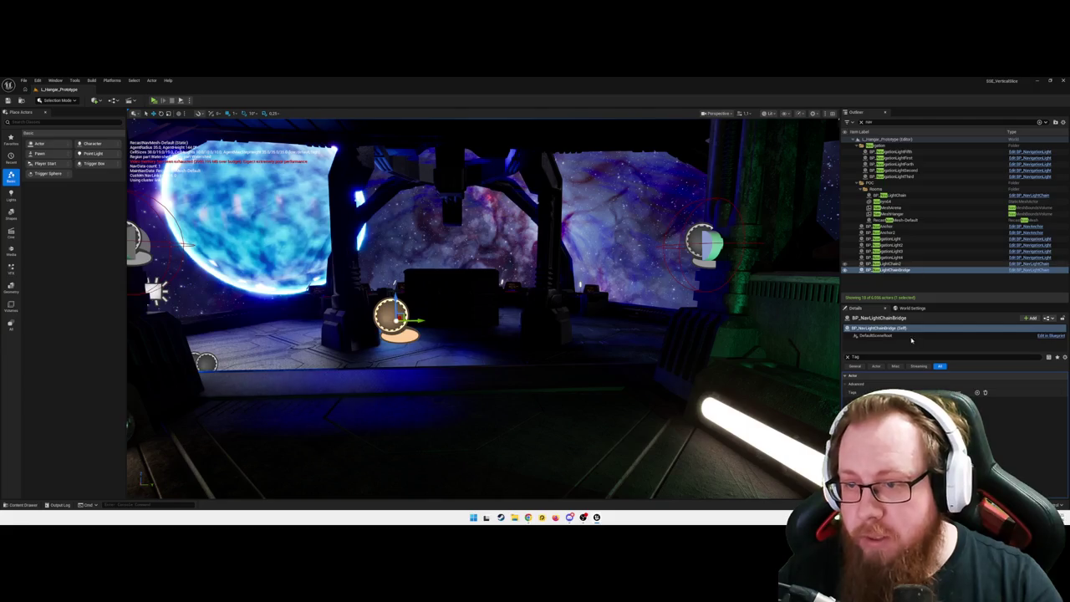
{"action": "left_click", "coordinate": [978, 392]}
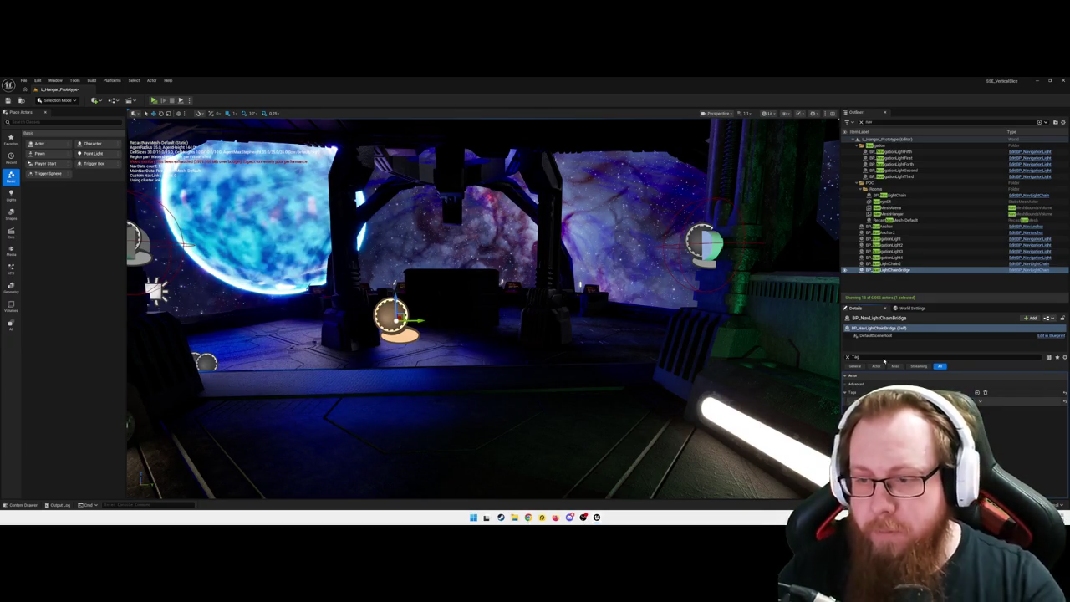
{"action": "key", "text": "w"}
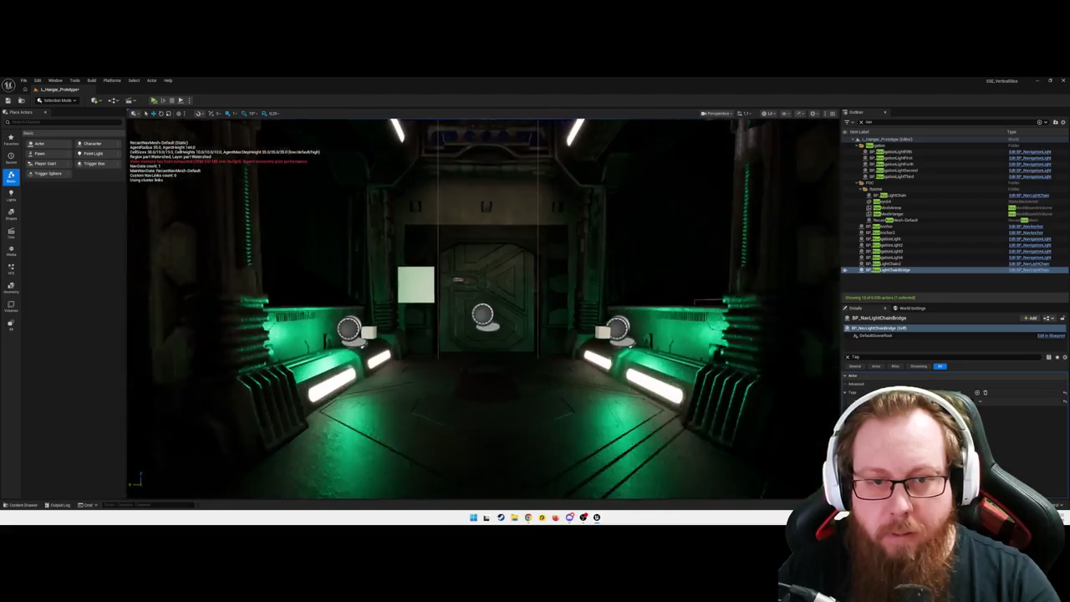
- Review BP_NavAnchor's unfiltered Details properties, then deselect it and look around the level
{"action": "left_click", "coordinate": [483, 321]}
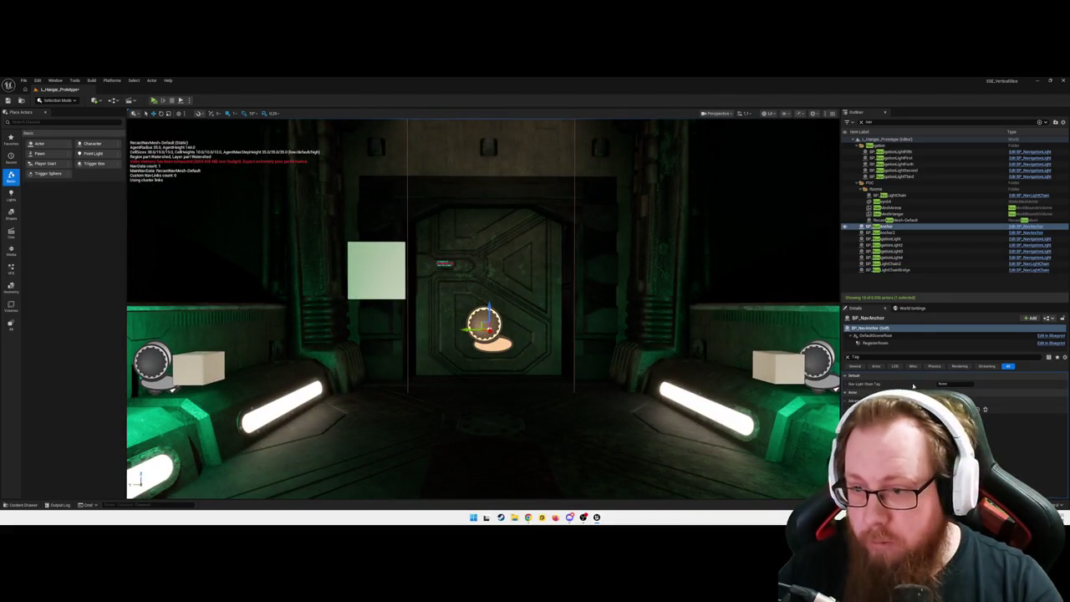
{"action": "left_click", "coordinate": [846, 356]}
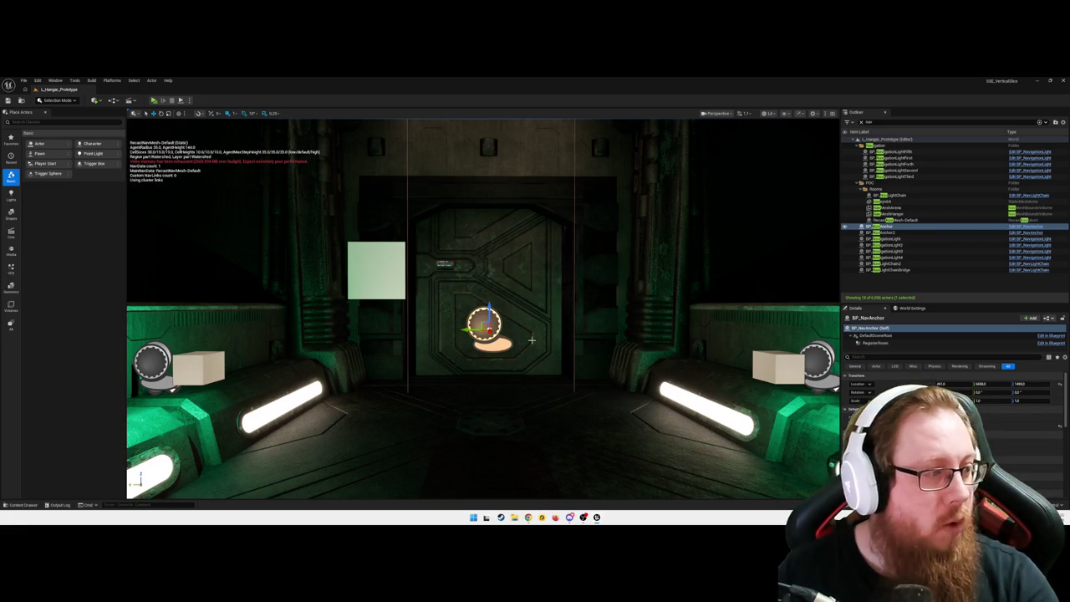
{"action": "scroll", "coordinate": [532, 340], "scroll_direction": "up", "scroll_amount": 10}
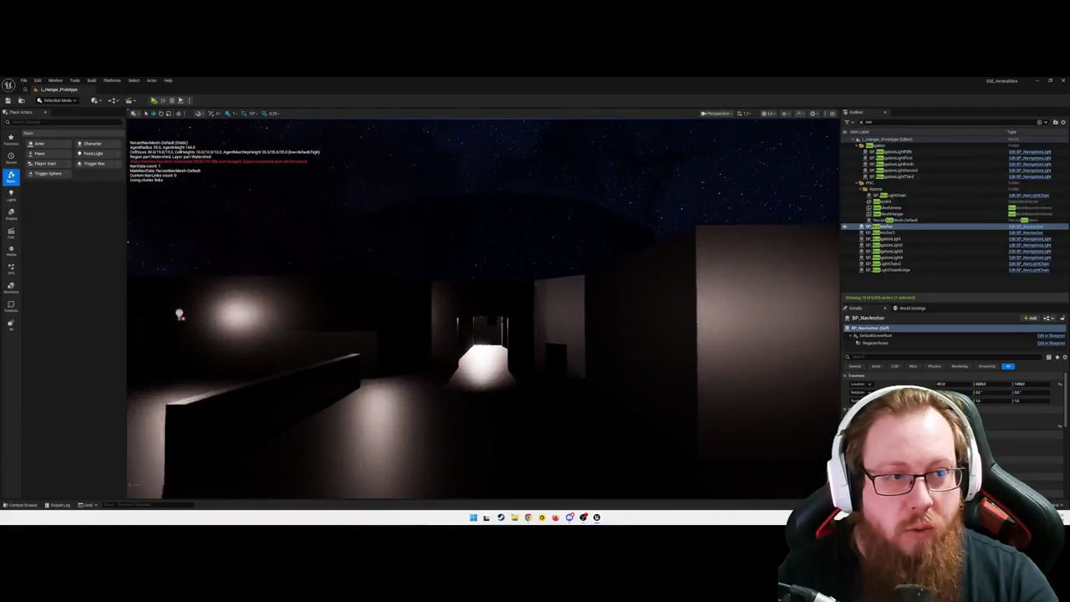
{"action": "scroll", "coordinate": [483, 306], "scroll_direction": "down", "scroll_amount": 10}
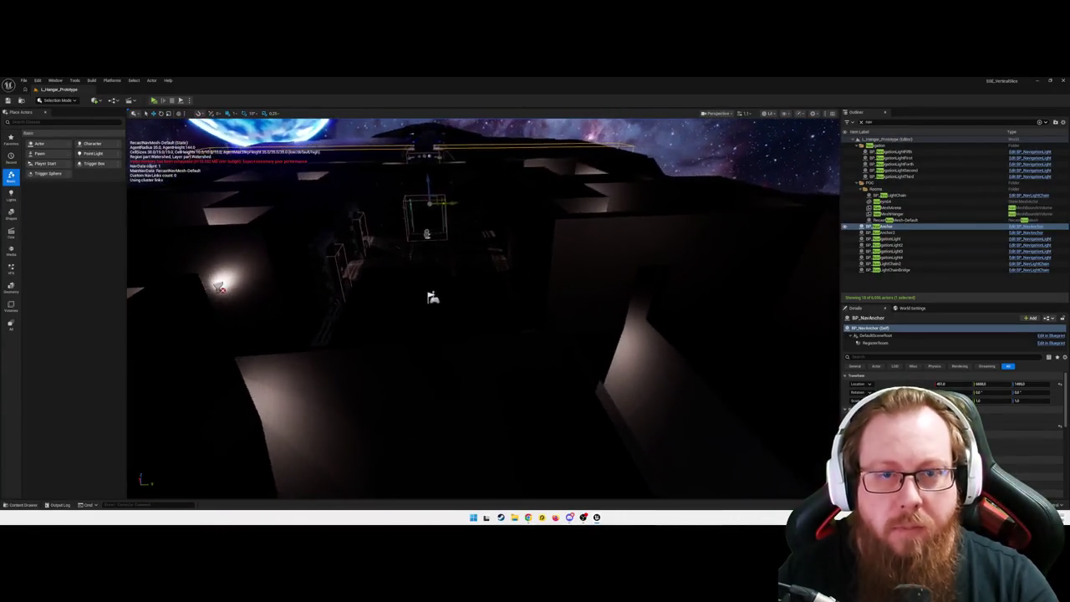
{"action": "scroll", "coordinate": [528, 340], "scroll_direction": "down", "scroll_amount": 5}
{"action": "key", "text": "Escape"}
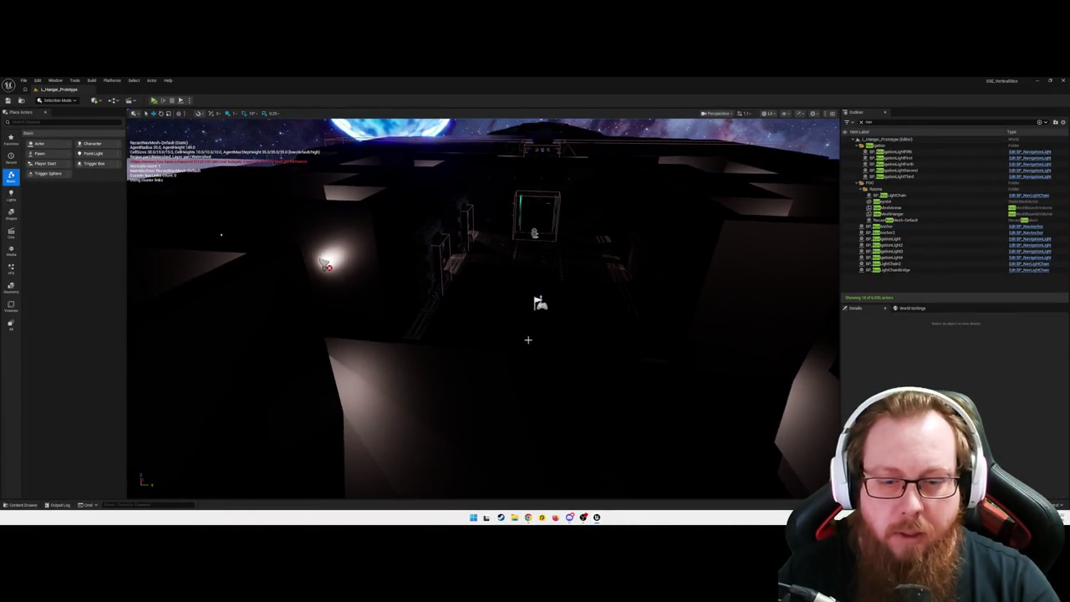
{"action": "left_click_drag", "start_coordinate": [527, 340], "coordinate": [528, 339]}
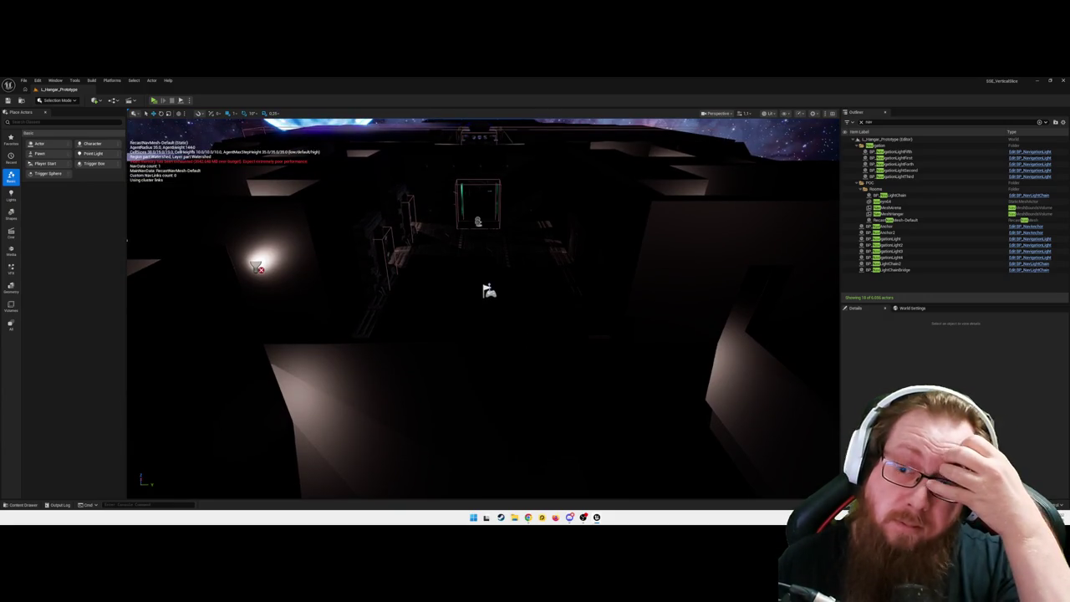
- Start a standalone play session and walk through the corridors, room with the box, and lit corridor
{"action": "key", "text": "alt+p"}
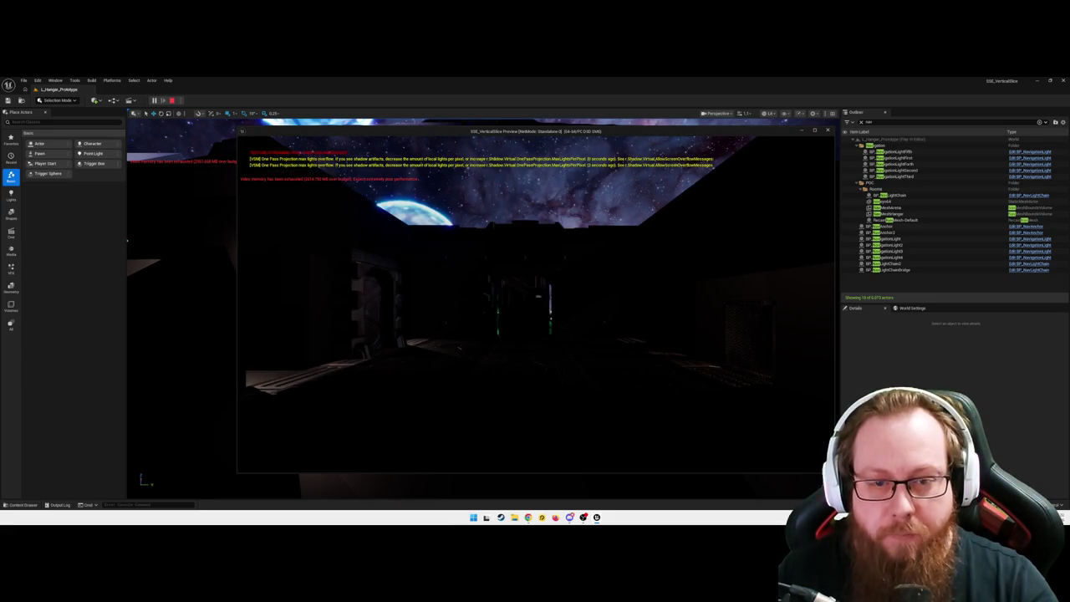
{"action": "key", "text": "w"}
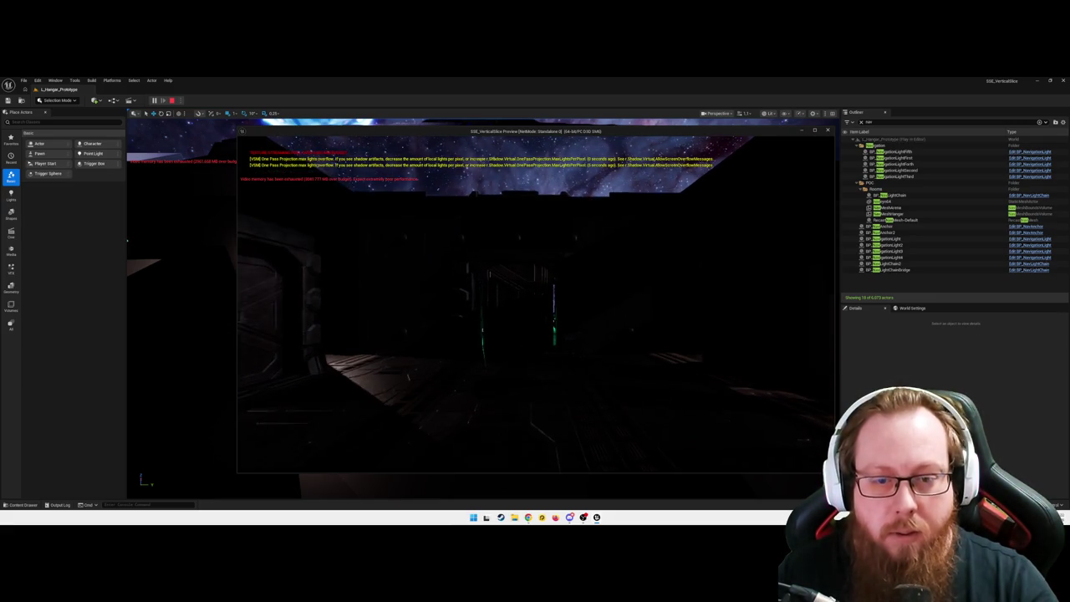
{"action": "key", "text": "w"}
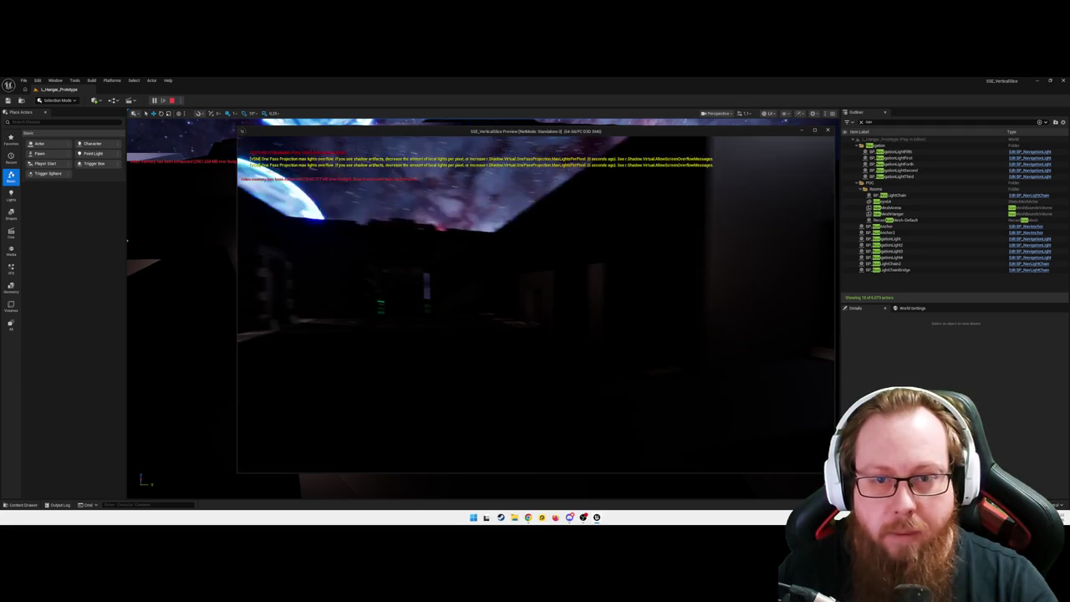
{"action": "key", "text": "w"}
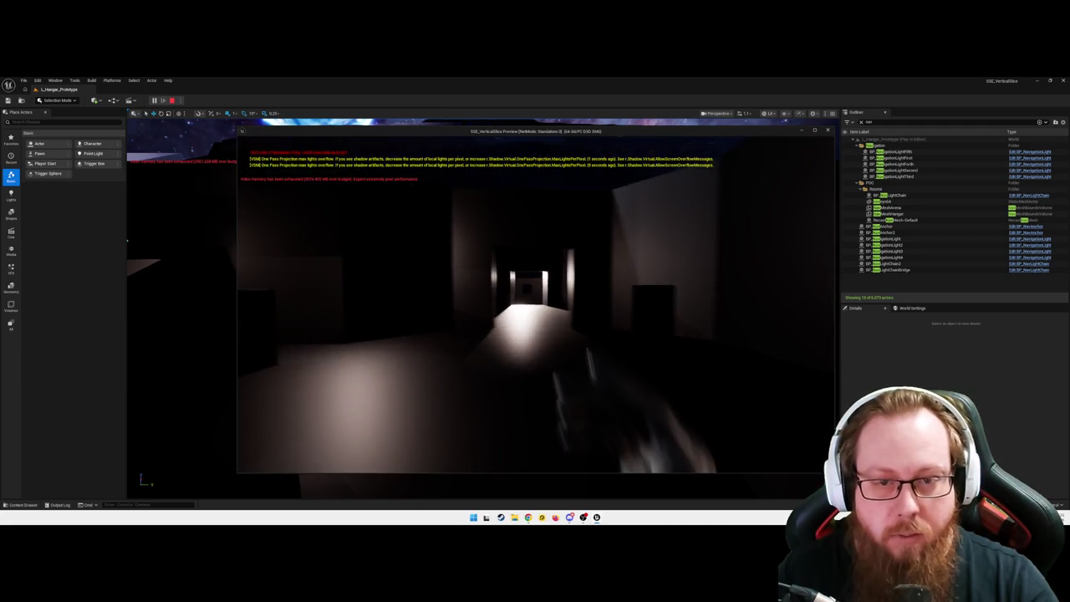
{"action": "key", "text": "w"}
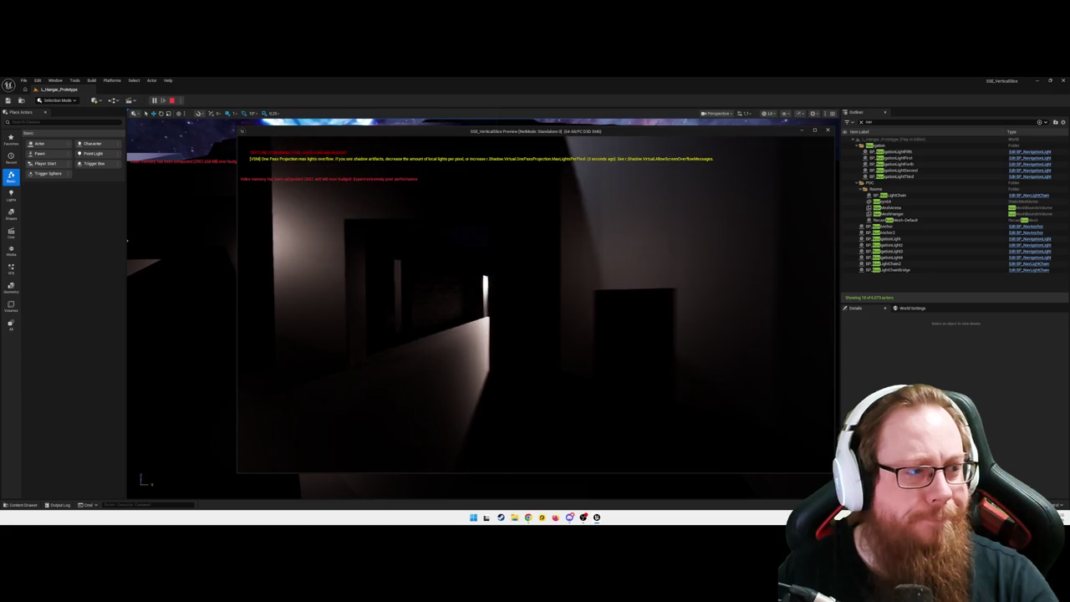
{"action": "key", "text": "w"}
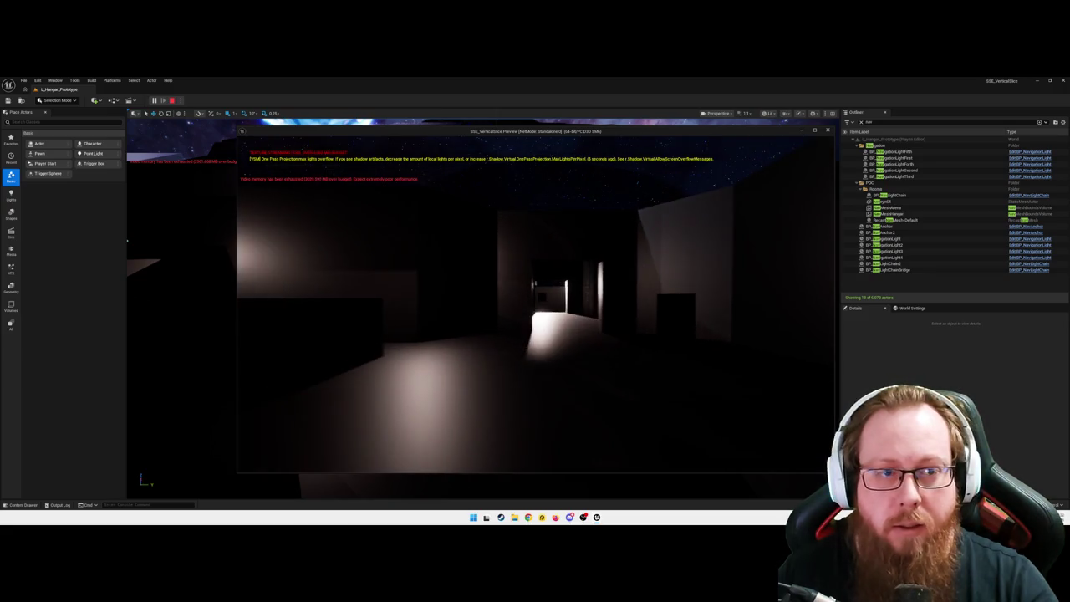
{"action": "key", "text": "w"}
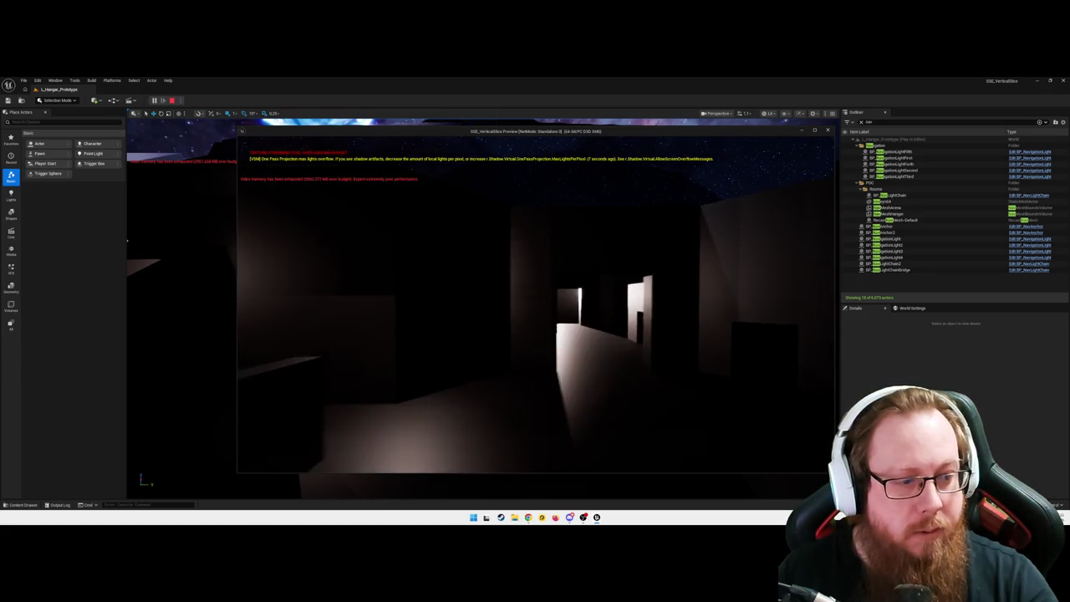
{"action": "key", "text": "w"}
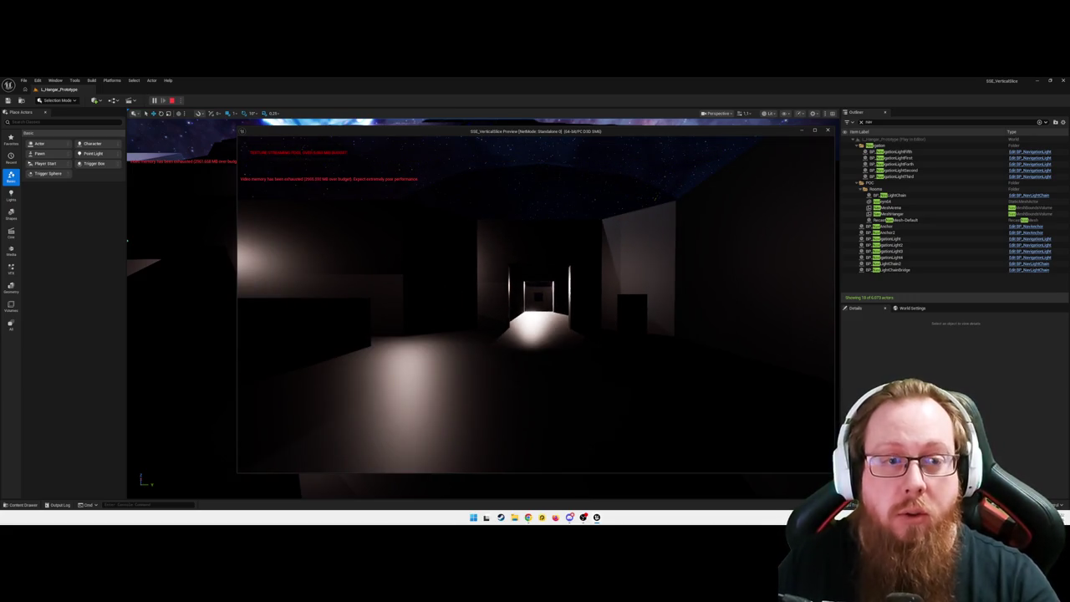
{"action": "key", "text": "w"}
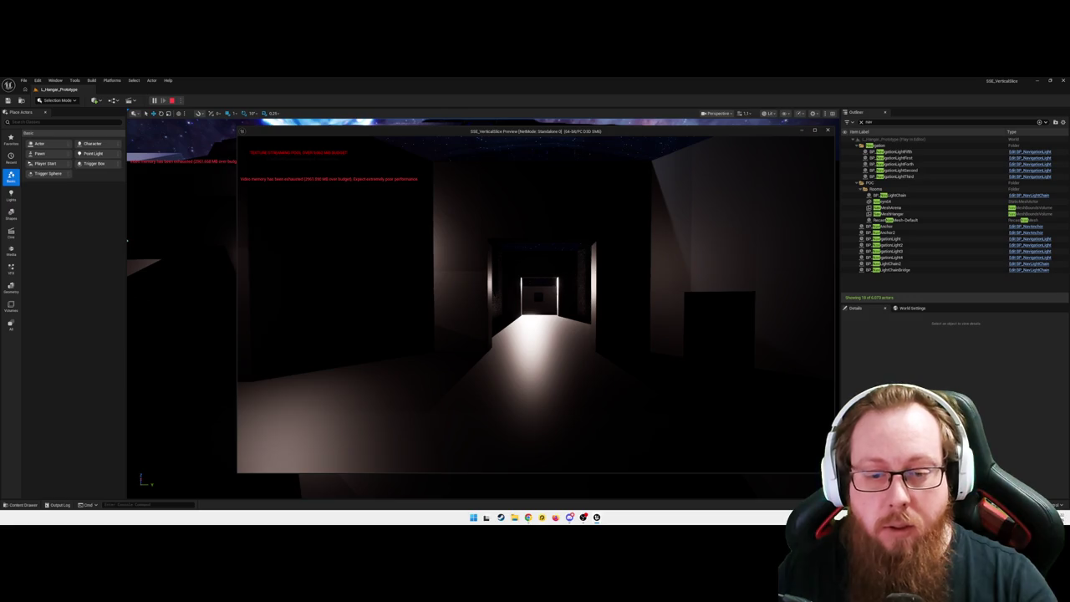
- Walk back across the open hangar into the dark corridor facing the status sign
{"action": "key", "text": "w"}
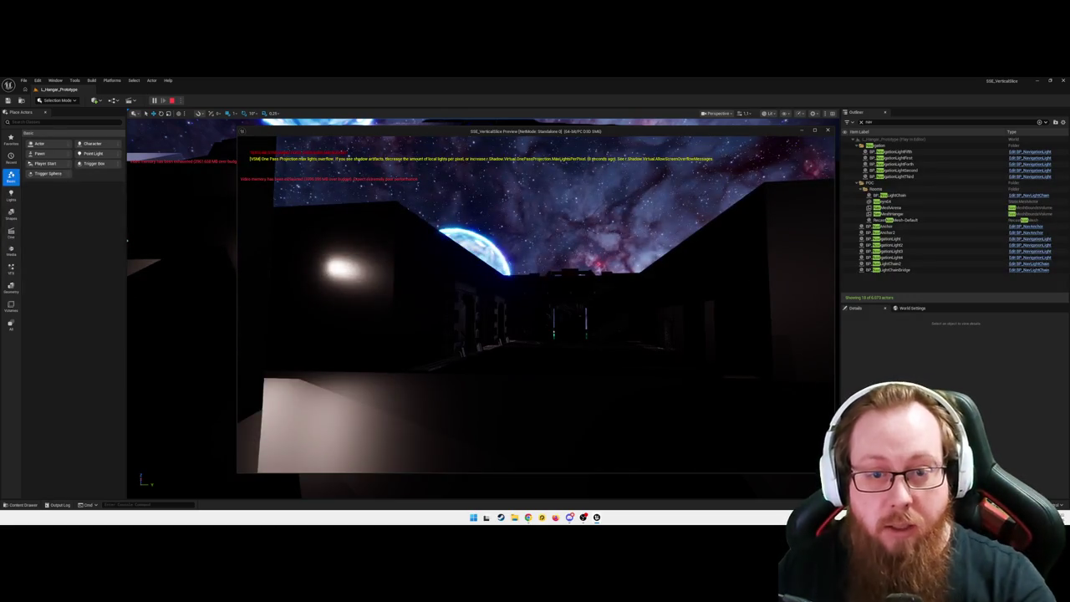
{"action": "key", "text": "w"}
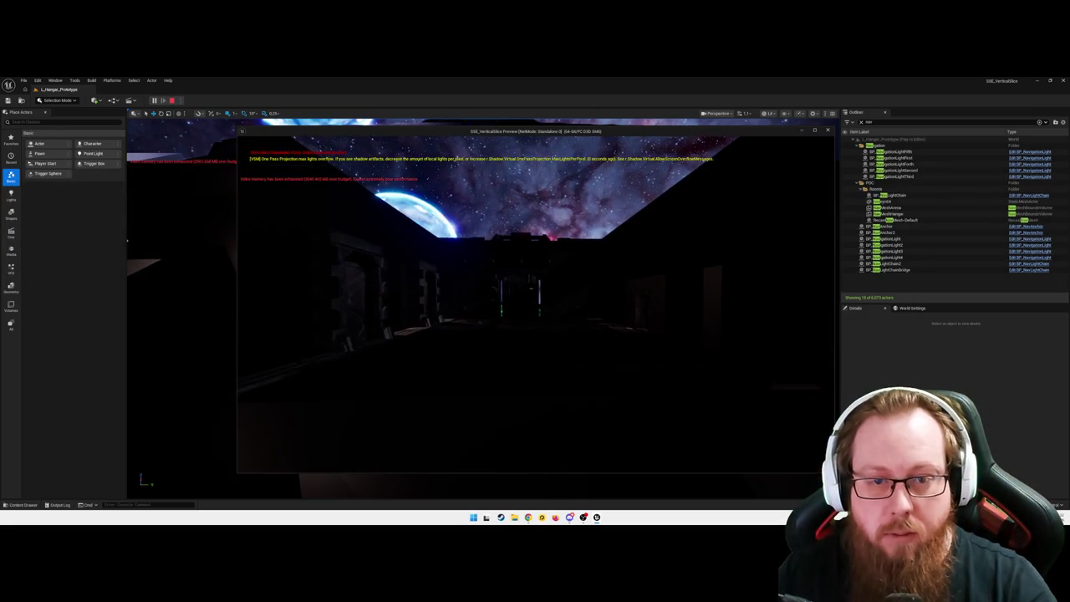
{"action": "key", "text": "w"}
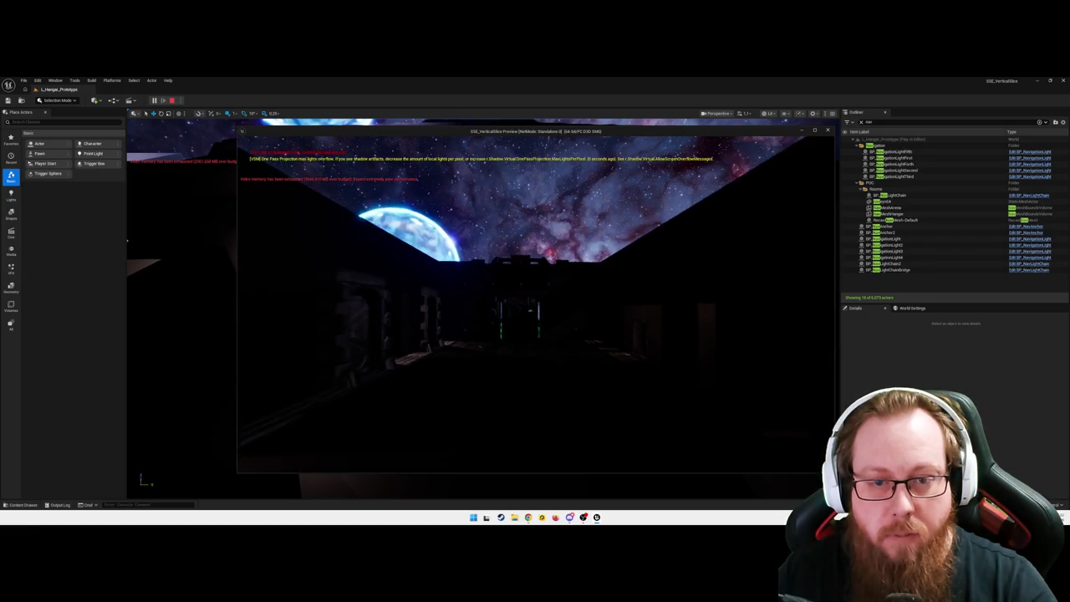
{"action": "key", "text": "w"}
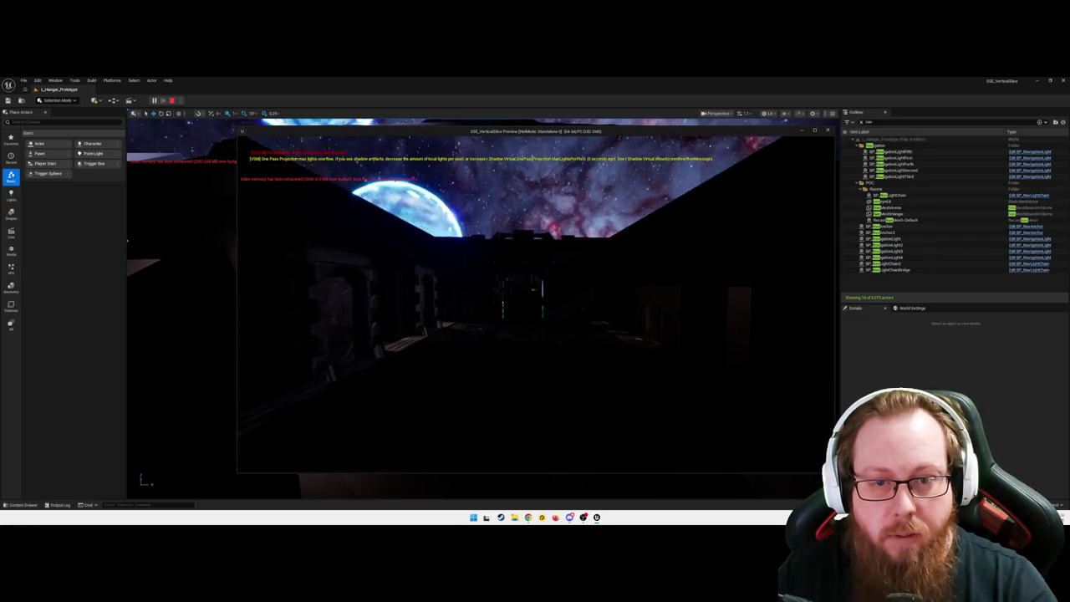
{"action": "key", "text": "w"}
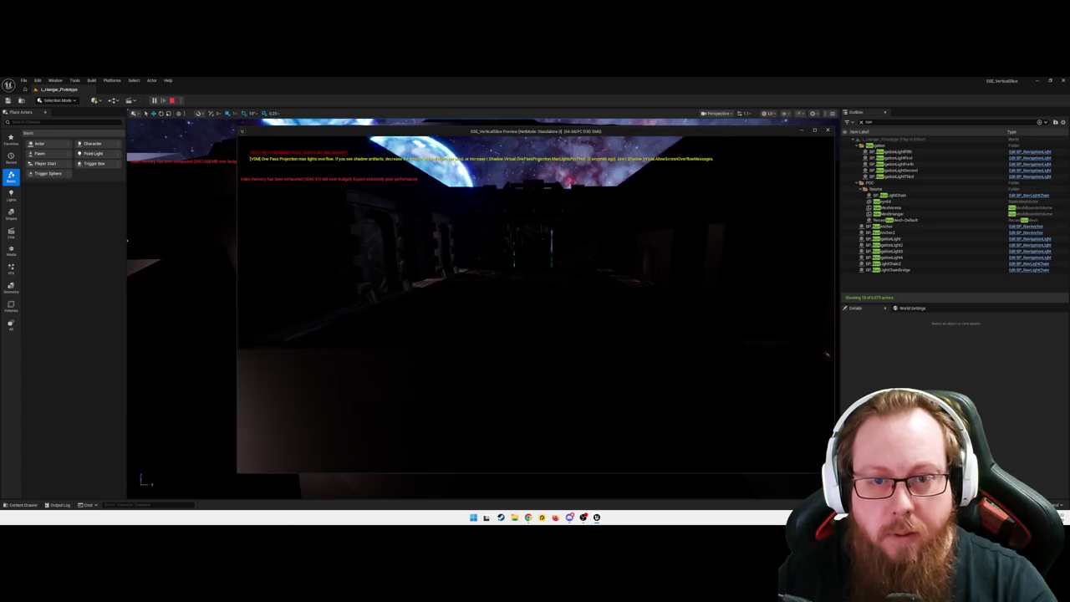
{"action": "key", "text": "w"}
{"action": "key", "text": "w"}
{"action": "key", "text": "w"}
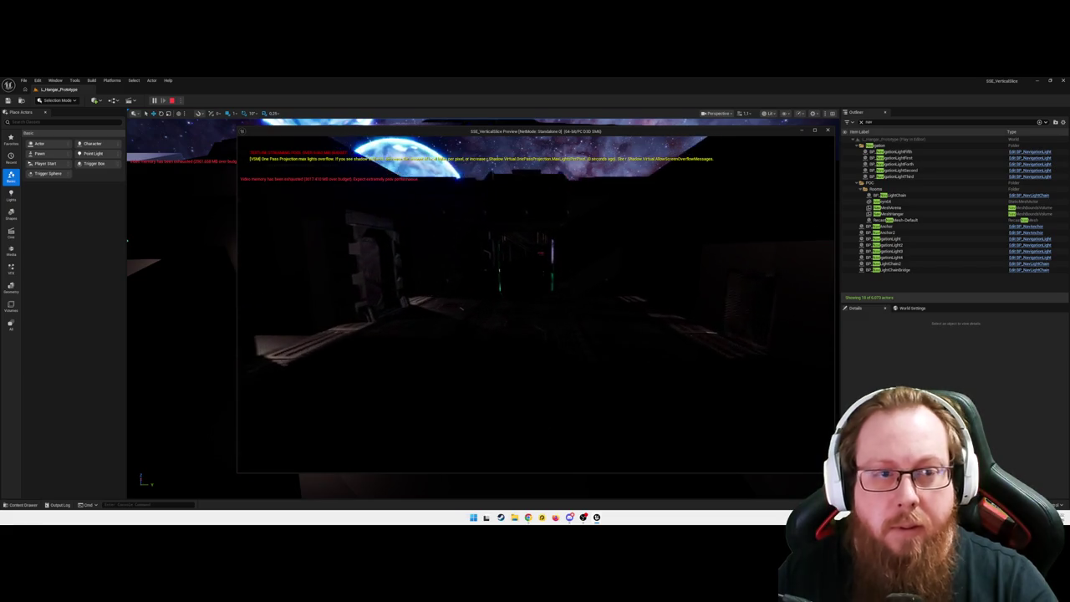
{"action": "key", "text": "w"}
{"action": "key", "text": "w"}
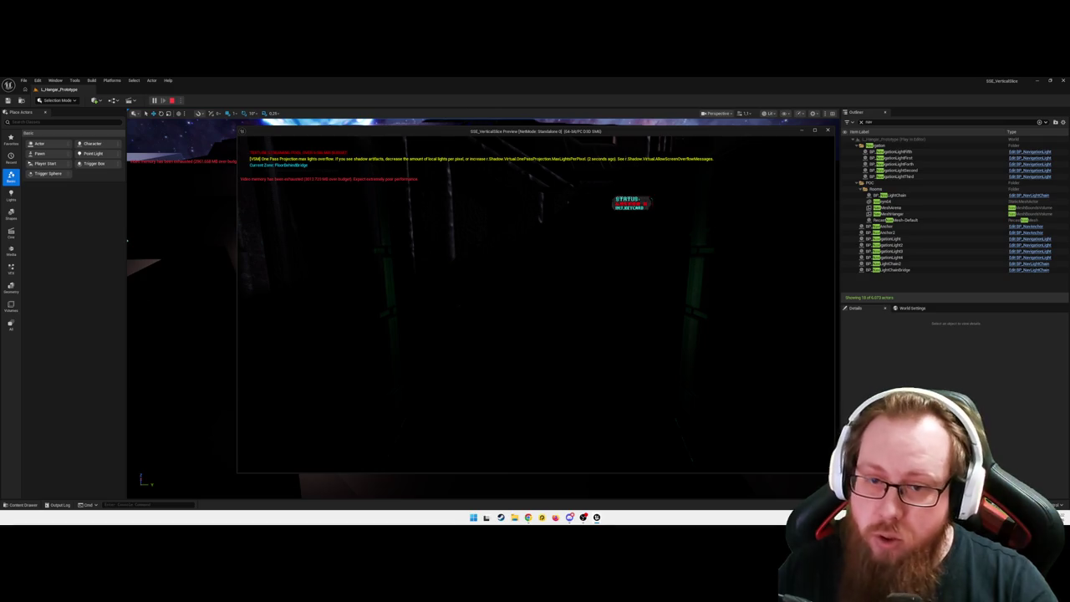
{"action": "key", "text": "s"}
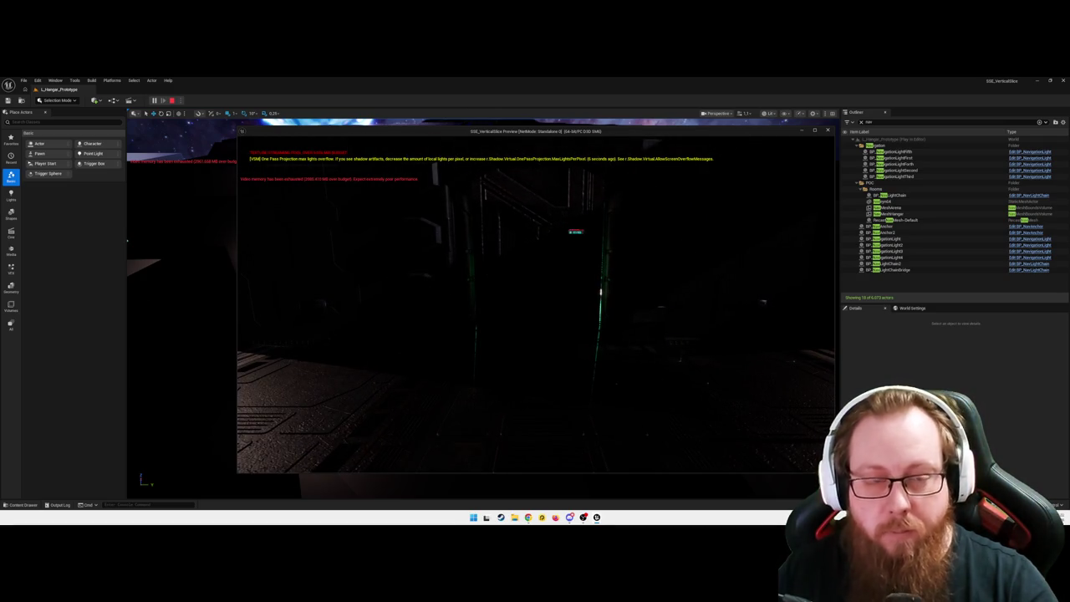
- Walk past the lit Bridge room, down the corridor and through the end door into the dark room
{"action": "key", "text": "w"}
{"action": "key", "text": "w"}
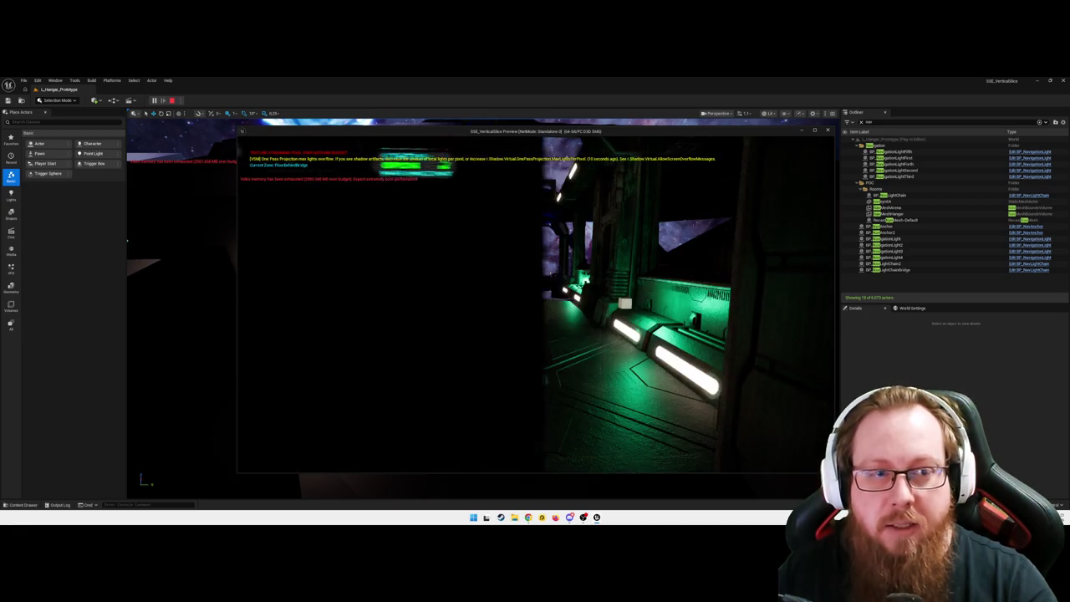
{"action": "key", "text": "w"}
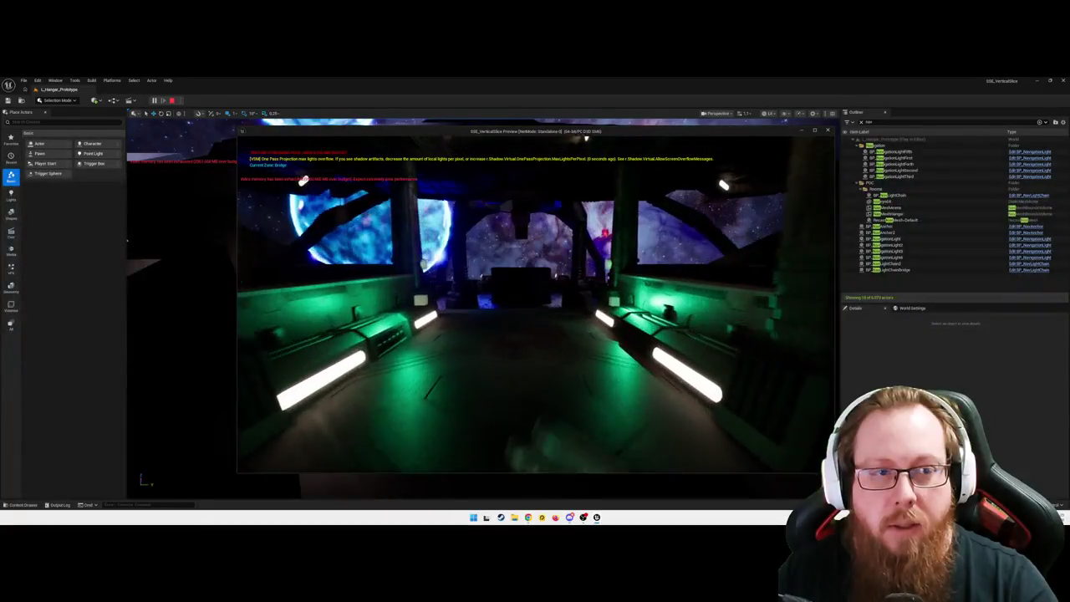
{"action": "mouse_move", "coordinate": [535, 301]}
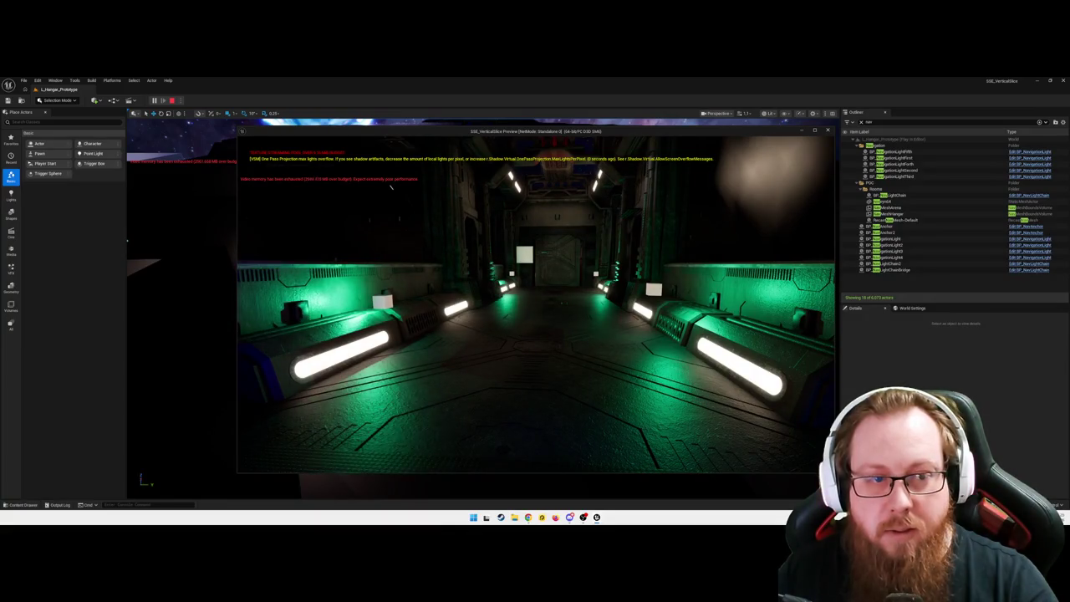
{"action": "key", "text": "w"}
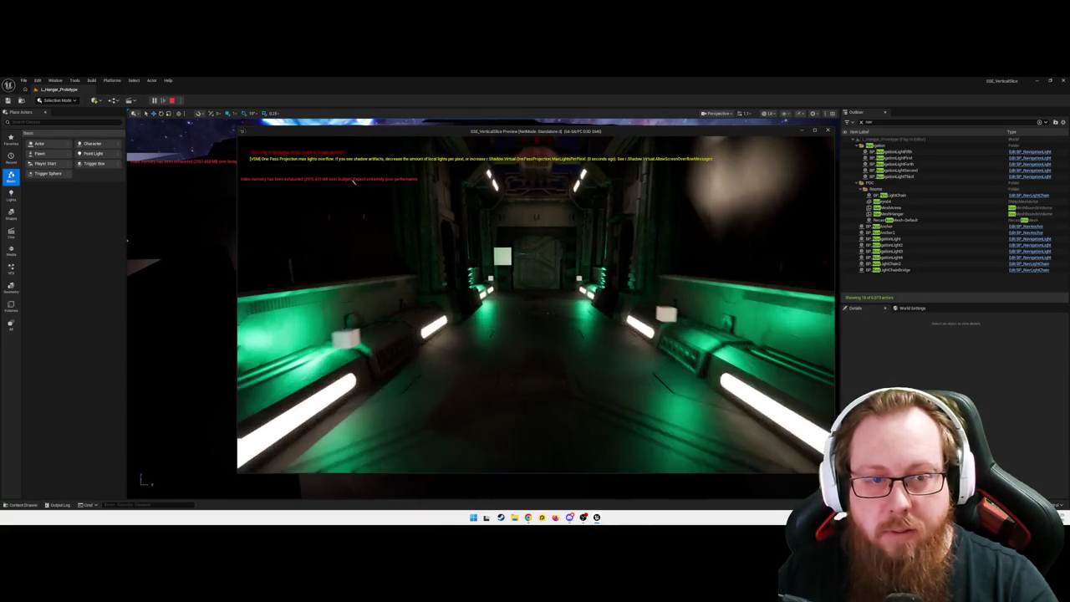
{"action": "key", "text": "w"}
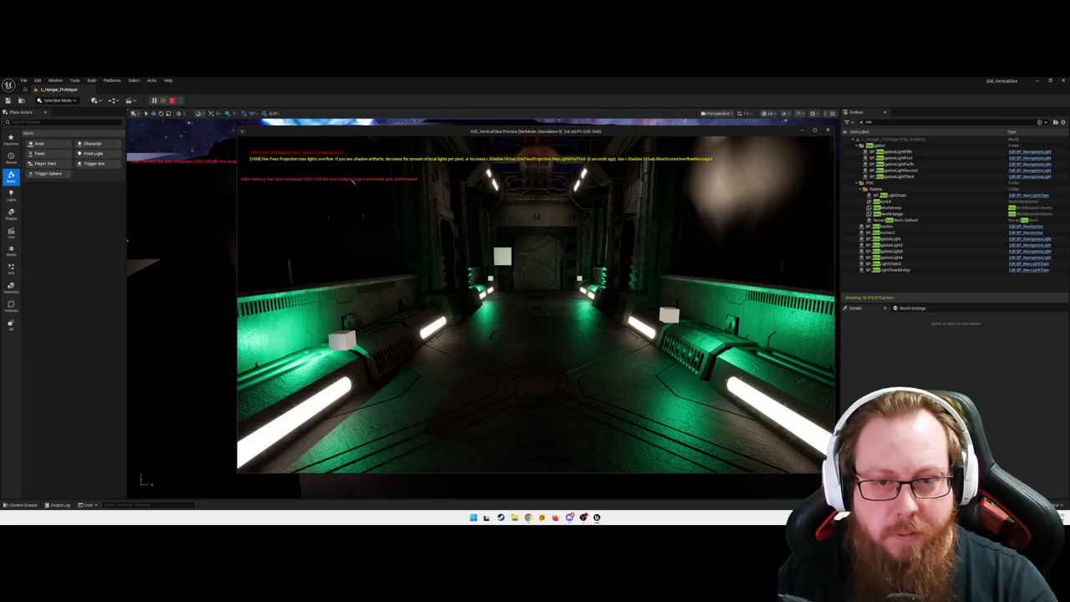
{"action": "key", "text": "w"}
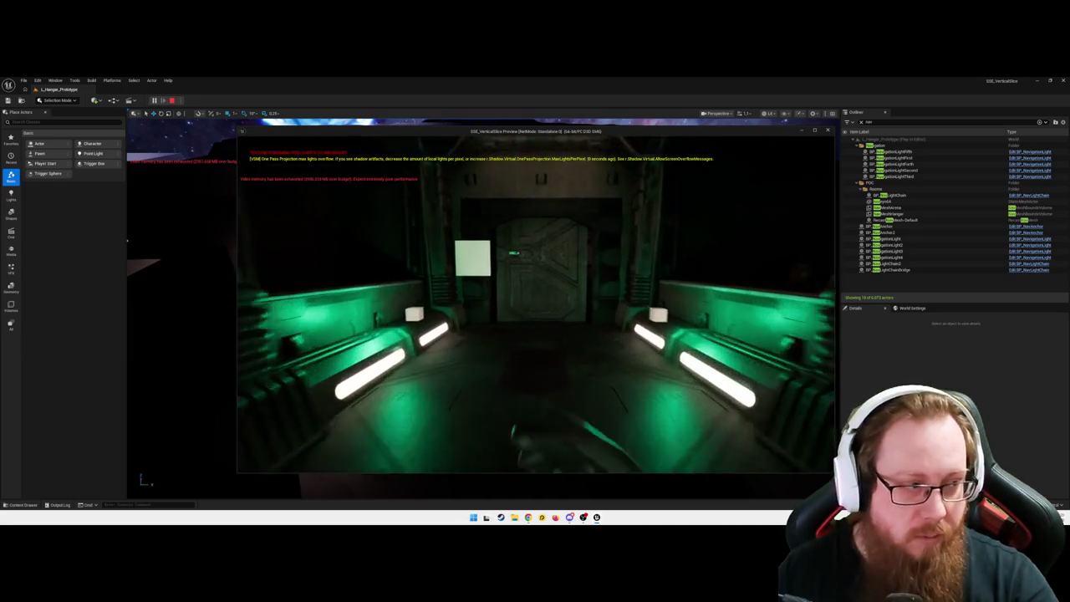
{"action": "key", "text": "w"}
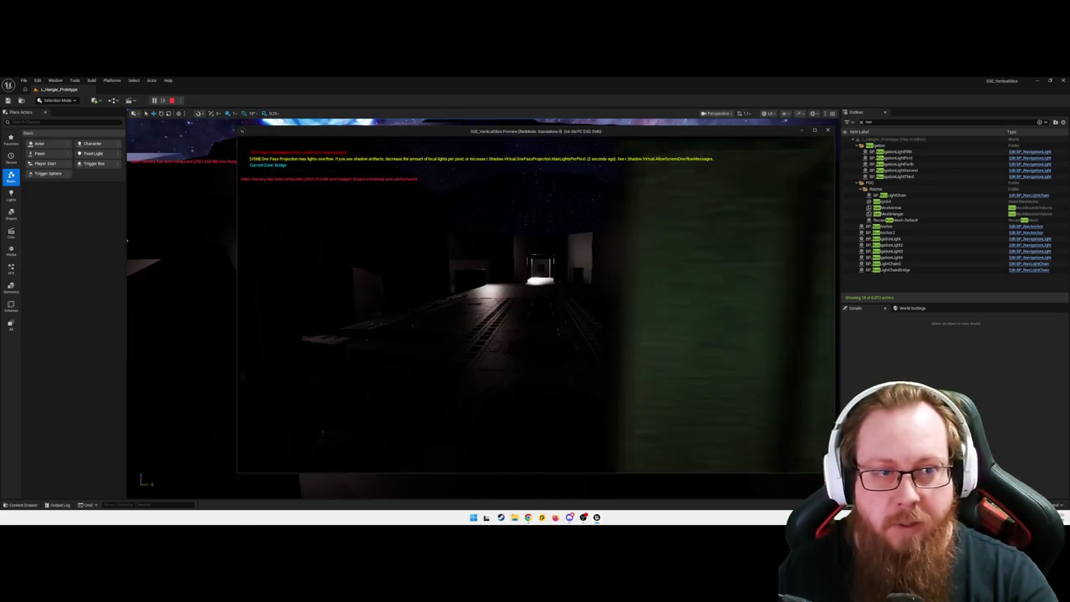
{"action": "key", "text": "w"}
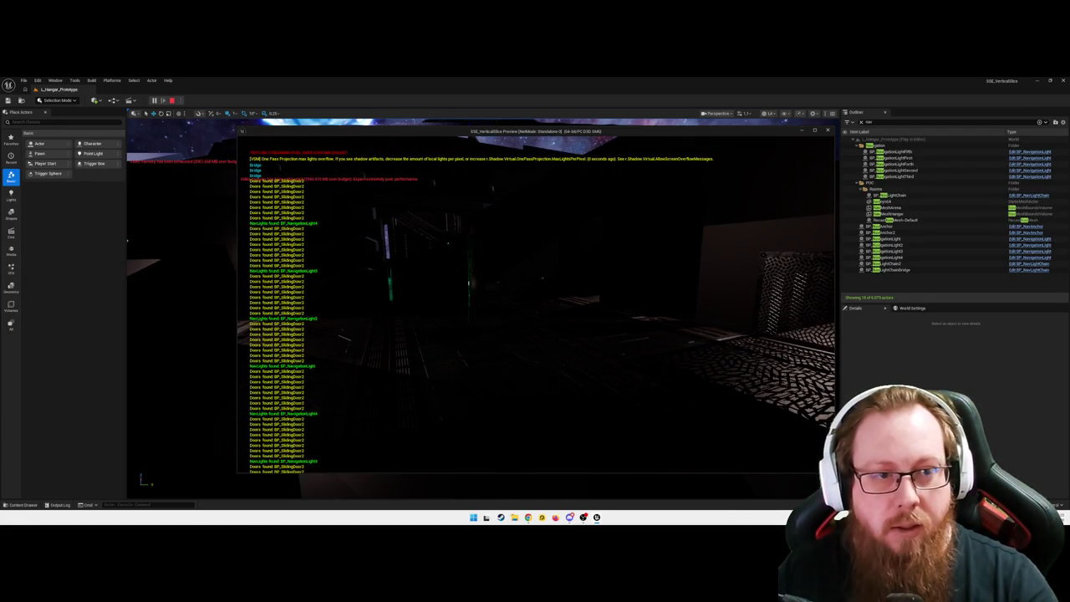
- Move between the dark room and green corridor, then pause and close the play session
{"action": "key", "text": "w"}
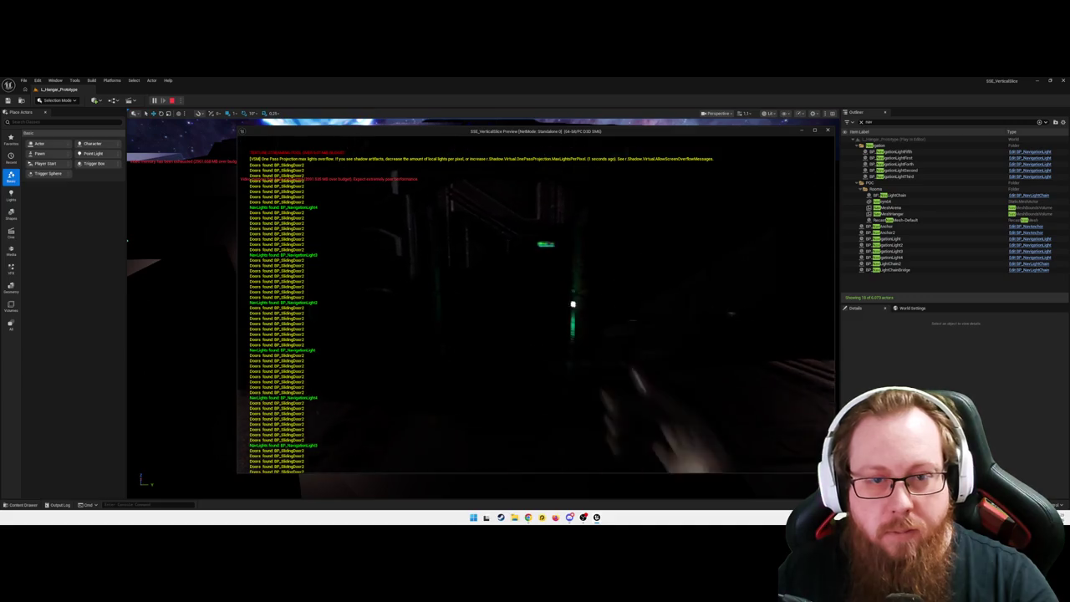
{"action": "key", "text": "w"}
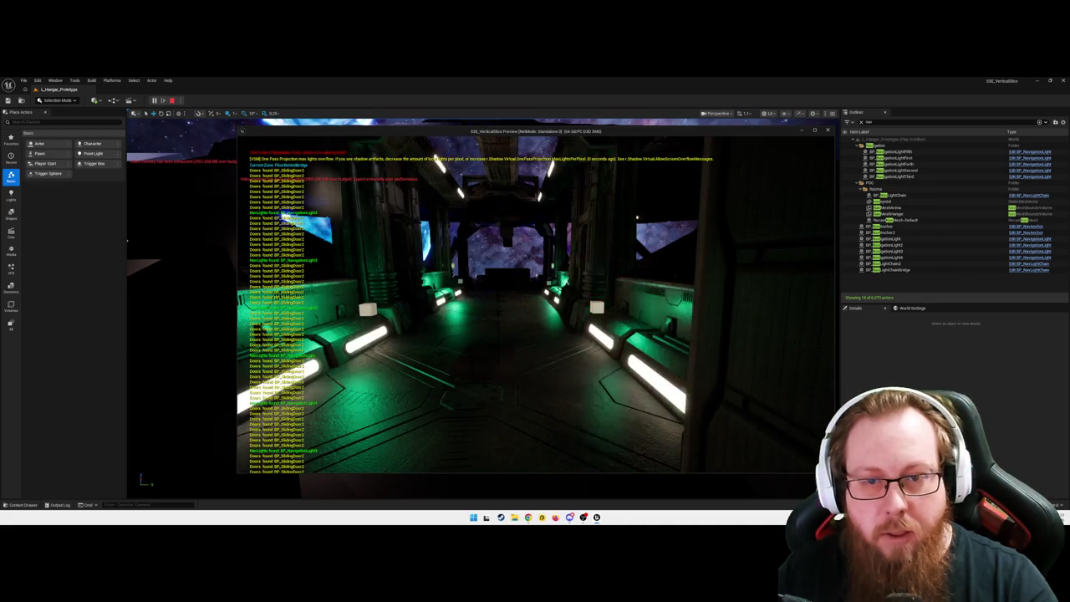
{"action": "key", "text": "w"}
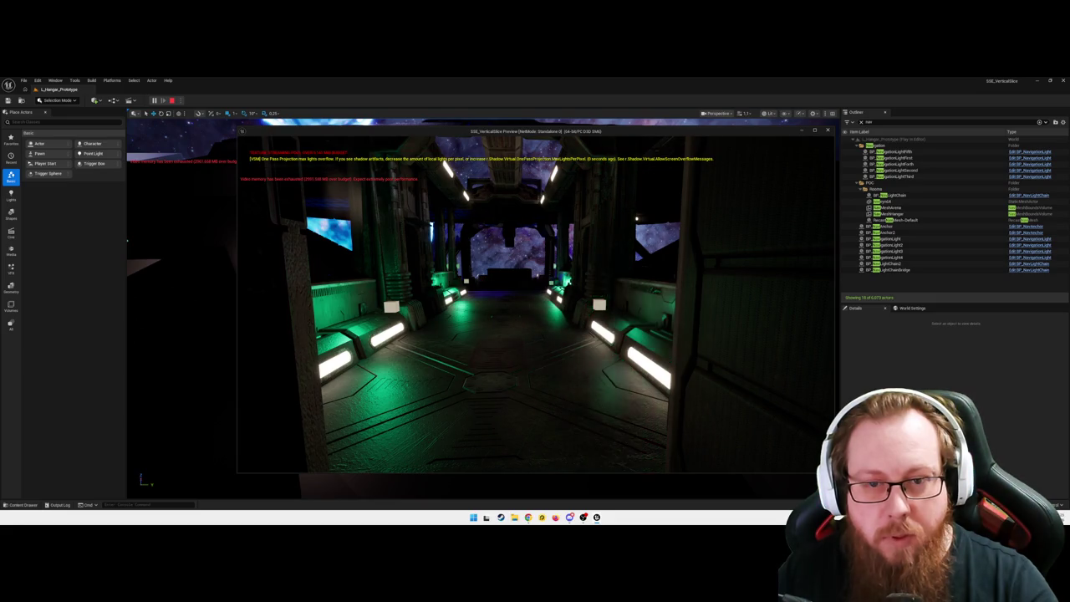
{"action": "key", "text": "s"}
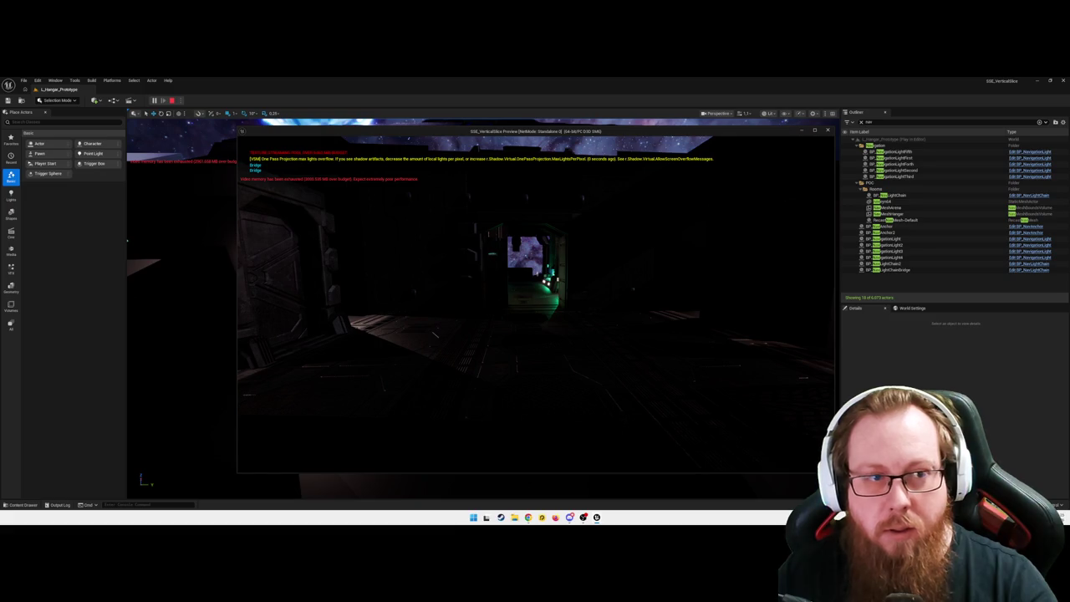
{"action": "key", "text": "w"}
{"action": "key", "text": "s"}
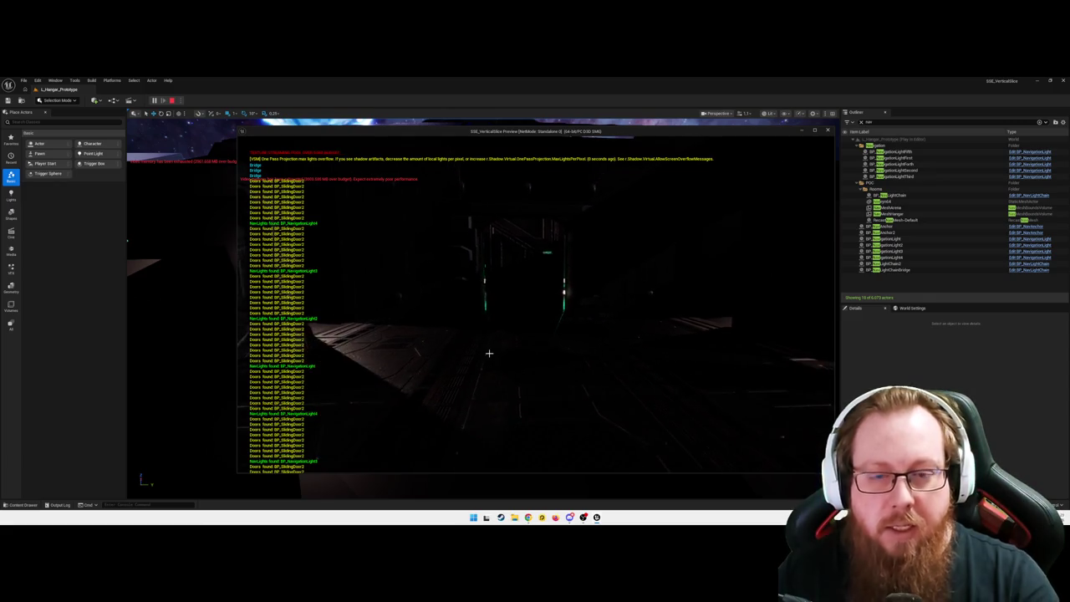
{"action": "key", "text": "Escape"}
{"action": "left_click", "coordinate": [531, 336]}
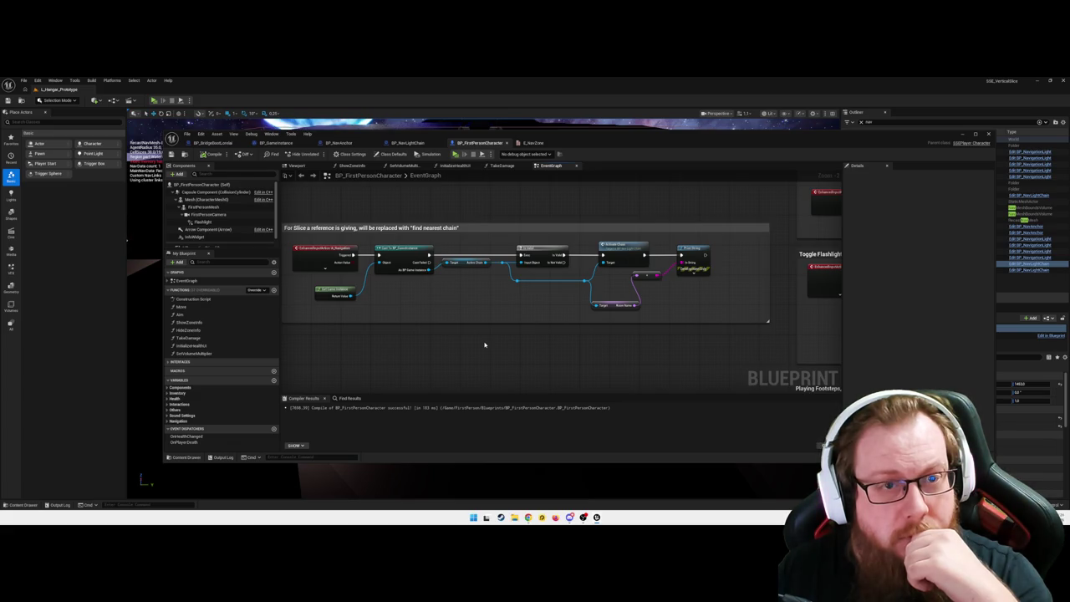
- Inspect BP_GameInstance's SetNavTarget graph and ActiveChain variable, then switch to BP_NavAnchor
{"action": "left_click", "coordinate": [273, 142]}
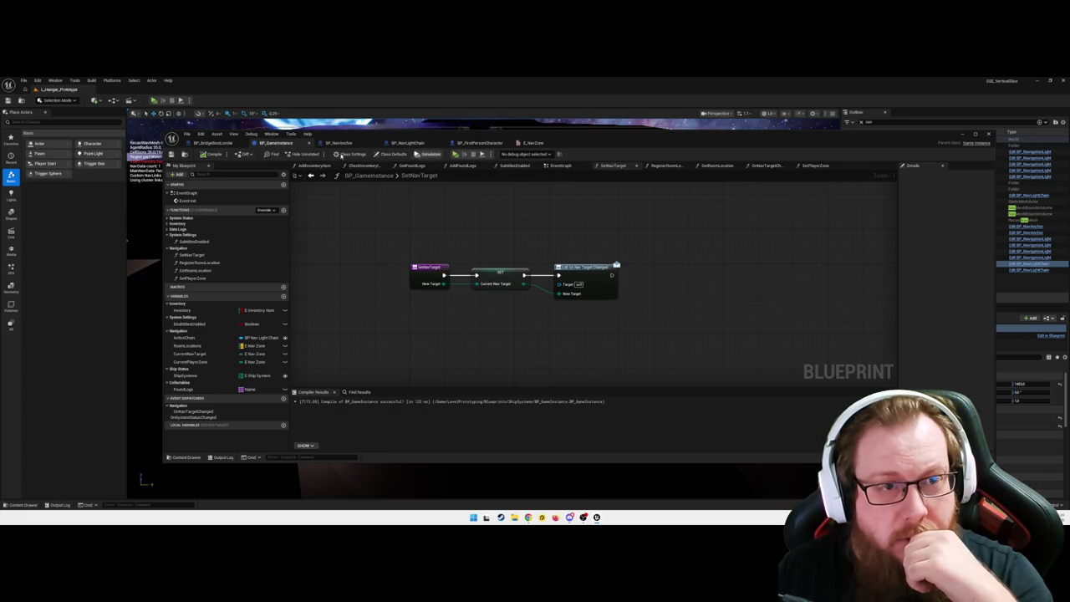
{"action": "scroll", "coordinate": [471, 265], "scroll_direction": "down", "scroll_amount": 5}
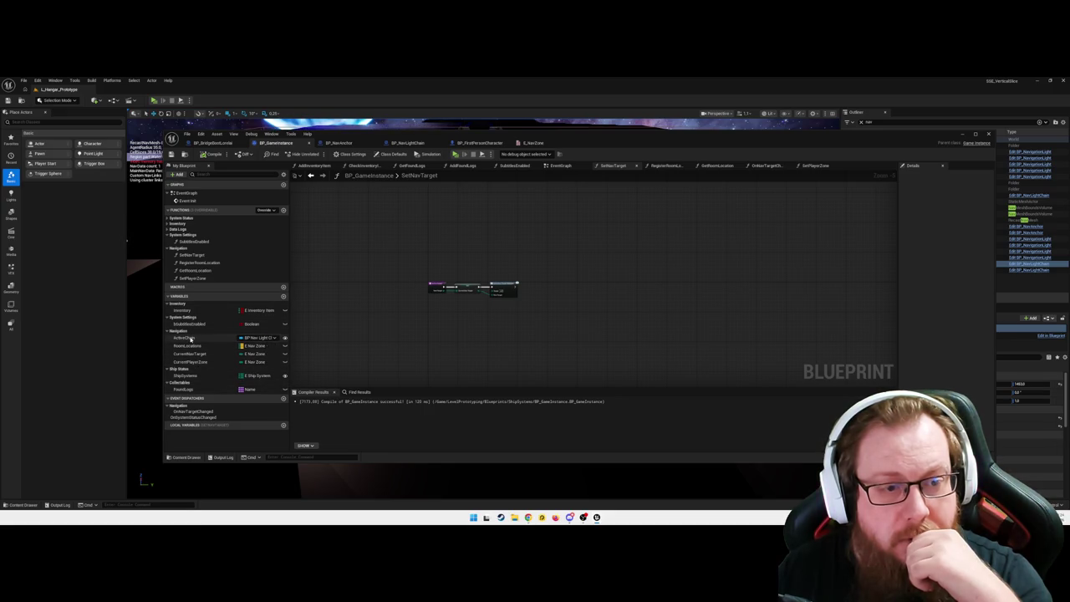
{"action": "left_click", "coordinate": [185, 337]}
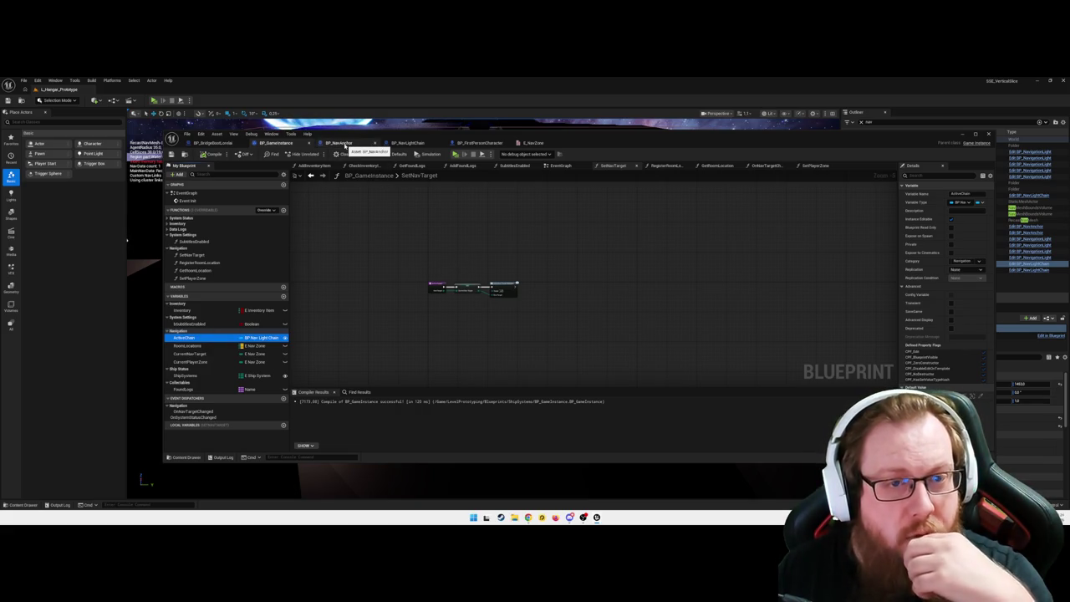
{"action": "left_click", "coordinate": [345, 143]}
- In BP_NavLightChain, add a Print String node chained right after the red event
{"action": "left_click_drag", "start_coordinate": [640, 285], "coordinate": [429, 290]}
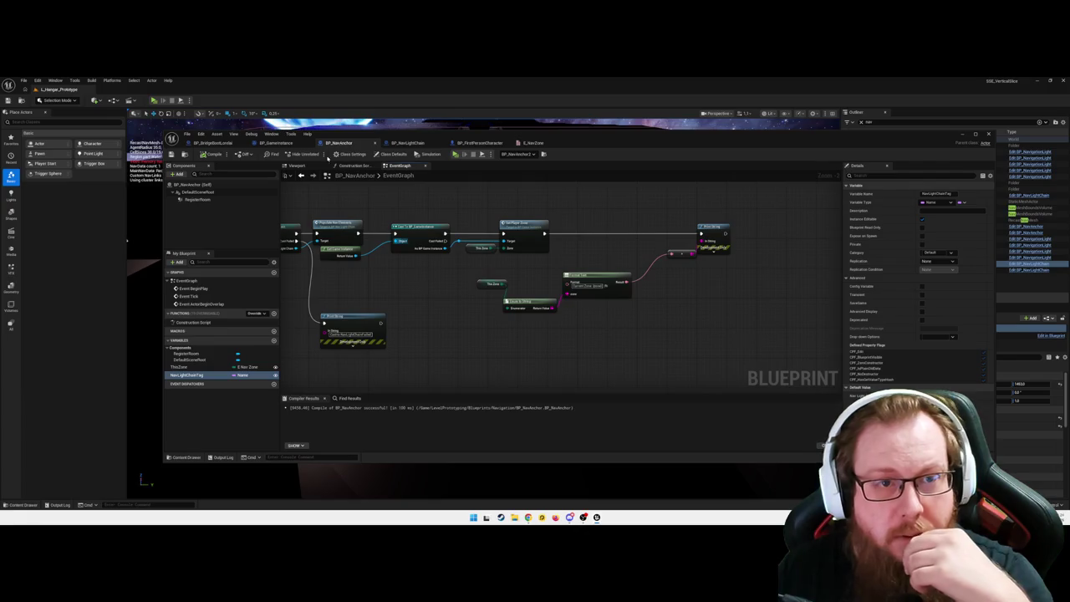
{"action": "left_click", "coordinate": [402, 144]}
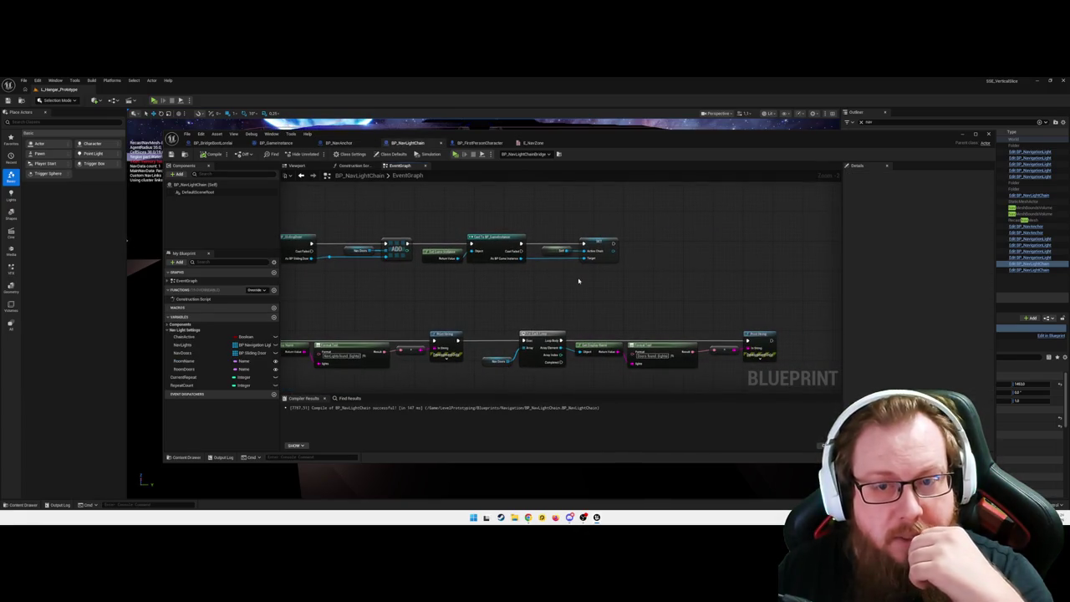
{"action": "mouse_move", "coordinate": [502, 286]}
{"action": "left_mouse_down"}
{"action": "mouse_move", "coordinate": [454, 286]}
{"action": "mouse_move", "coordinate": [693, 277]}
{"action": "mouse_move", "coordinate": [547, 279]}
{"action": "mouse_move", "coordinate": [407, 299]}
{"action": "mouse_move", "coordinate": [457, 300]}
{"action": "left_mouse_up"}
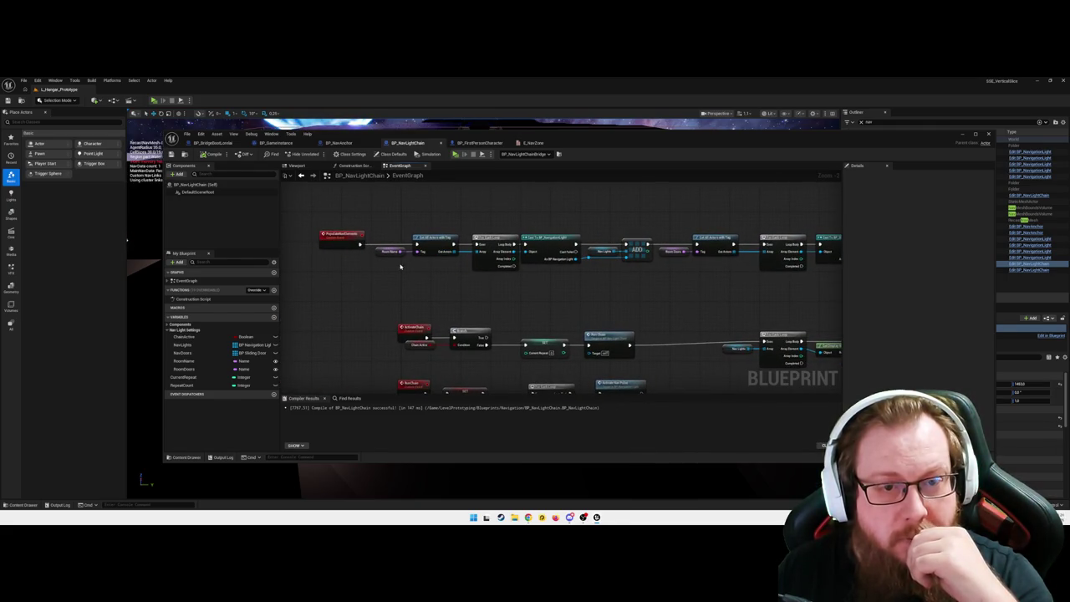
{"action": "left_click_drag", "start_coordinate": [355, 285], "coordinate": [351, 309]}
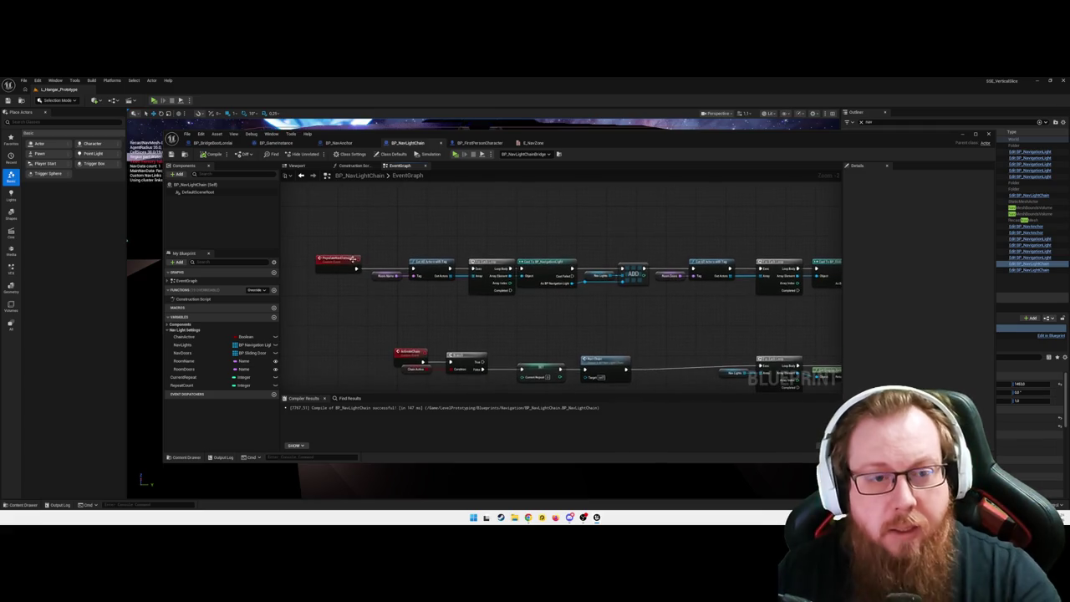
{"action": "left_click_drag", "start_coordinate": [357, 266], "coordinate": [367, 224]}
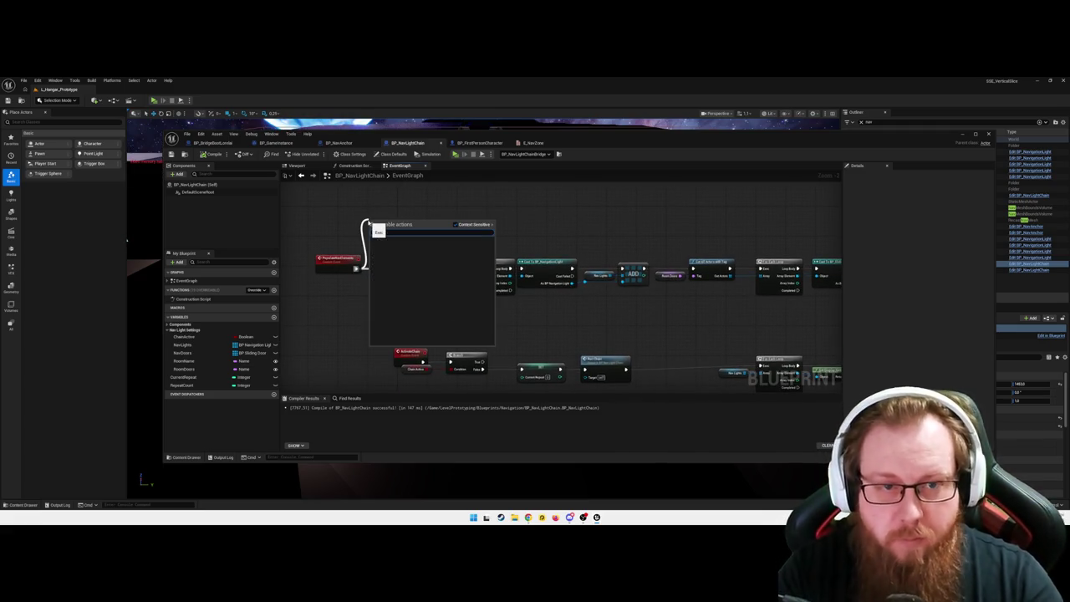
{"action": "type", "text": "print"}
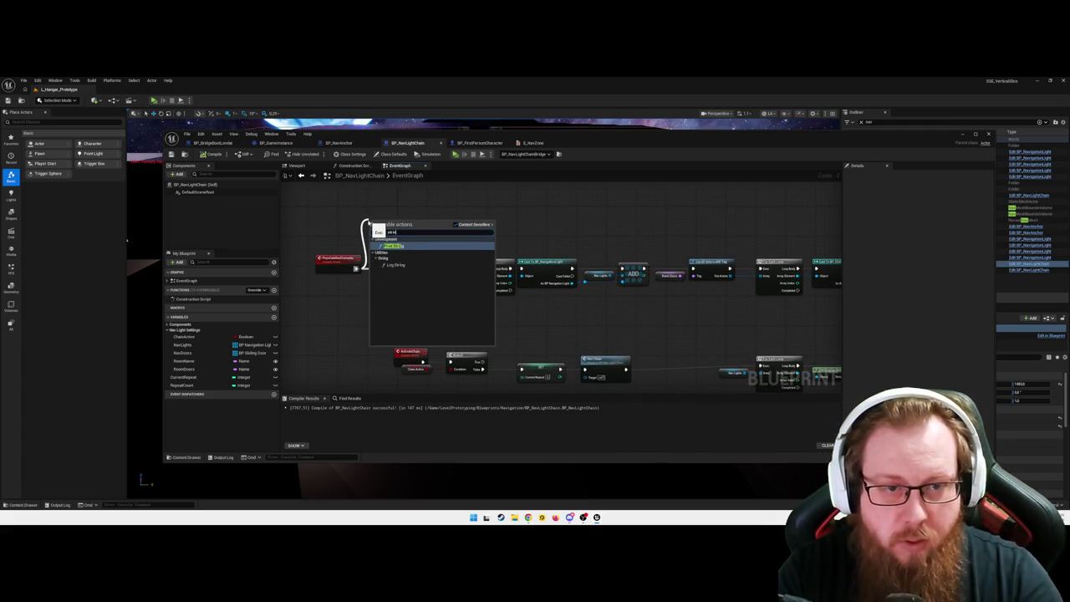
{"action": "key", "text": "Return"}
{"action": "left_click_drag", "start_coordinate": [381, 226], "coordinate": [382, 215]}
{"action": "left_click_drag", "start_coordinate": [288, 210], "coordinate": [404, 239]}
- Feed Self's Get Object Name into Print String's In String, compile, and return to the level
{"action": "right_click", "coordinate": [405, 239]}
{"action": "type", "text": "self"}
{"action": "key", "text": "Return"}
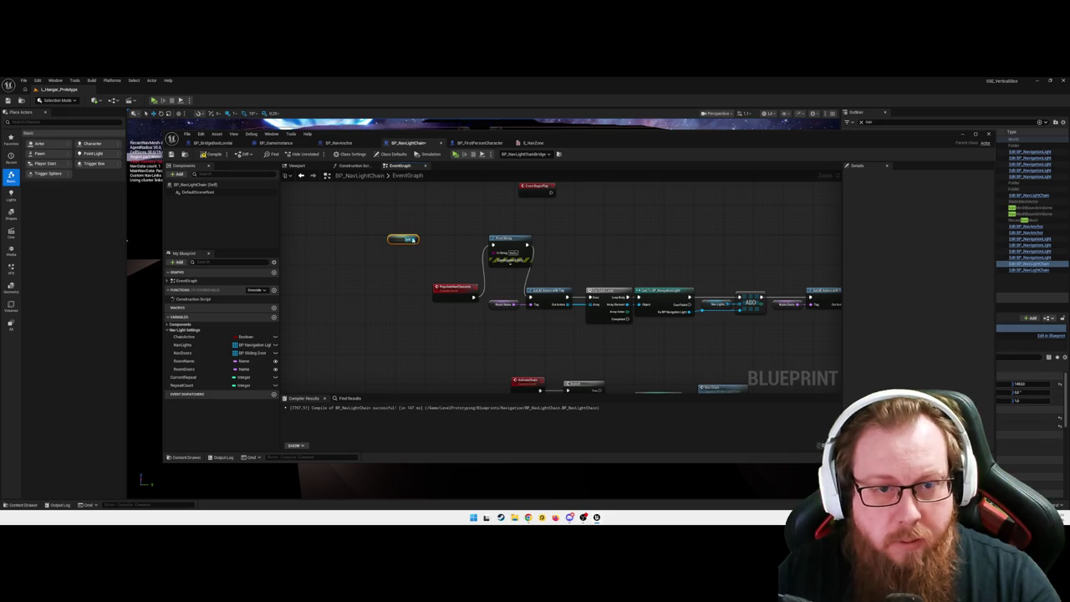
{"action": "left_click_drag", "start_coordinate": [412, 240], "coordinate": [422, 242]}
{"action": "type", "text": "name"}
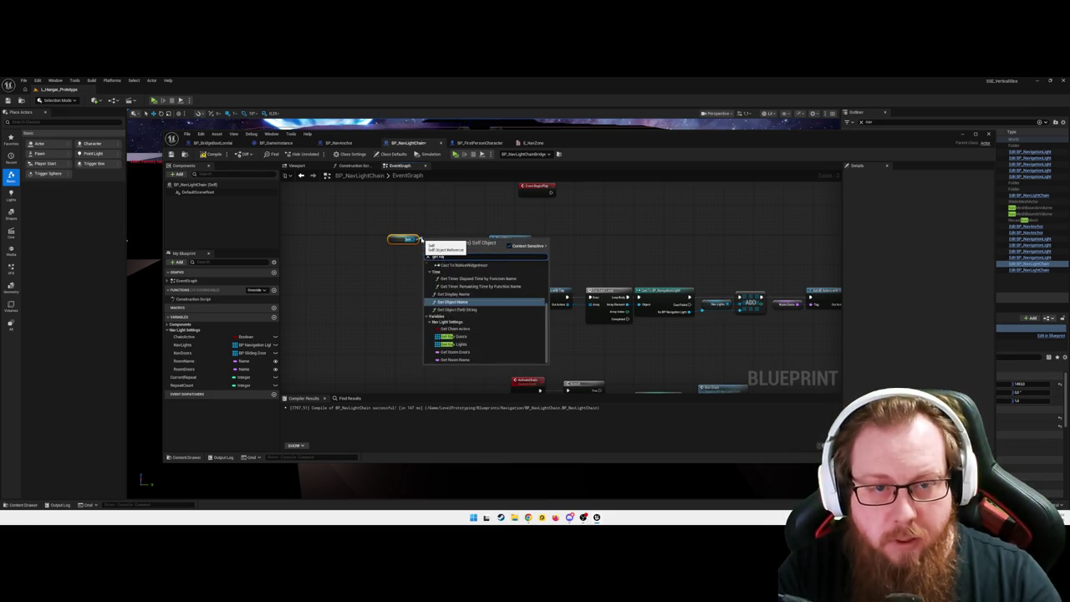
{"action": "key", "text": "Return"}
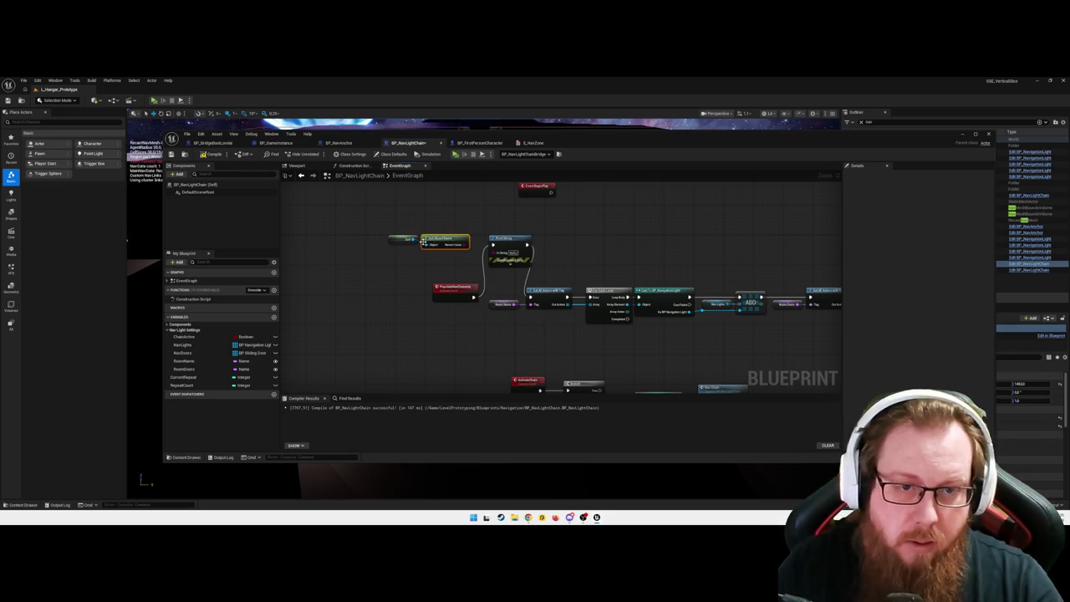
{"action": "left_click_drag", "start_coordinate": [462, 243], "coordinate": [498, 252]}
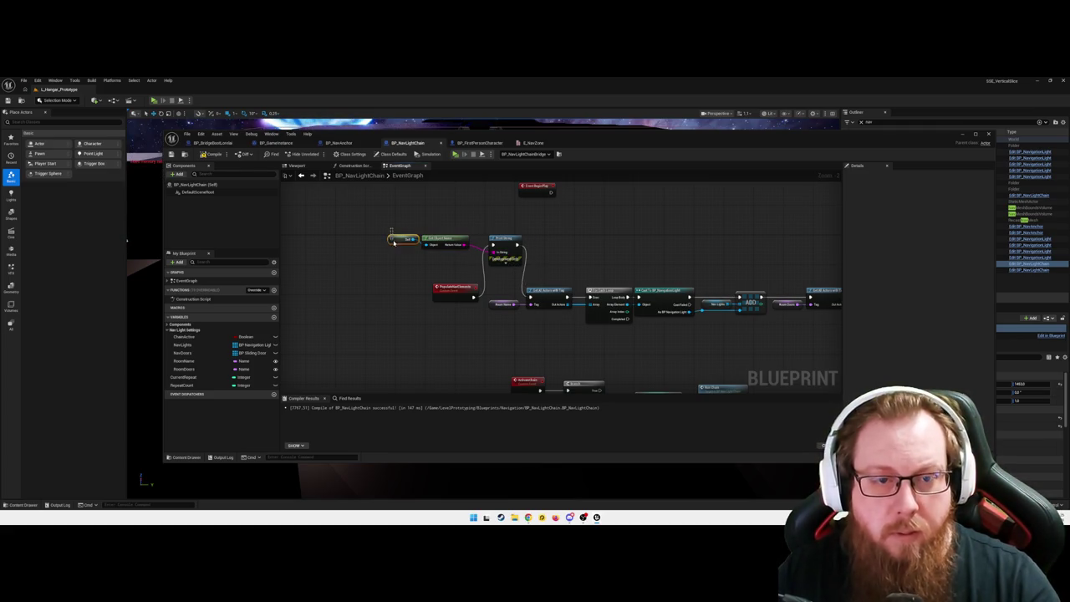
{"action": "left_click_drag", "start_coordinate": [408, 242], "coordinate": [392, 243]}
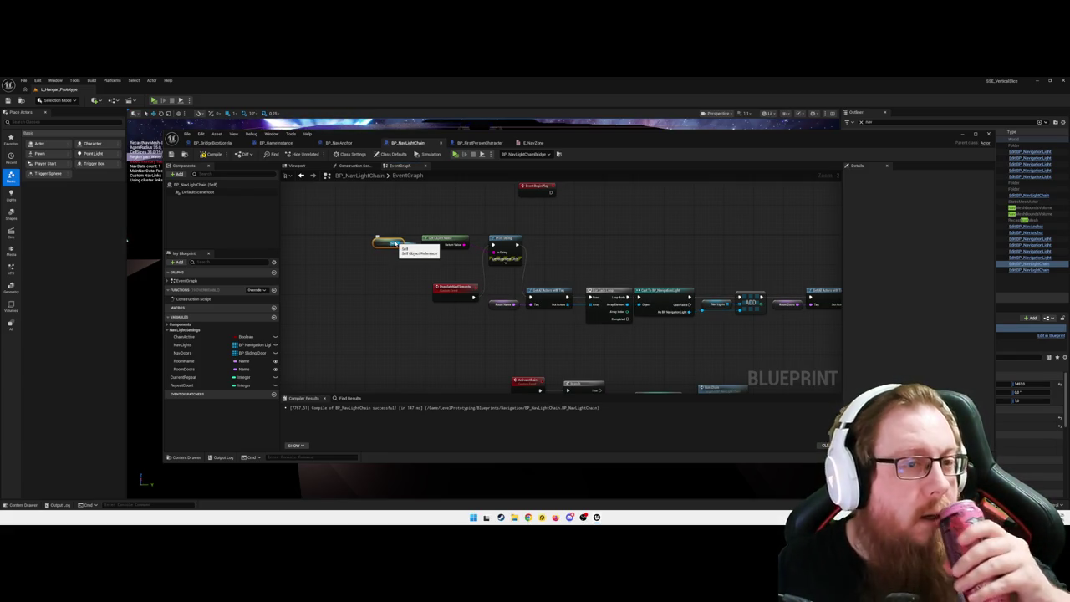
{"action": "left_click", "coordinate": [211, 156]}
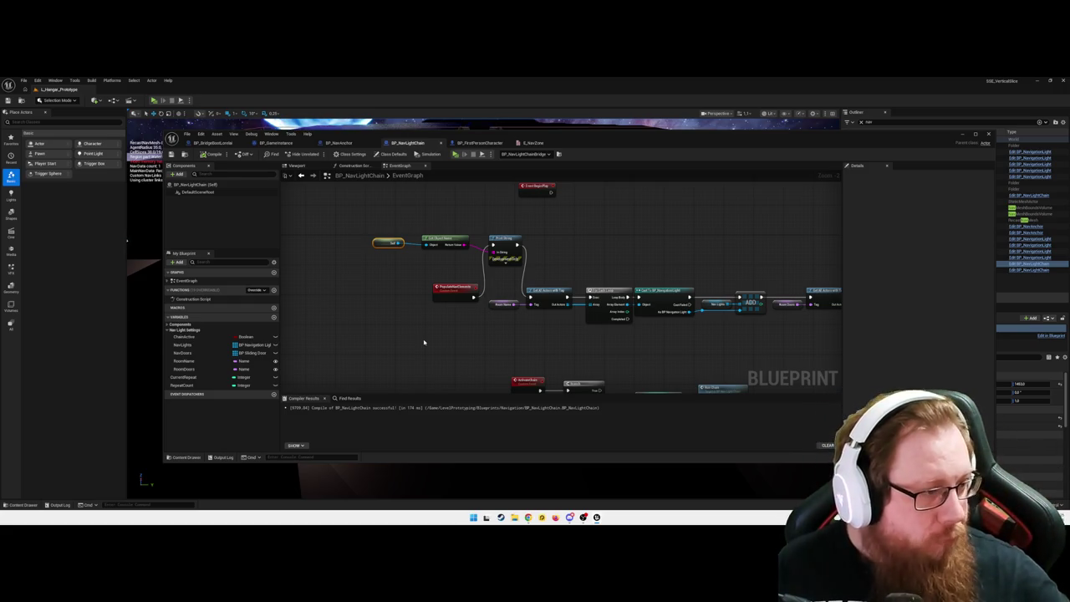
{"action": "left_click", "coordinate": [961, 133]}
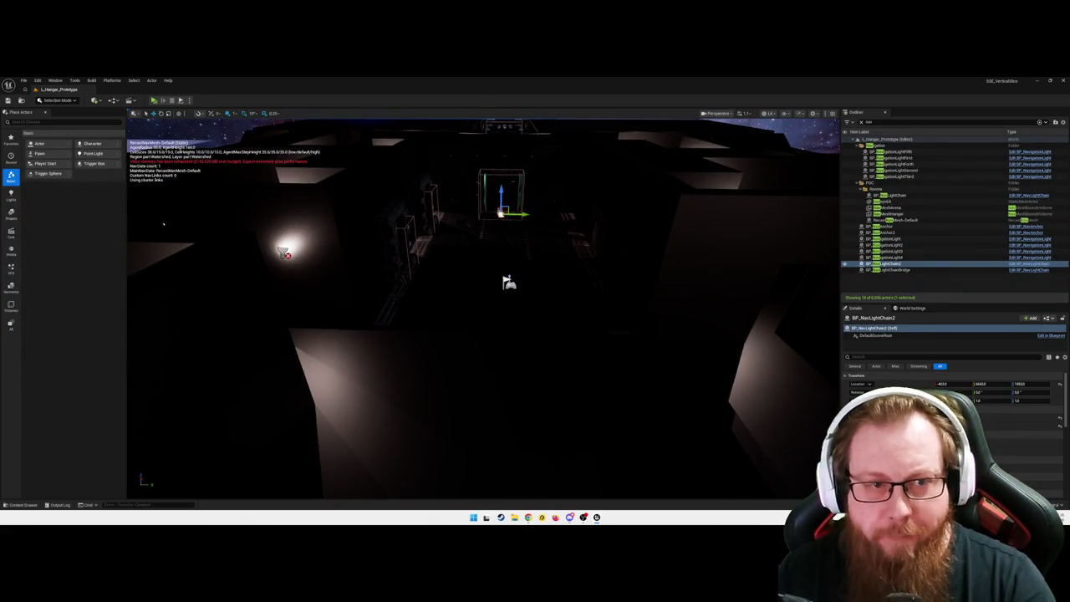
- Play-test the level walking forward into the corridor, pause, then select BP_NavigationLight4 in the Outliner
{"action": "key", "text": "alt+p"}
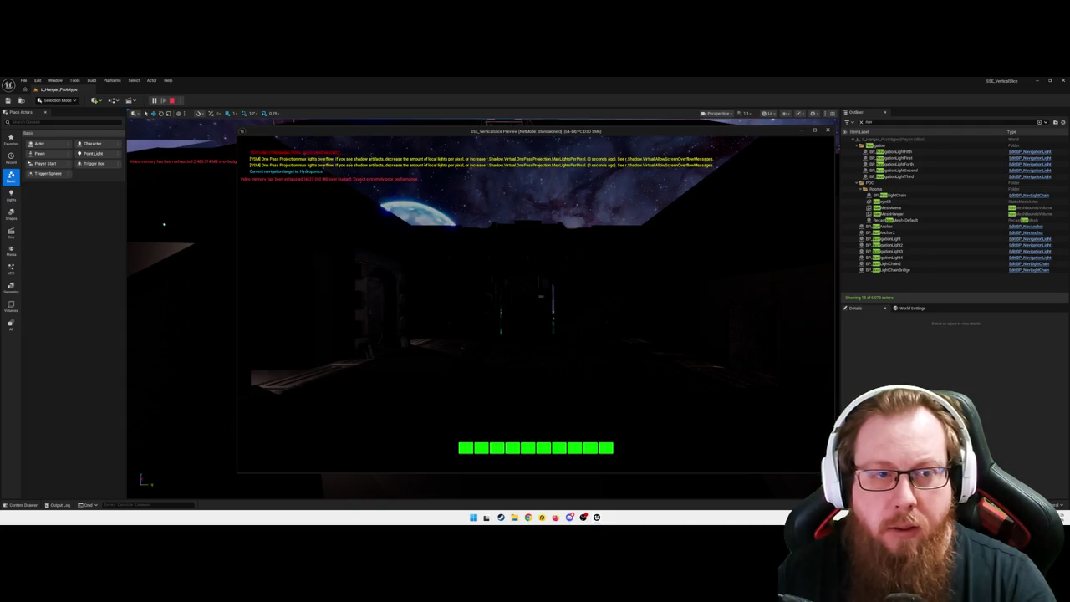
{"action": "key", "text": "w"}
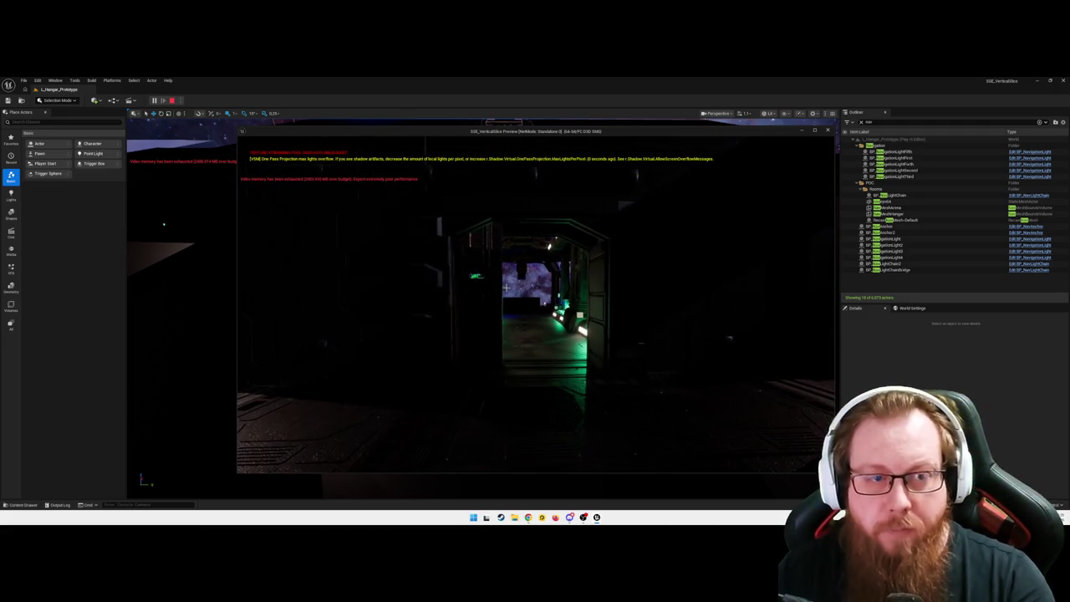
{"action": "key", "text": "Escape"}
{"action": "left_click", "coordinate": [905, 260]}
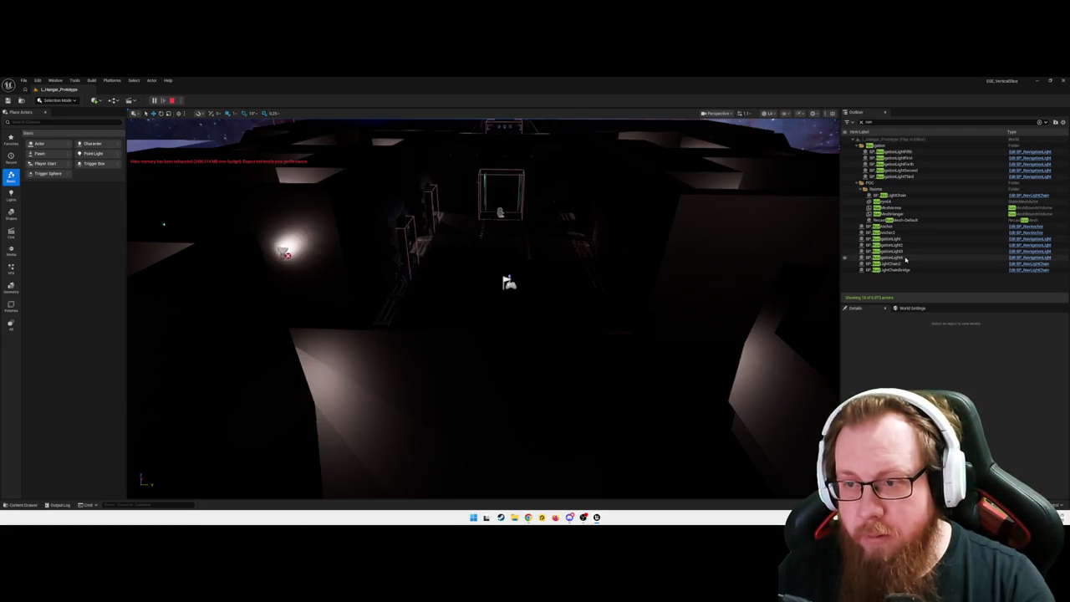
- Frame BP_NavigationLight4 in the viewport, then return to the paused game preview window
{"action": "double_click", "coordinate": [905, 260]}
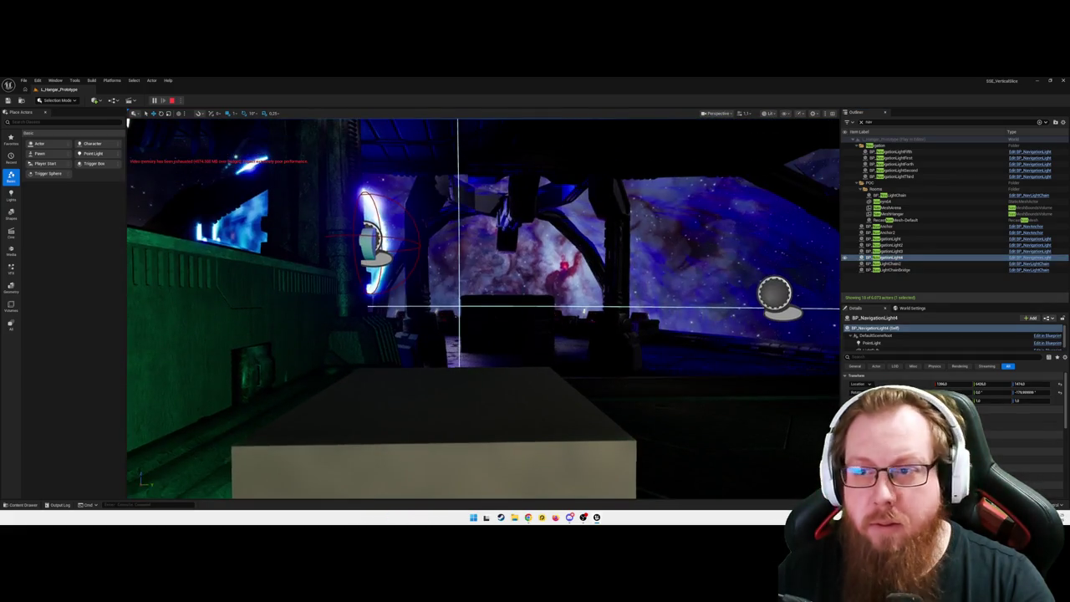
{"action": "double_click", "coordinate": [907, 256]}
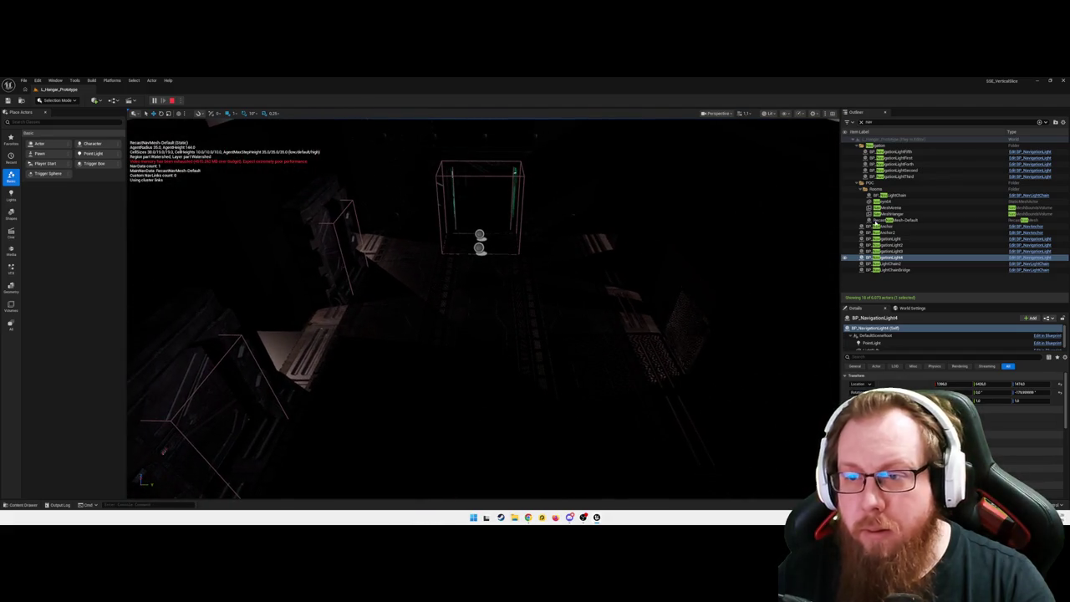
{"action": "key", "text": "alt+Tab"}
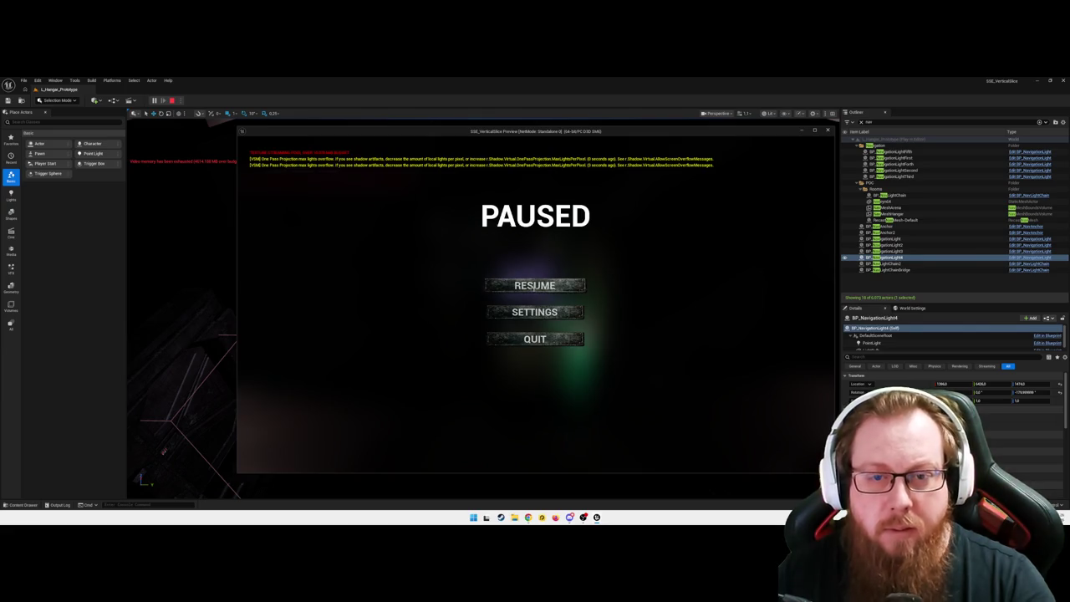
- Resume the game, walk down the green-lit corridor toward the starry windows, then end Play-in-Editor
{"action": "left_click", "coordinate": [534, 285]}
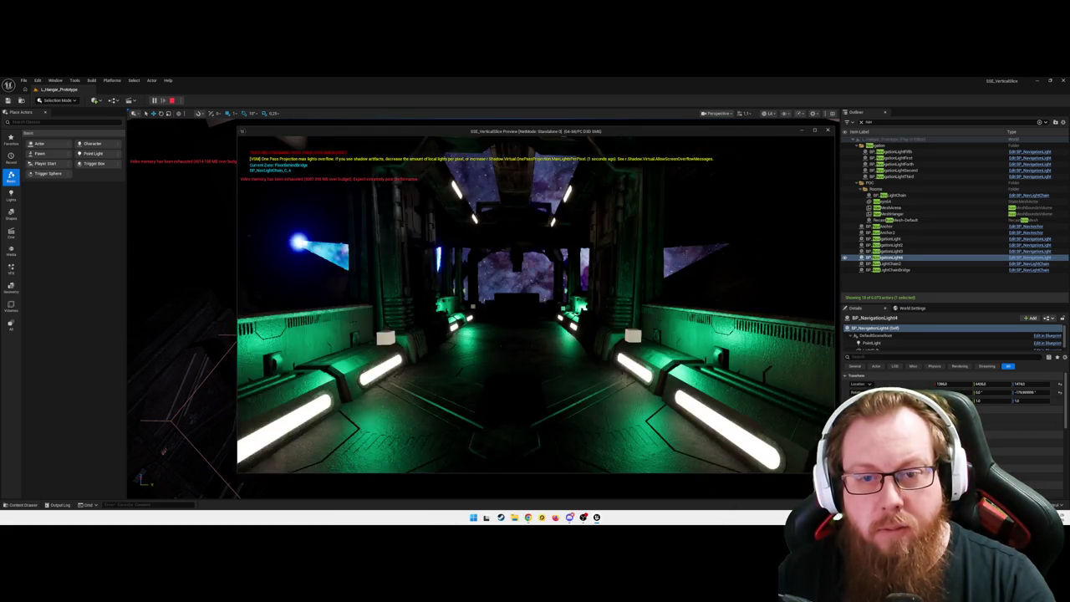
{"action": "key", "text": "w"}
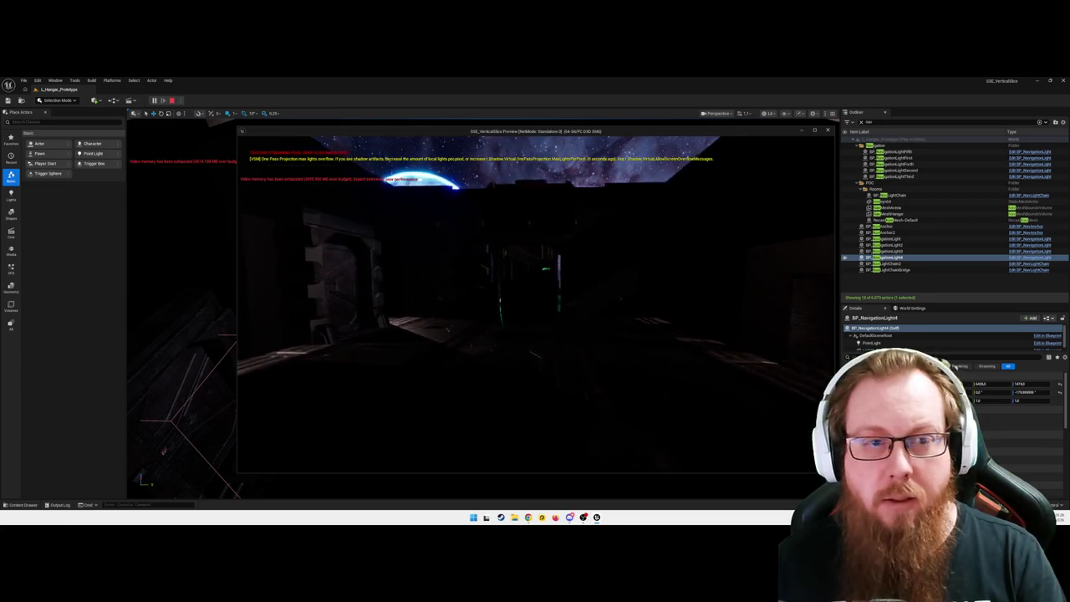
{"action": "key", "text": "Escape"}
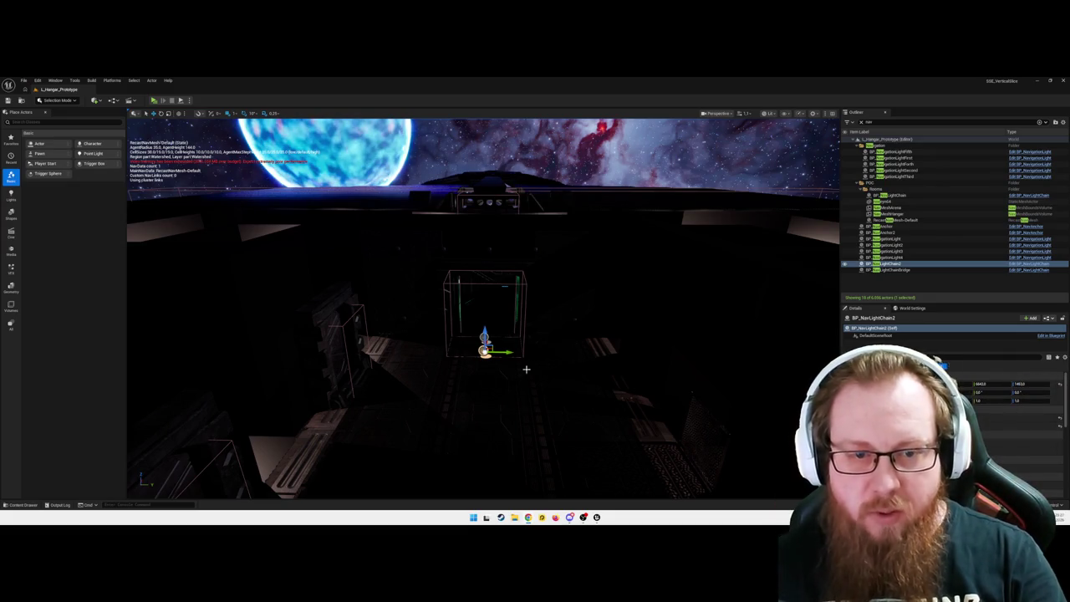
- Move the viewport around the hangar floor in front of the door volume
{"action": "mouse_move", "coordinate": [496, 386]}
{"action": "left_mouse_down"}
{"action": "mouse_move", "coordinate": [505, 361]}
{"action": "mouse_move", "coordinate": [535, 391]}
{"action": "left_mouse_up"}
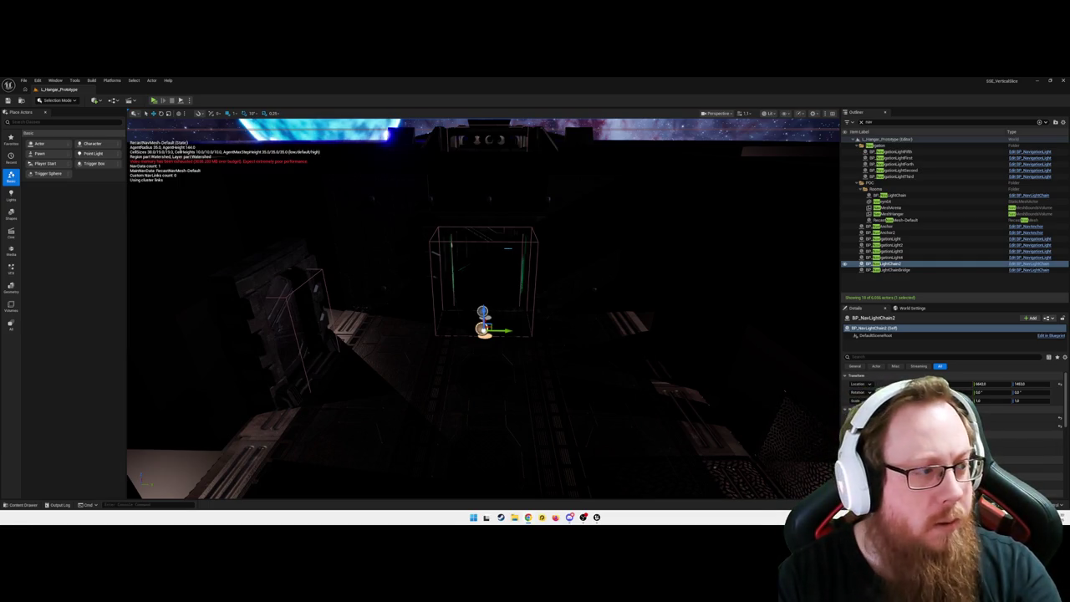
- Place a new BP_NavigationLight from the Content Drawer beside the green-lit doorway
{"action": "mouse_move", "coordinate": [526, 411]}
{"action": "left_mouse_down"}
{"action": "mouse_move", "coordinate": [526, 367]}
{"action": "mouse_move", "coordinate": [535, 418]}
{"action": "left_mouse_up"}
{"action": "key", "text": "ctrl+space"}
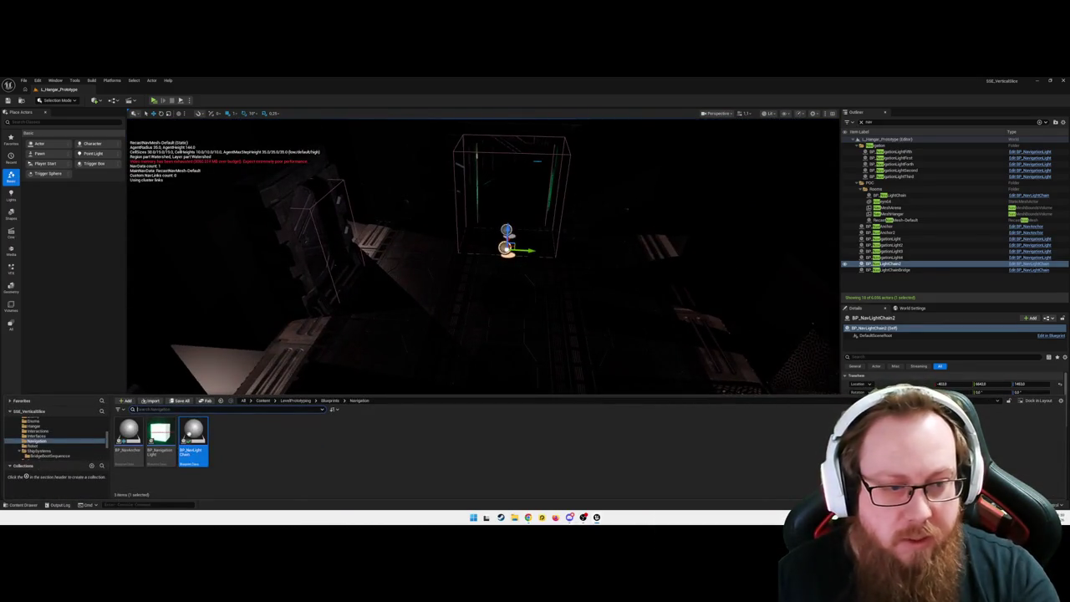
{"action": "mouse_move", "coordinate": [160, 433]}
{"action": "left_mouse_down"}
{"action": "mouse_move", "coordinate": [349, 282]}
{"action": "mouse_move", "coordinate": [402, 258]}
{"action": "mouse_move", "coordinate": [425, 232]}
{"action": "mouse_move", "coordinate": [430, 203]}
{"action": "mouse_move", "coordinate": [420, 215]}
{"action": "left_mouse_up"}
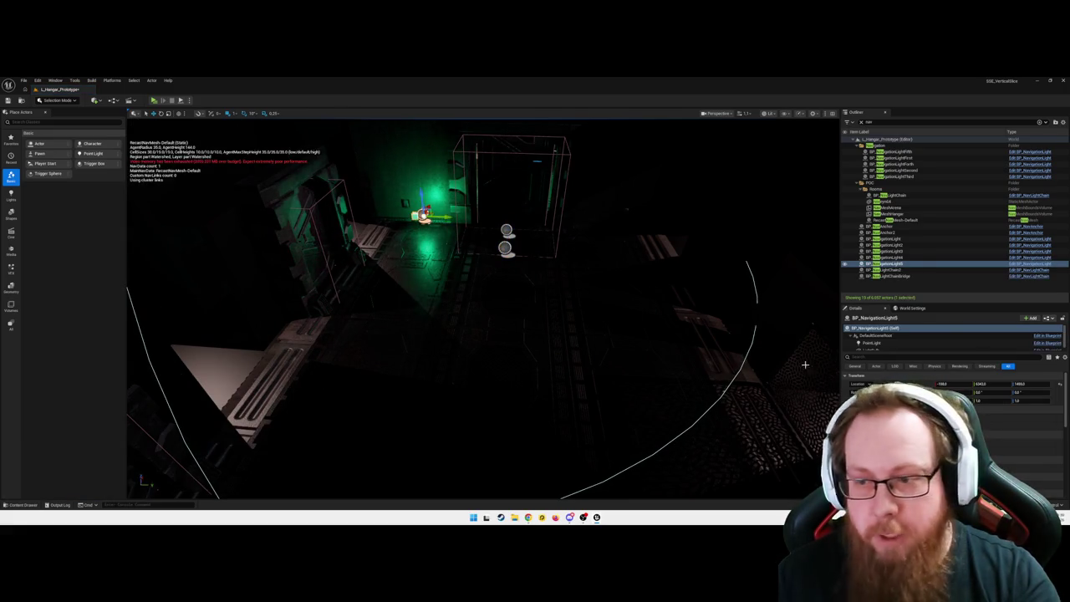
- Filter the Details panel by 'Tag' and reselect BP_NavigationLight5 to show its Tags array
{"action": "left_click", "coordinate": [903, 357]}
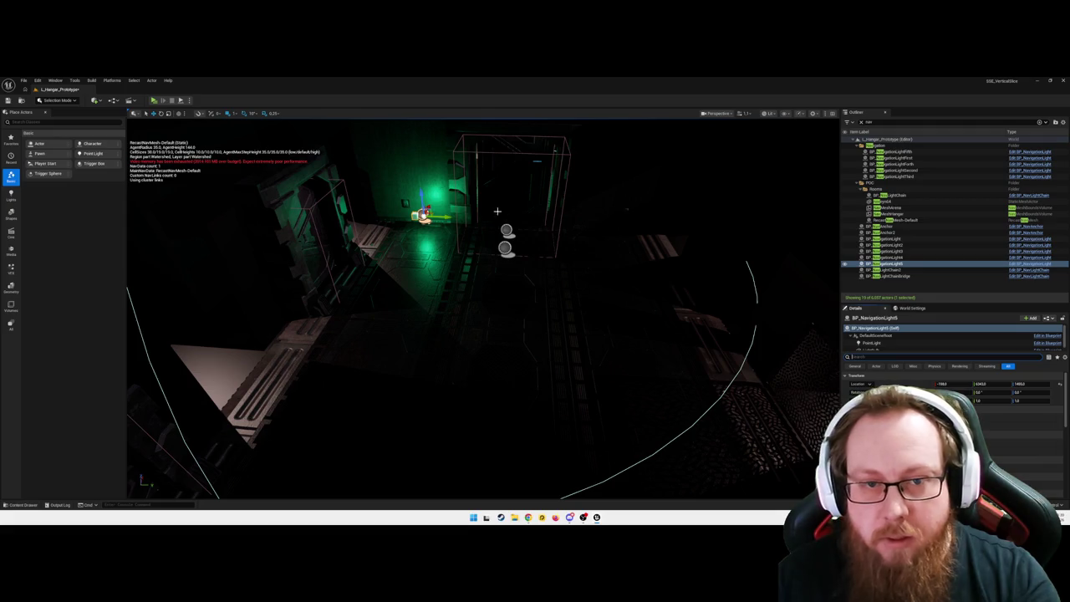
{"action": "left_click", "coordinate": [515, 167]}
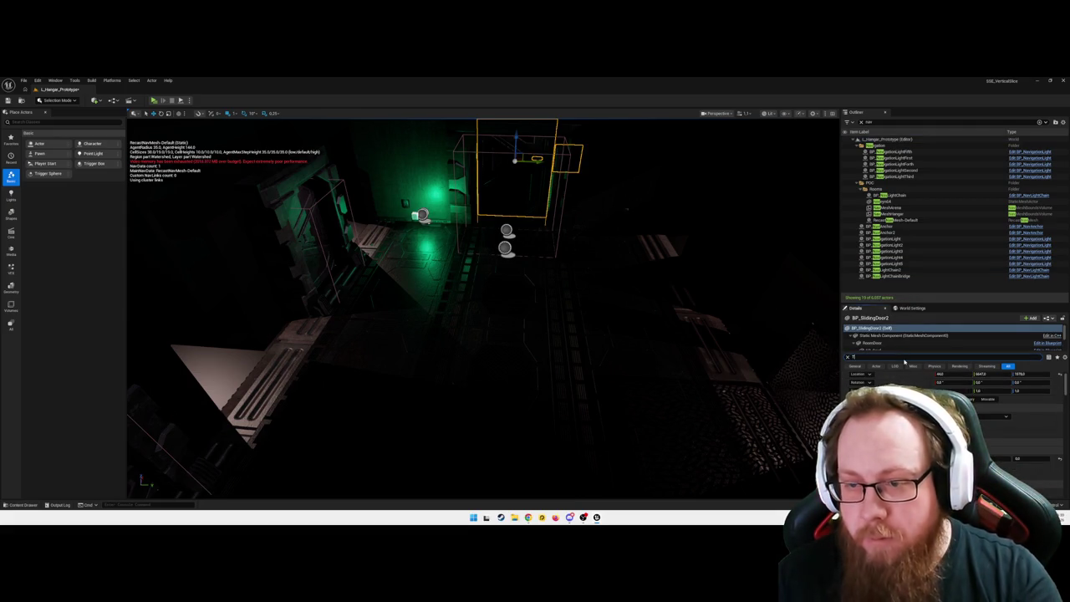
{"action": "type", "text": "Tag"}
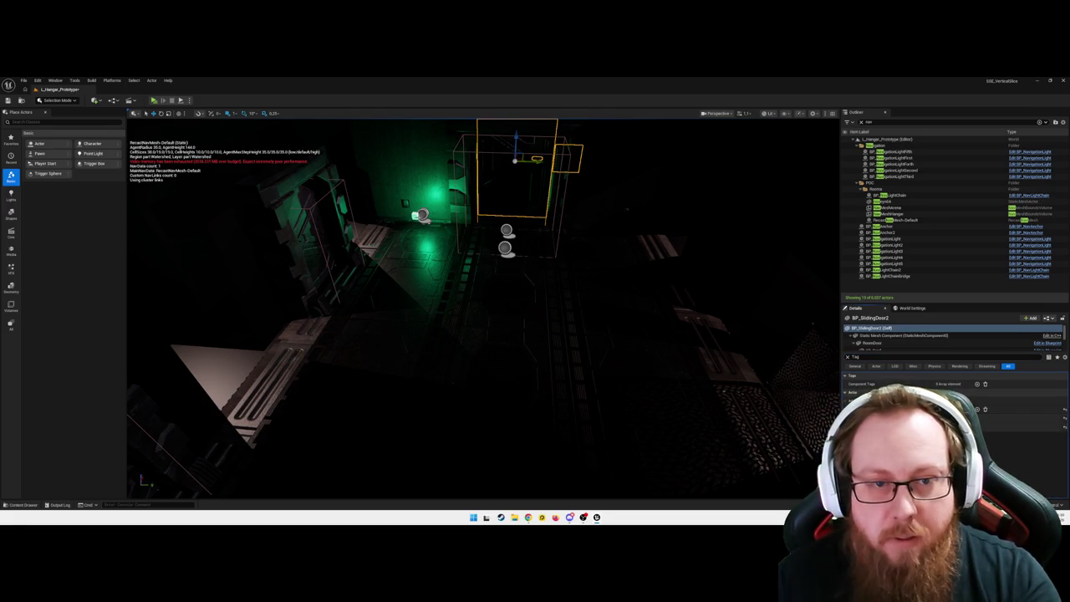
{"action": "left_click", "coordinate": [890, 264]}
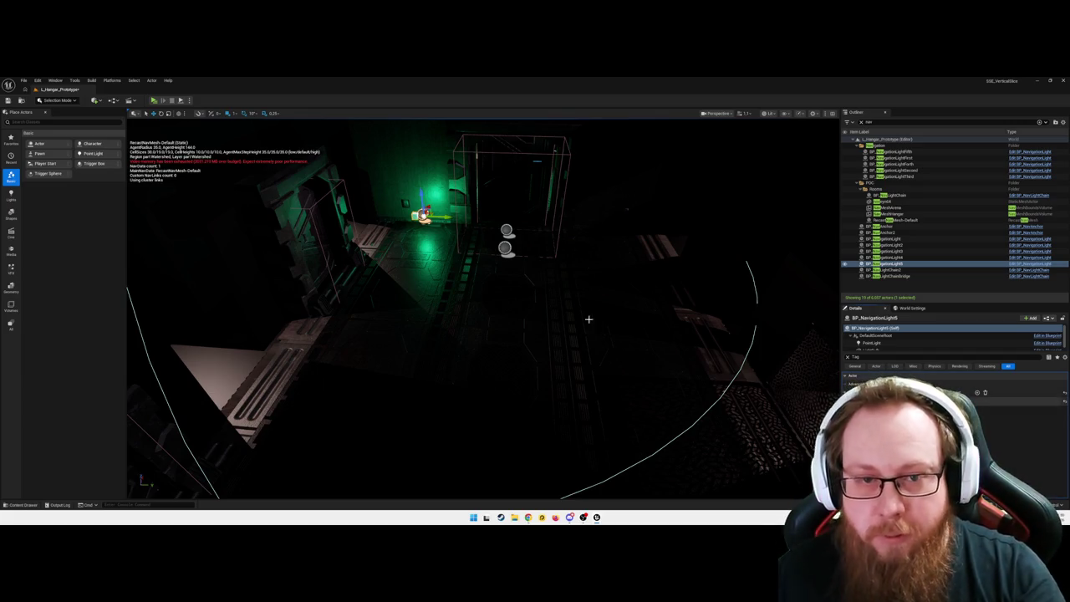
- Select BP_NavLightChain2 and clear the Details filter to show all properties, including transform
{"action": "left_click", "coordinate": [507, 247]}
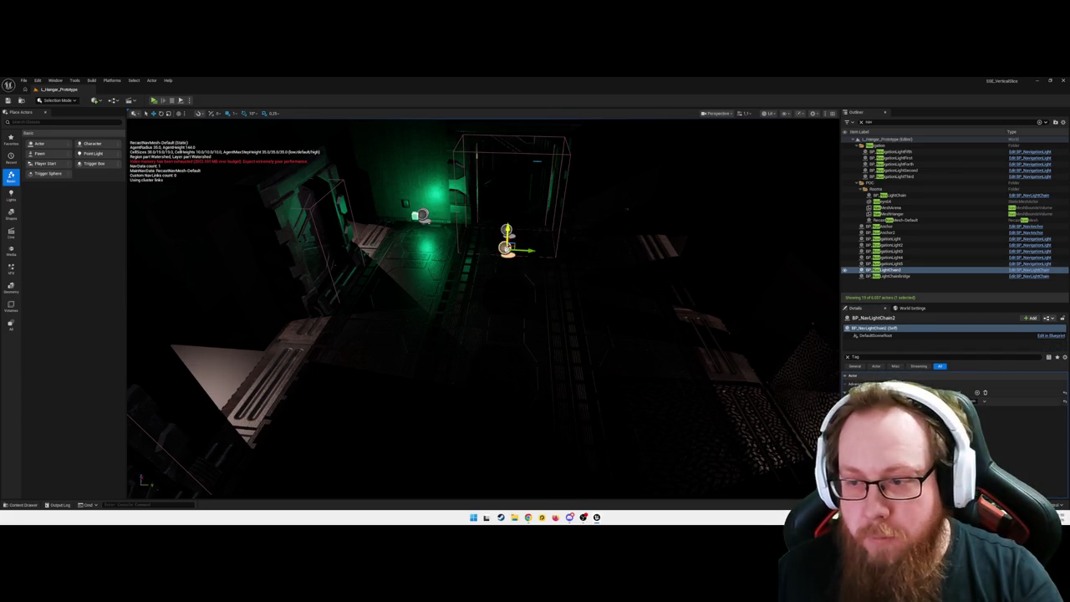
{"action": "left_click", "coordinate": [848, 357]}
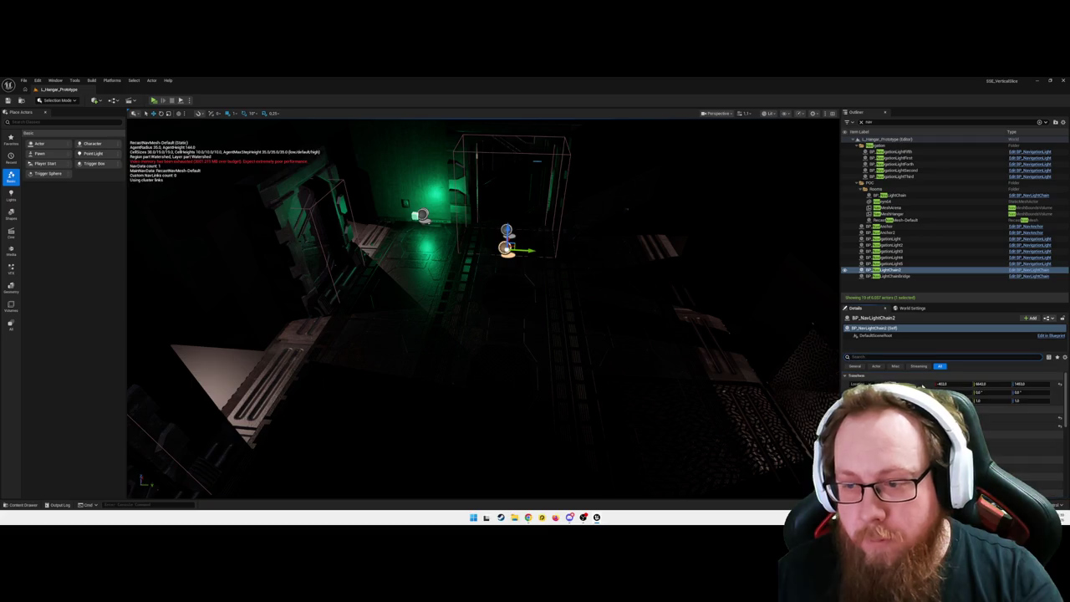
{"action": "left_click_drag", "start_coordinate": [529, 356], "coordinate": [529, 392]}
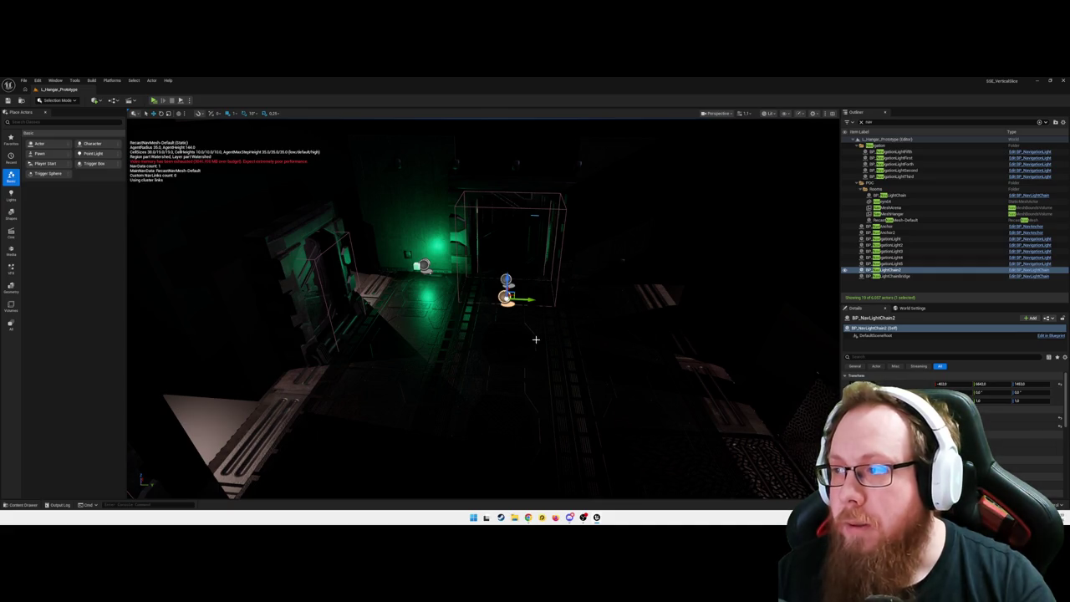
{"action": "double_click", "coordinate": [506, 281]}
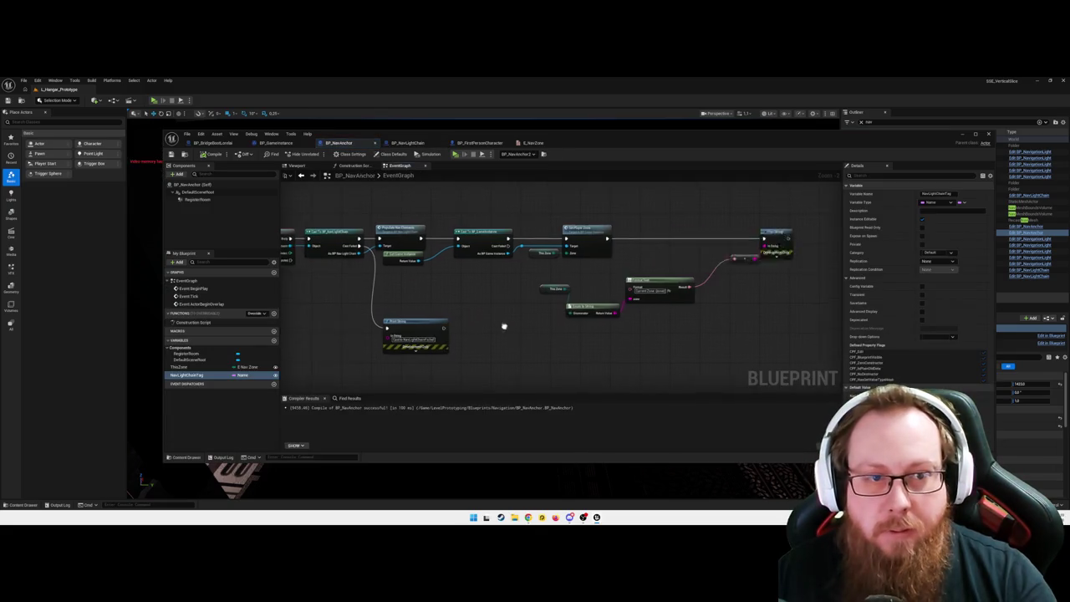
- Pan the BP_NavAnchor event graph to reveal the BeginPlay and Print String nodes
{"action": "mouse_move", "coordinate": [504, 325]}
{"action": "left_mouse_down"}
{"action": "mouse_move", "coordinate": [583, 326]}
{"action": "mouse_move", "coordinate": [534, 340]}
{"action": "left_mouse_up"}
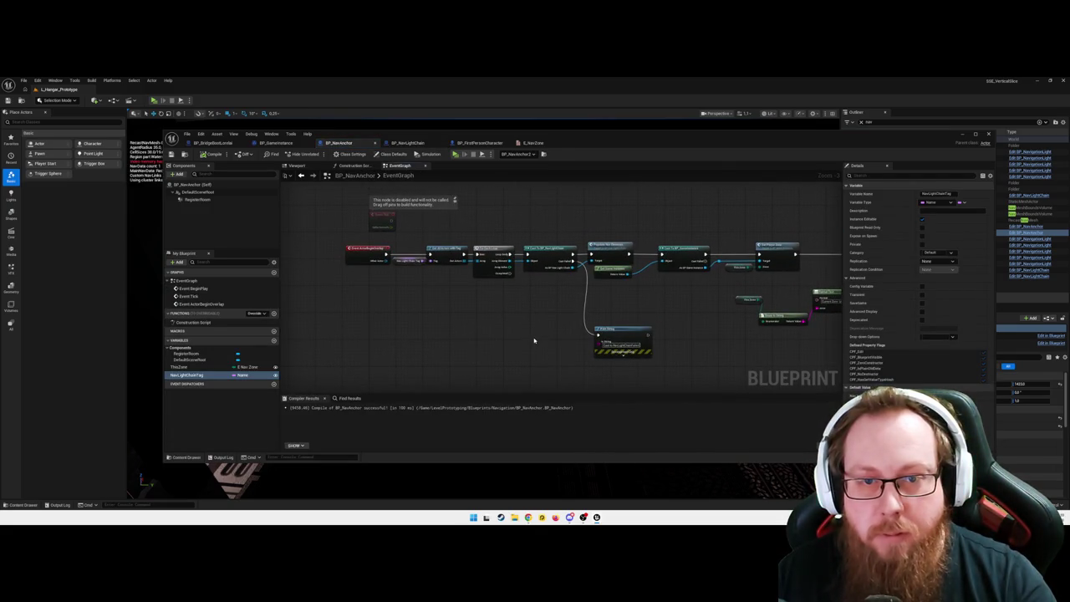